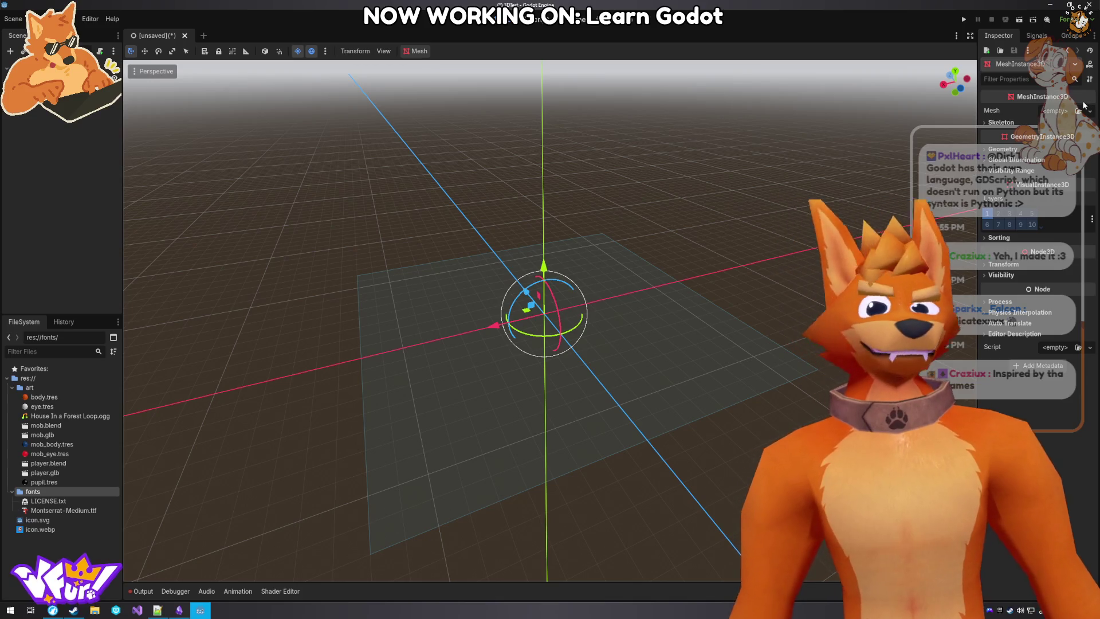
Briefly check the Godot docs page before choosing a mesh type
left_click(1055, 111)
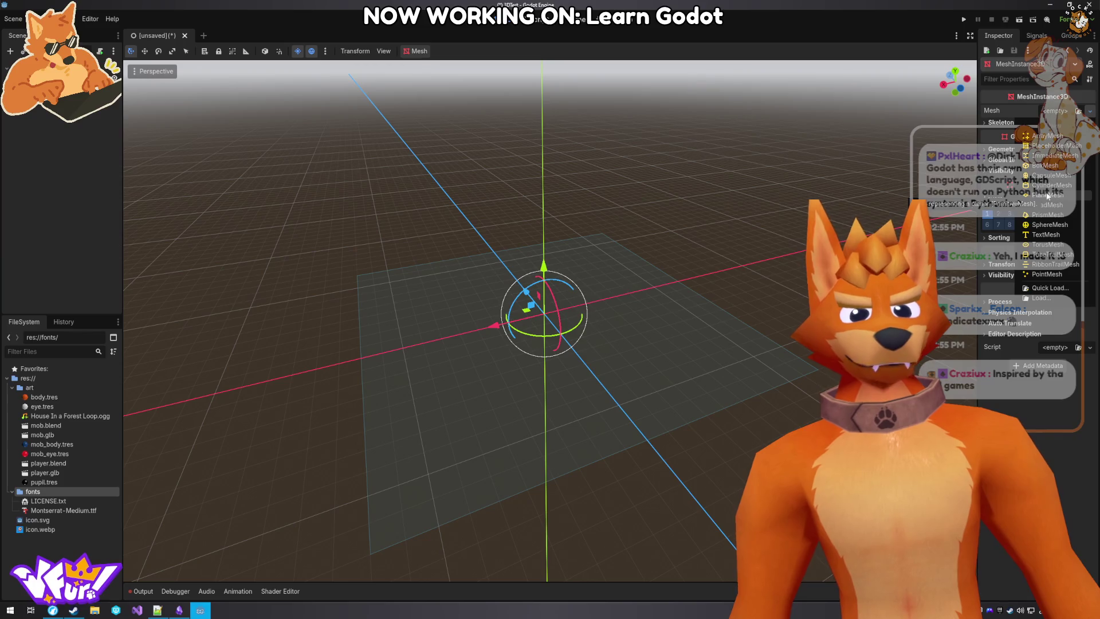
left_click(53, 610)
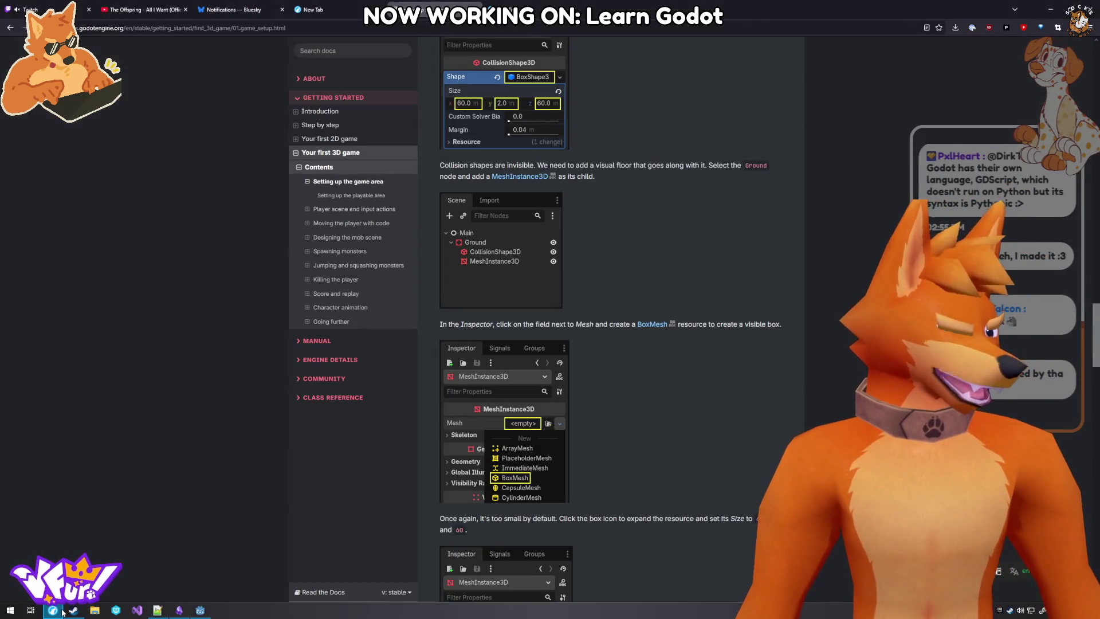
scroll(76, 531, "down", 1)
scroll(76, 531, "down", 4)
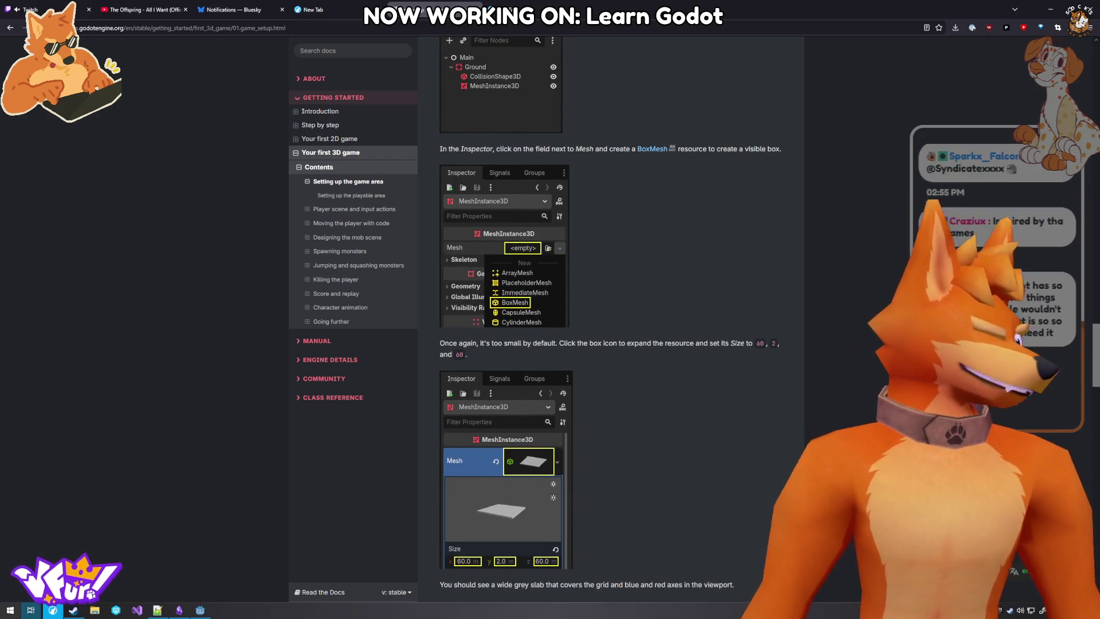
key("alt+Tab")
Assign a PlaneMesh to the mesh instance and set its size to 1000 by 1000
left_click(1054, 111)
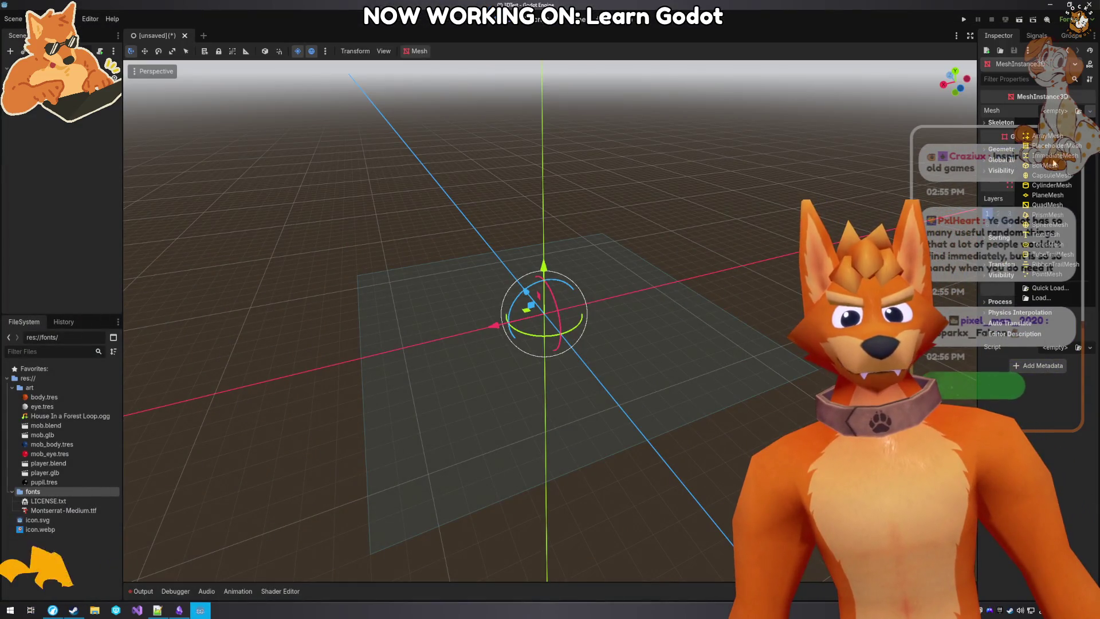
left_click(1046, 195)
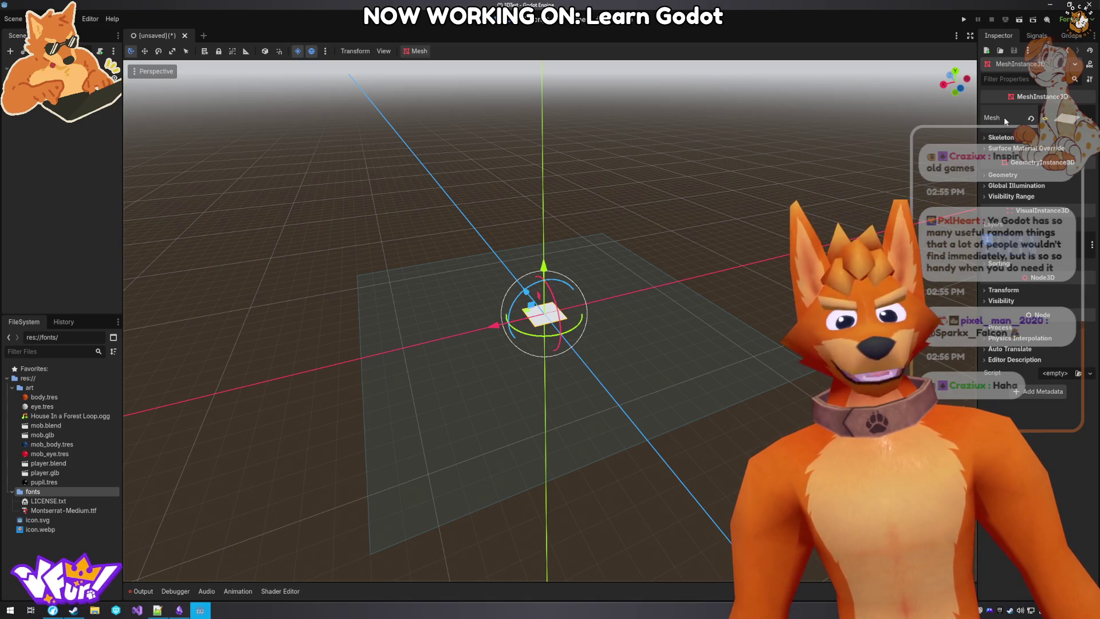
left_click(1055, 123)
left_click(1052, 206)
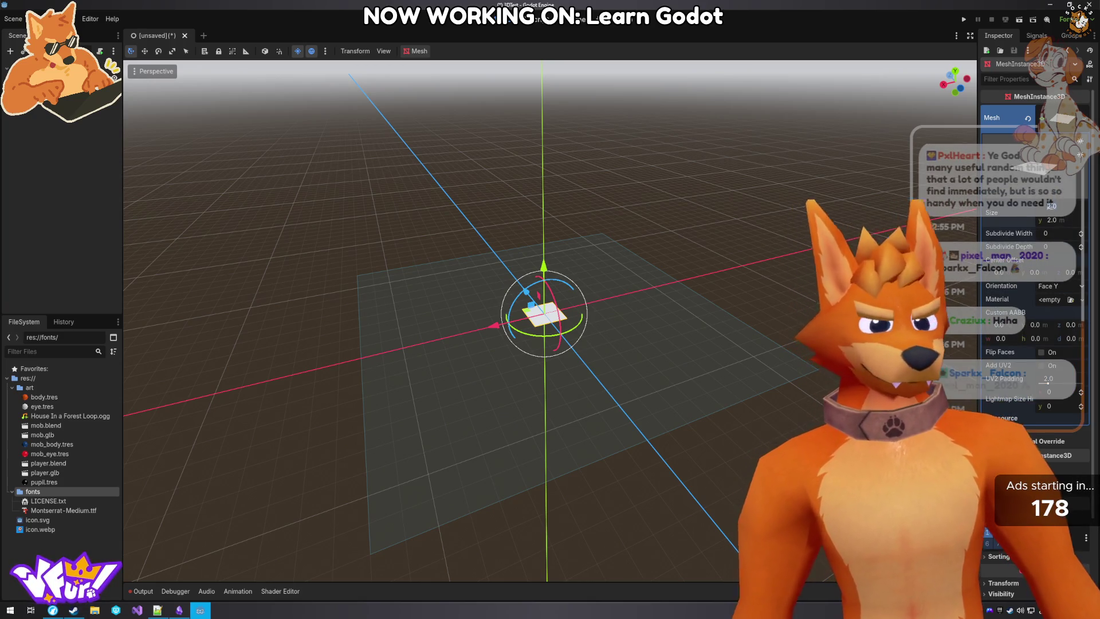
type("1000")
key("Tab")
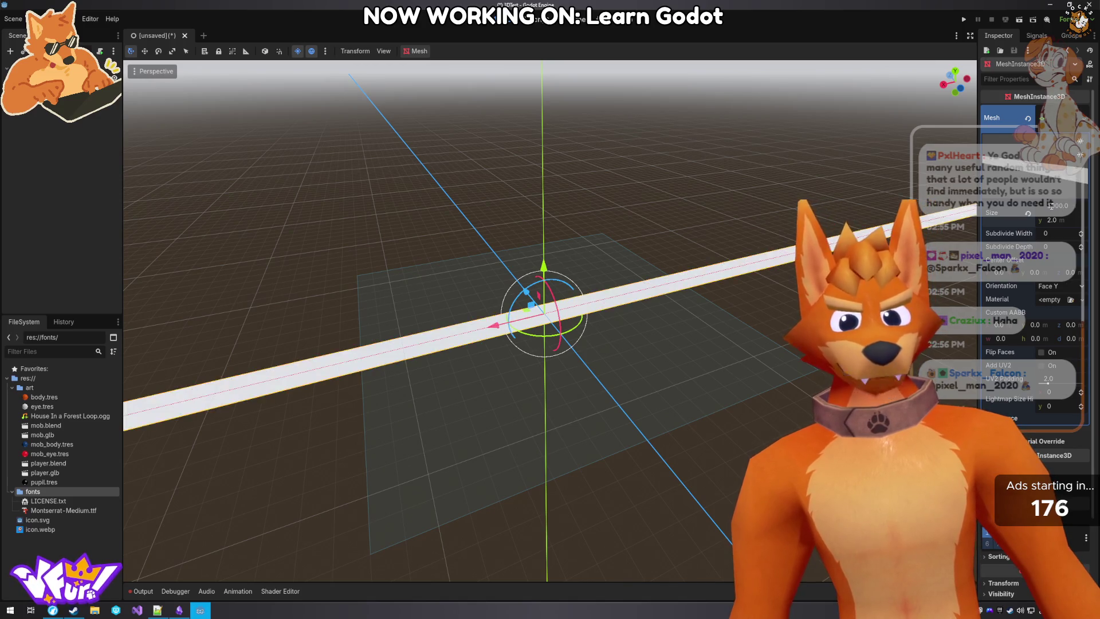
type("100")
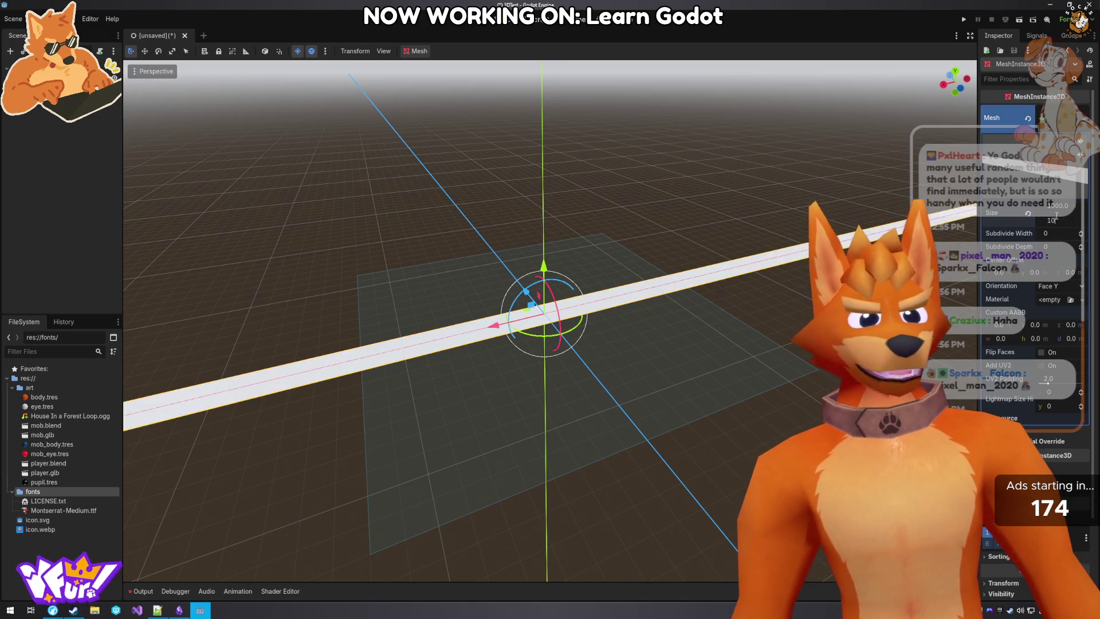
key("Return")
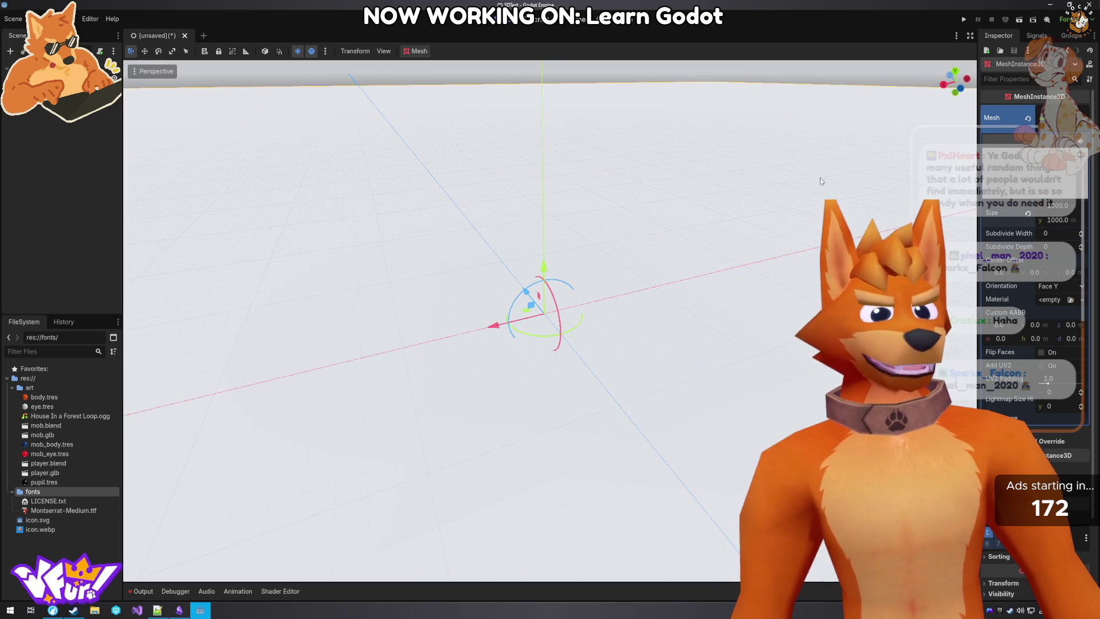
Orbit around the huge floor plane, then go back to the docs page
scroll(615, 213, "down", 5)
scroll(614, 341, "up", 10)
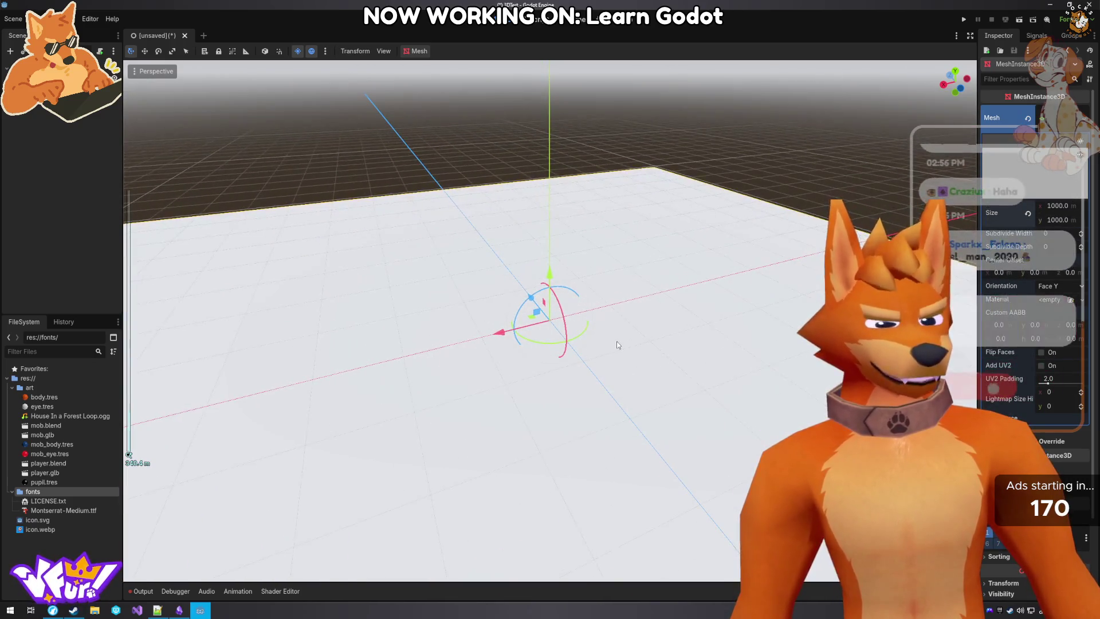
mouse_move(662, 262)
left_mouse_down()
mouse_move(648, 247)
mouse_move(705, 269)
mouse_move(722, 246)
left_mouse_up()
mouse_move(550, 321)
left_mouse_down()
mouse_move(550, 264)
mouse_move(518, 305)
mouse_move(128, 455)
mouse_move(172, 415)
mouse_move(188, 457)
mouse_move(178, 428)
mouse_move(519, 302)
left_mouse_up()
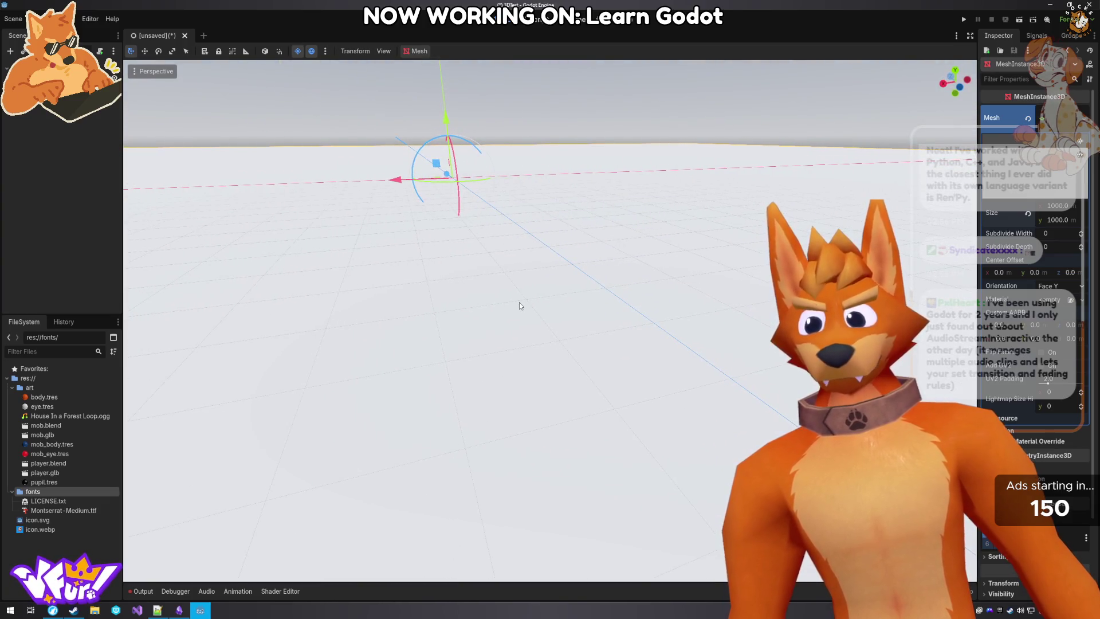
mouse_move(621, 318)
left_mouse_down()
mouse_move(659, 344)
mouse_move(636, 332)
left_mouse_up()
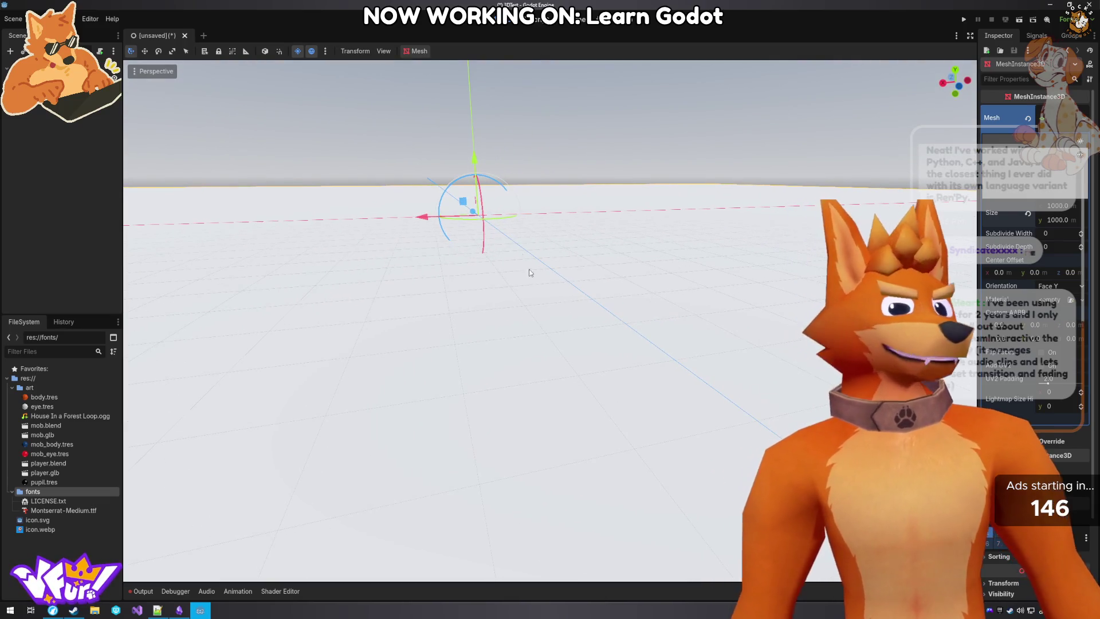
left_click_drag(474, 158, 483, 155)
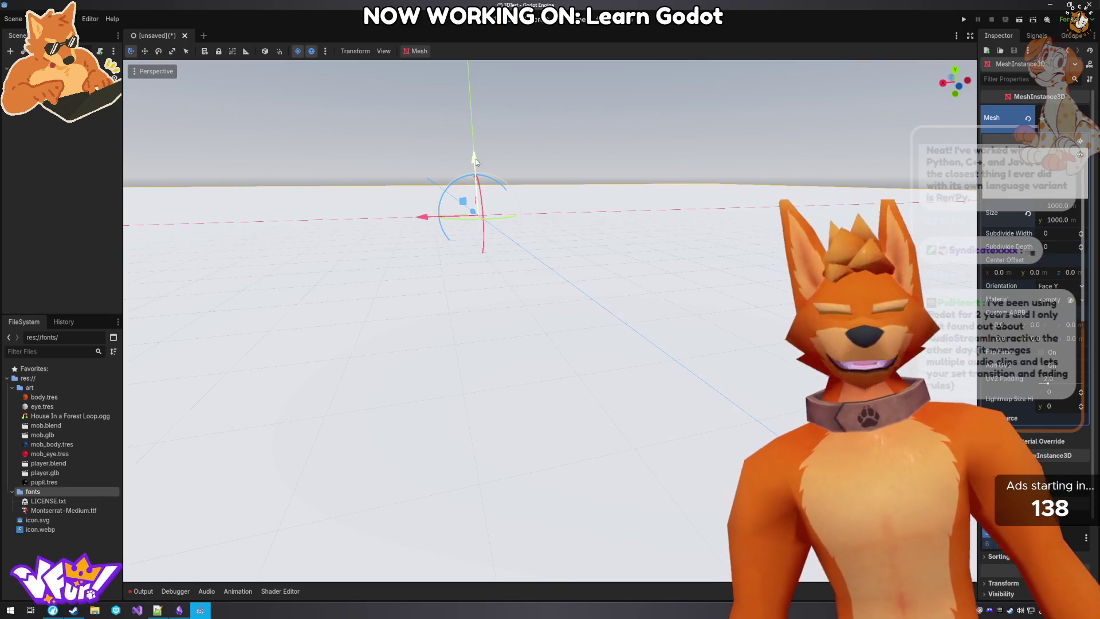
left_click(65, 611)
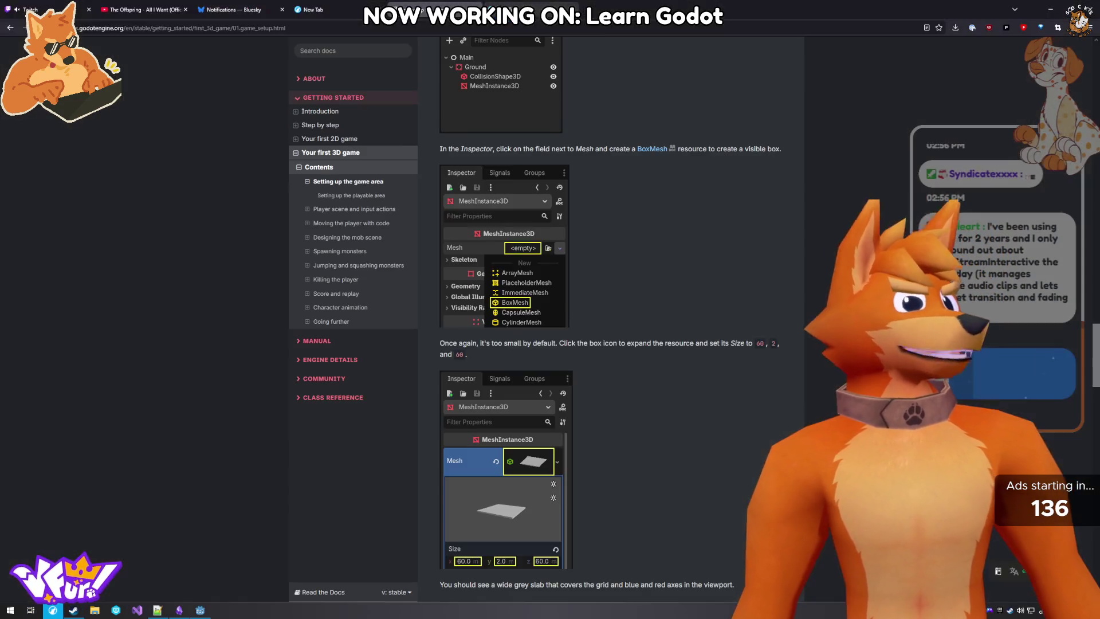
Search 'craziux' in a new tab and open the Lowpoly Canine product page on Gumroad
left_click(582, 11)
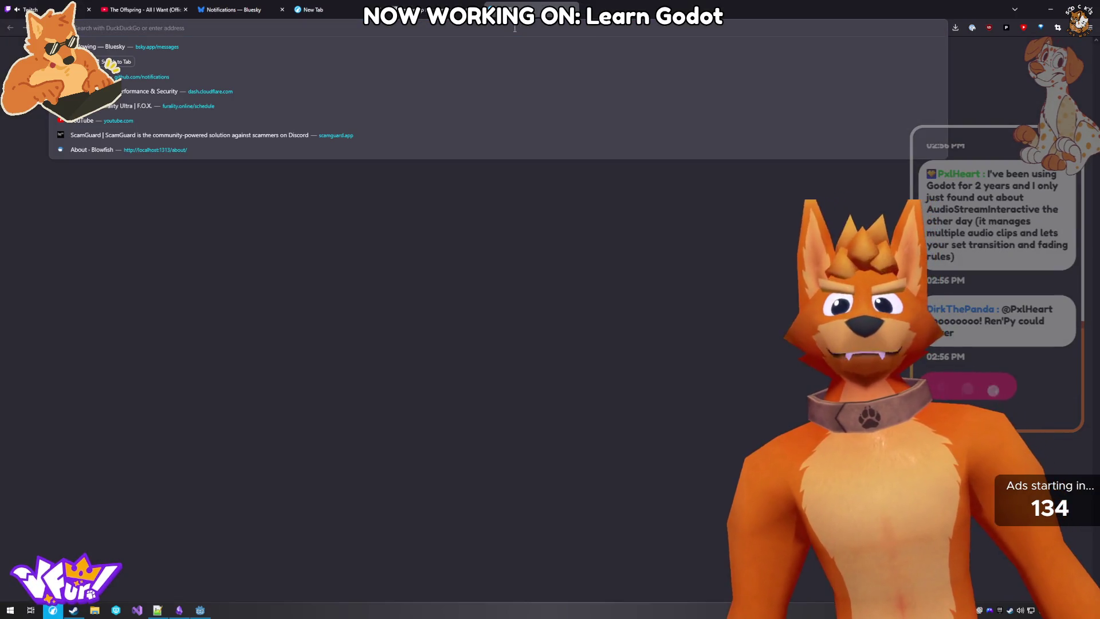
type("craz")
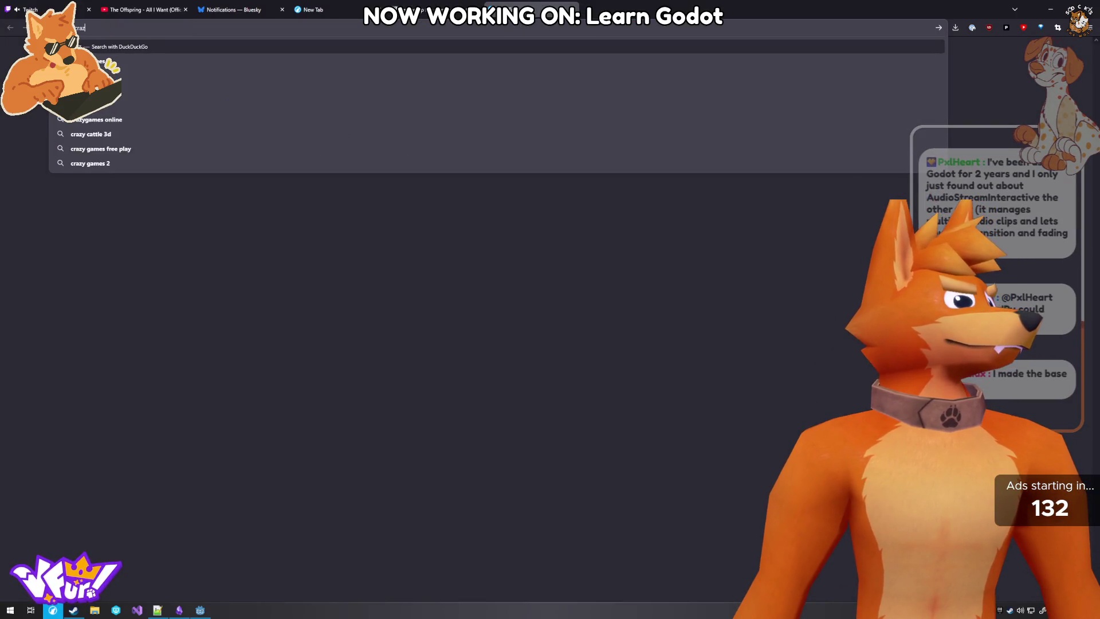
type("iux")
key("Return")
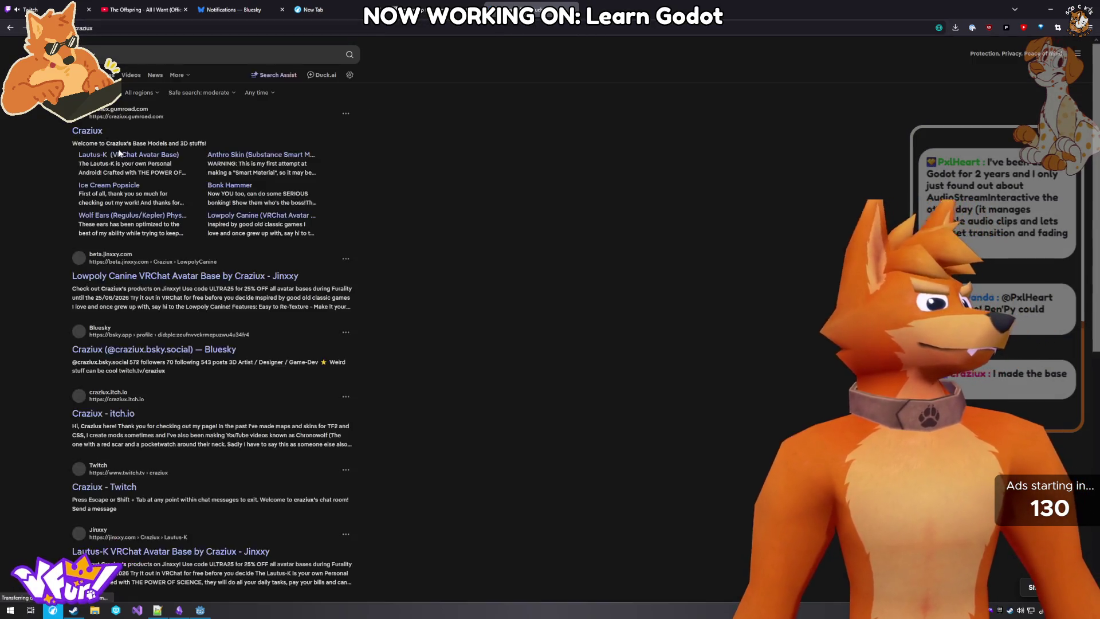
left_click(89, 131)
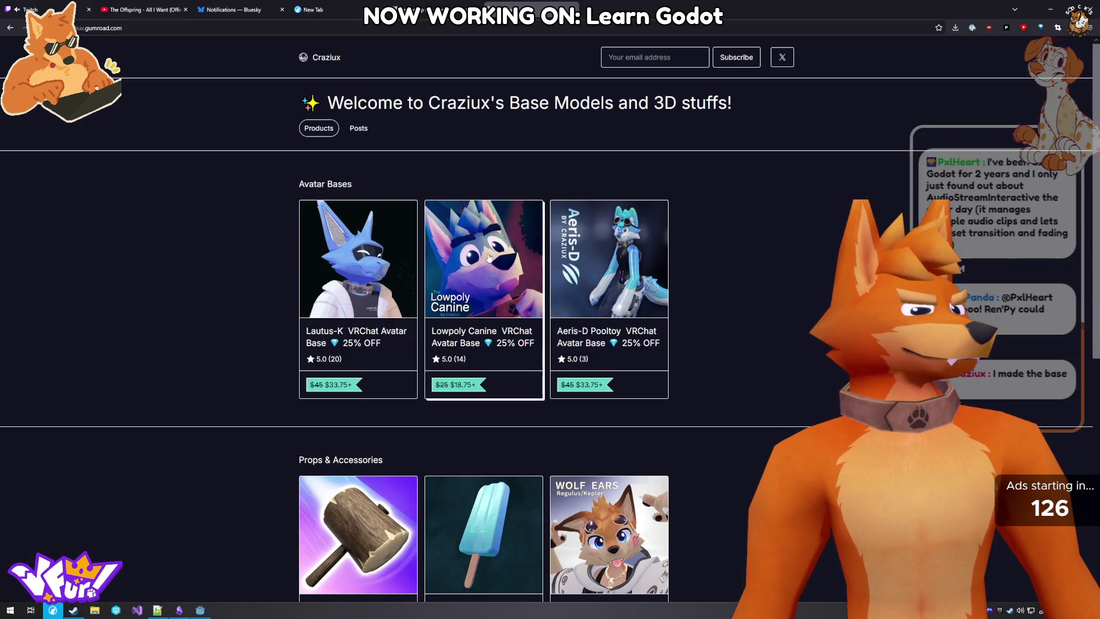
left_click(487, 253)
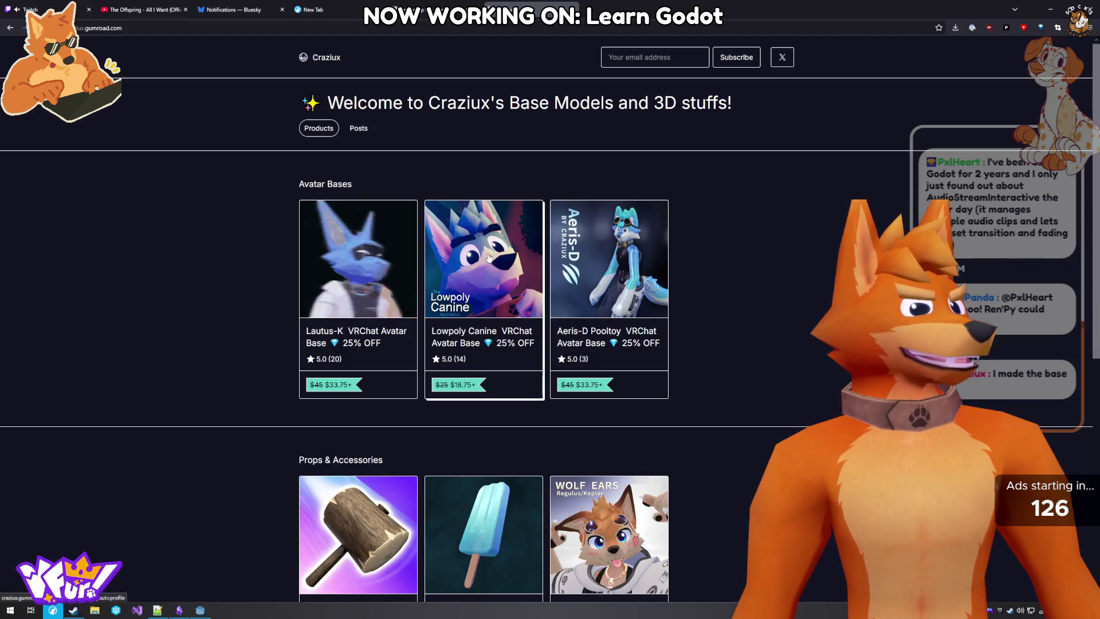
Browse the Lowpoly Canine listing, advancing through its product images to the last one
scroll(490, 257, "down", 3)
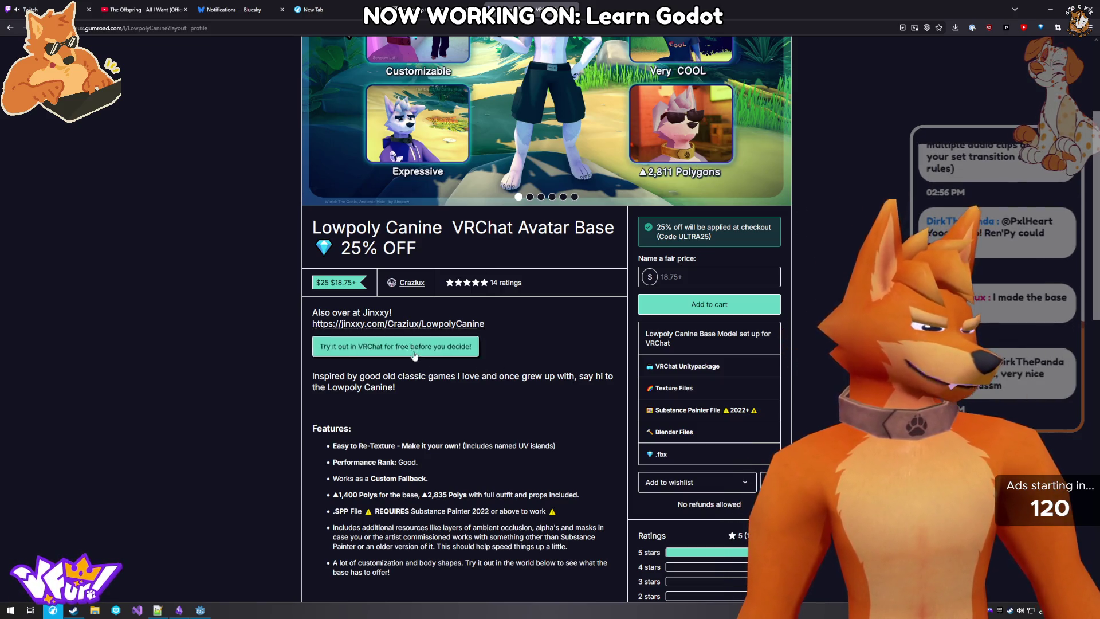
scroll(562, 298, "up", 3)
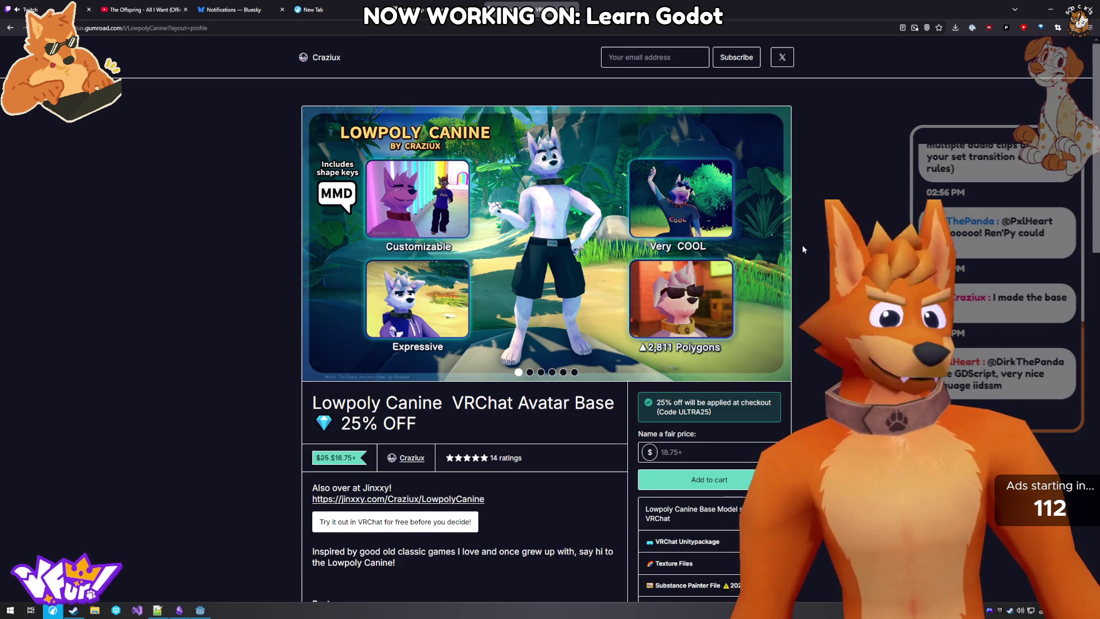
left_click(778, 244)
left_click(779, 245)
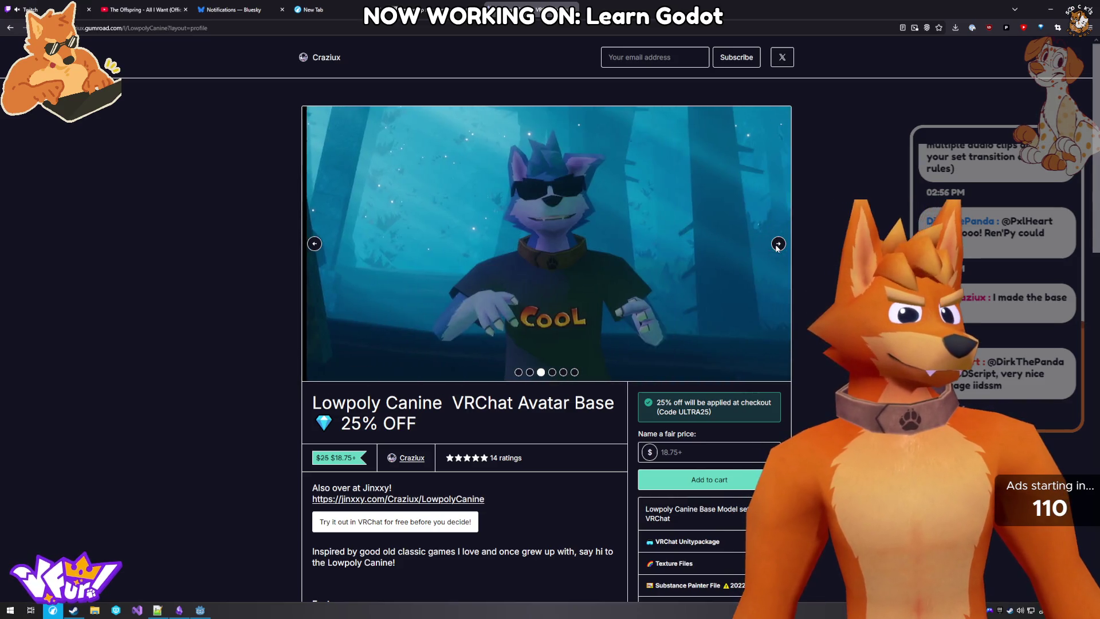
left_click(779, 245)
left_click(779, 244)
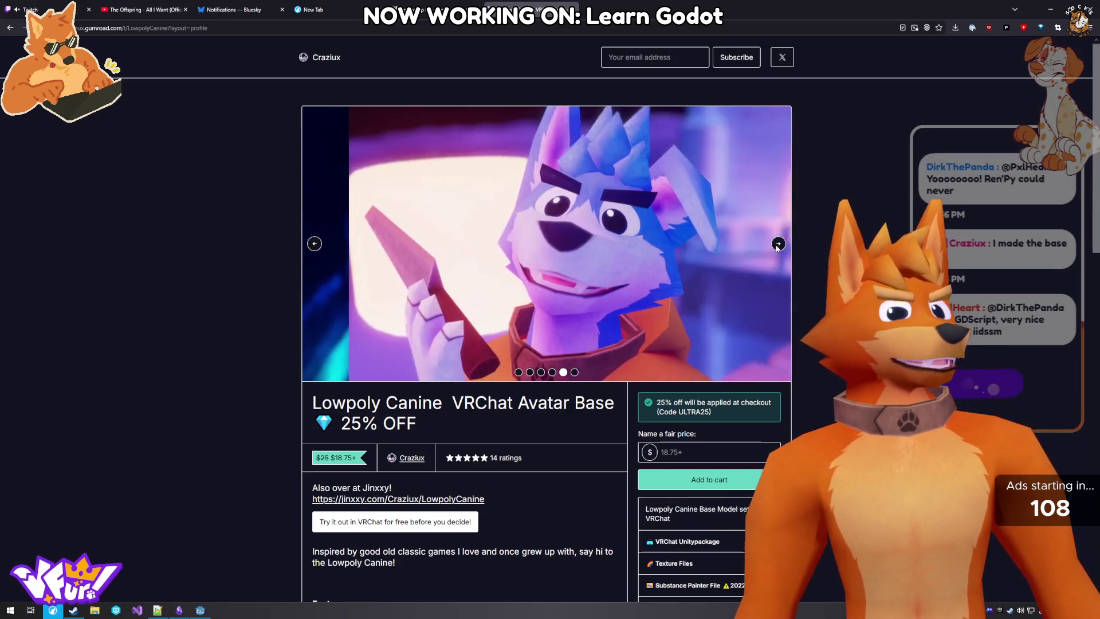
left_click(779, 244)
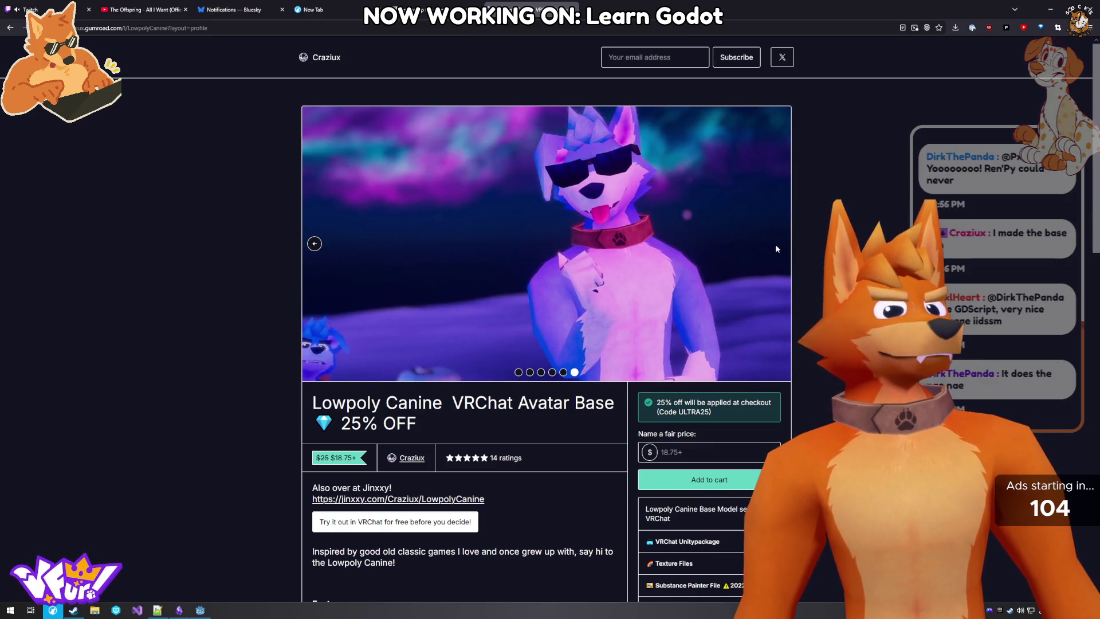
scroll(673, 248, "down", 6)
scroll(672, 249, "down", 2)
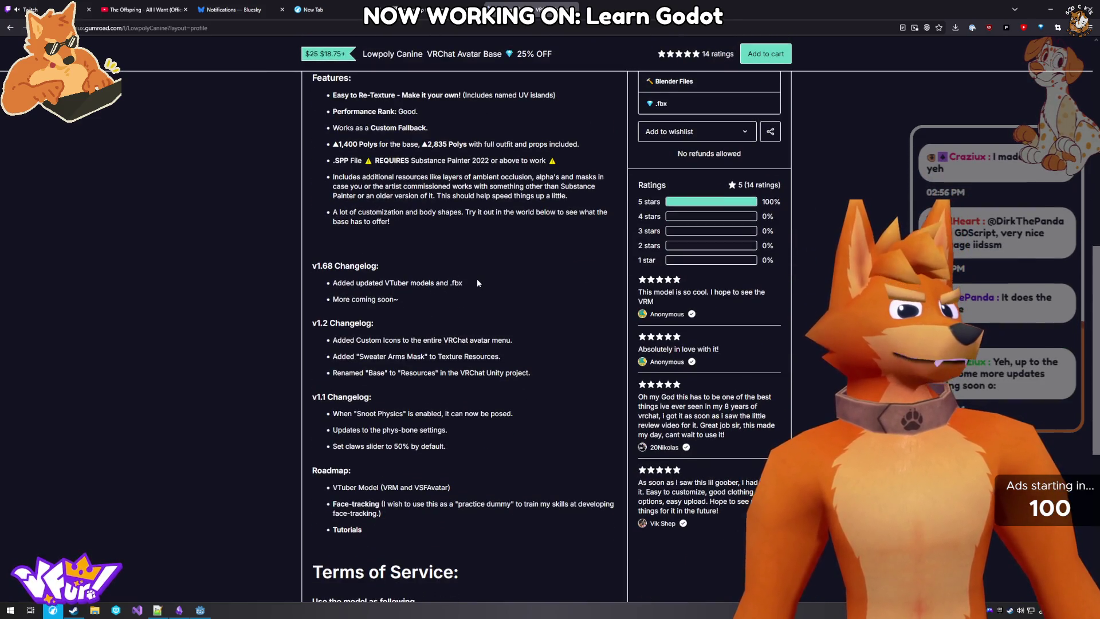
scroll(473, 276, "up", 10)
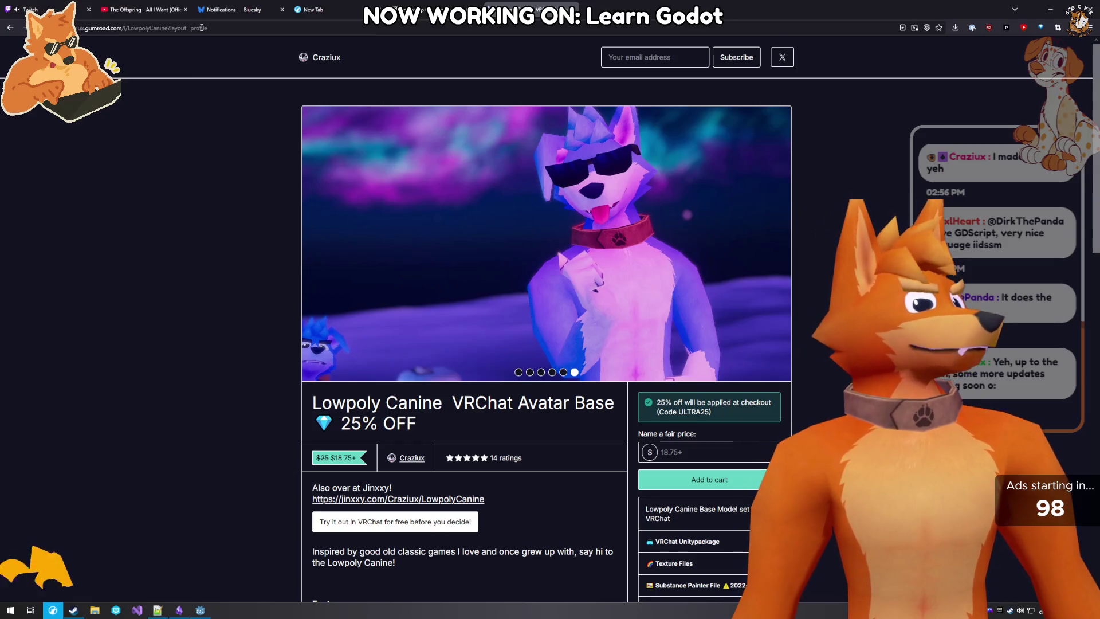
Copy the product page address and return to the Godot docs tab
left_click(201, 28)
left_click_drag(187, 27, 1, 18)
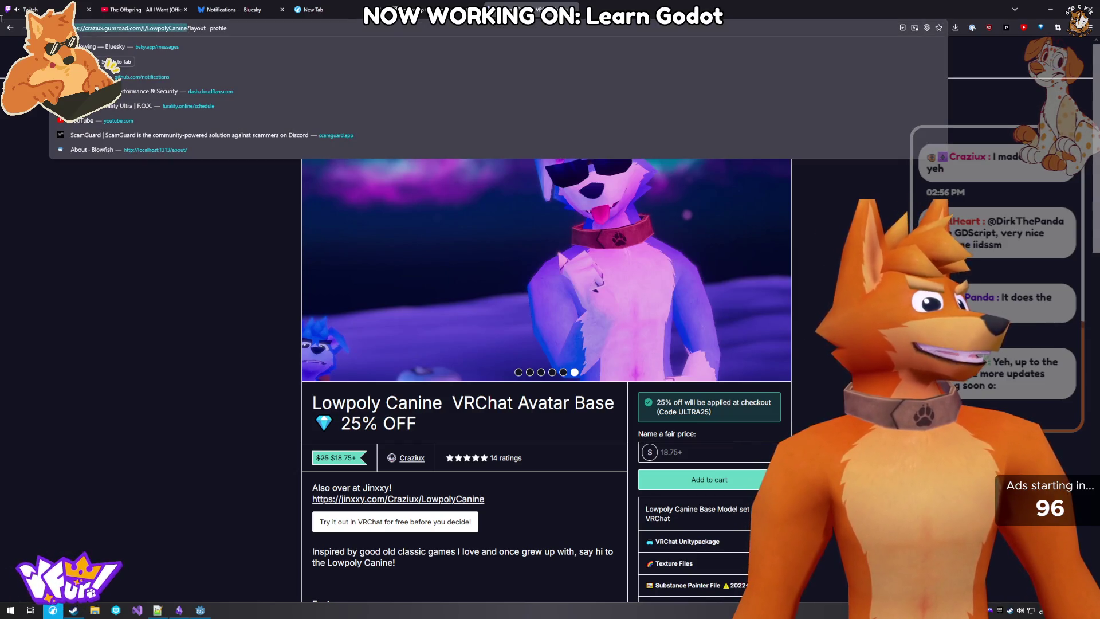
key("alt+Tab")
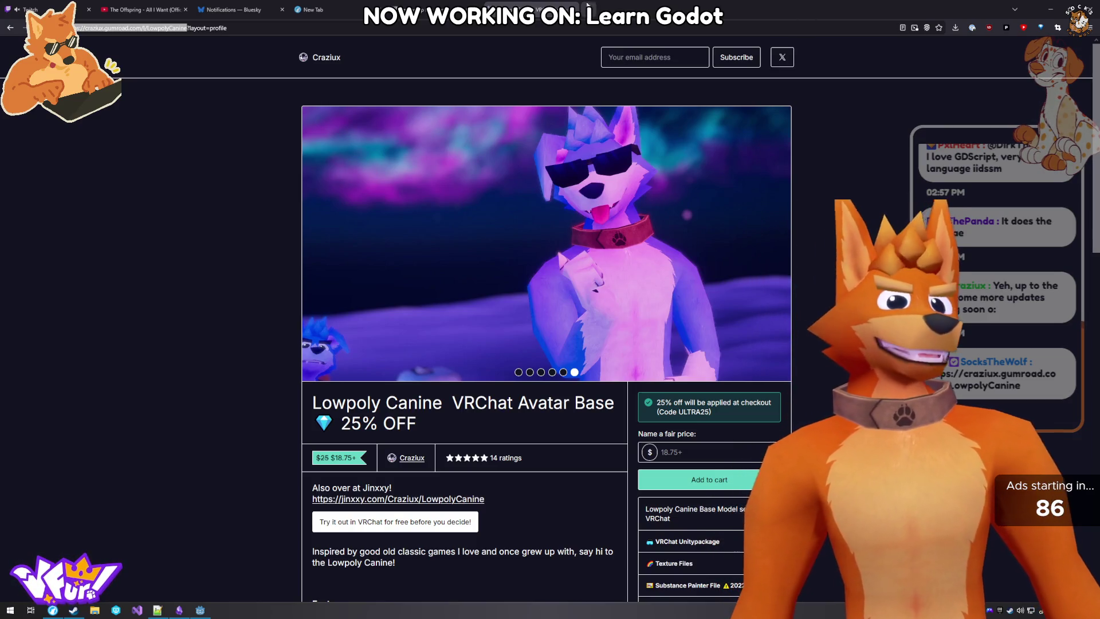
left_click(433, 10)
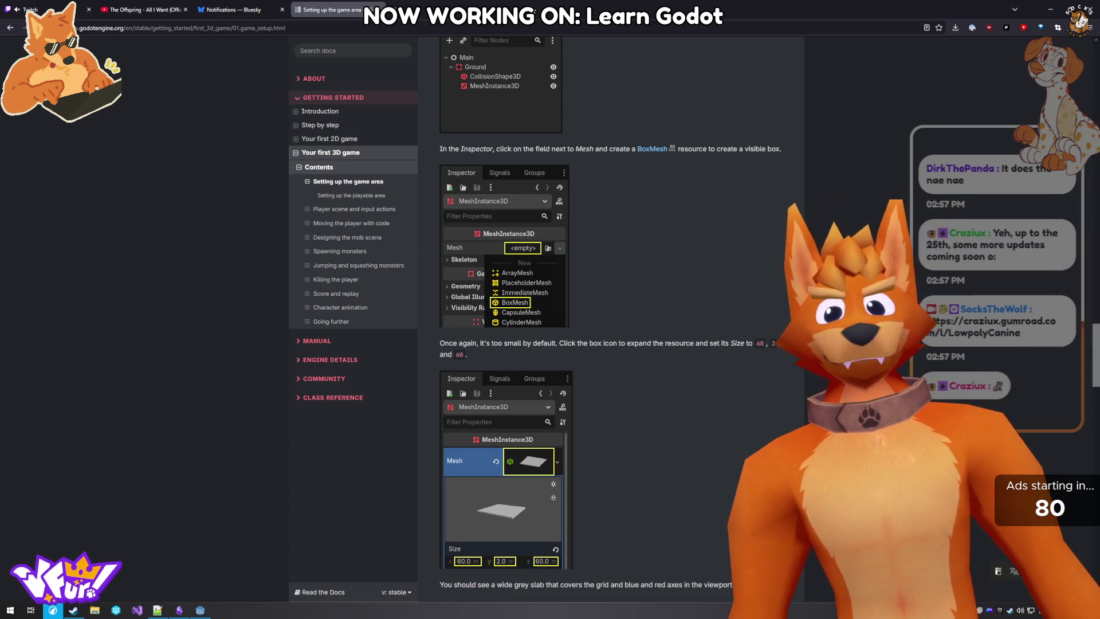
left_click(200, 610)
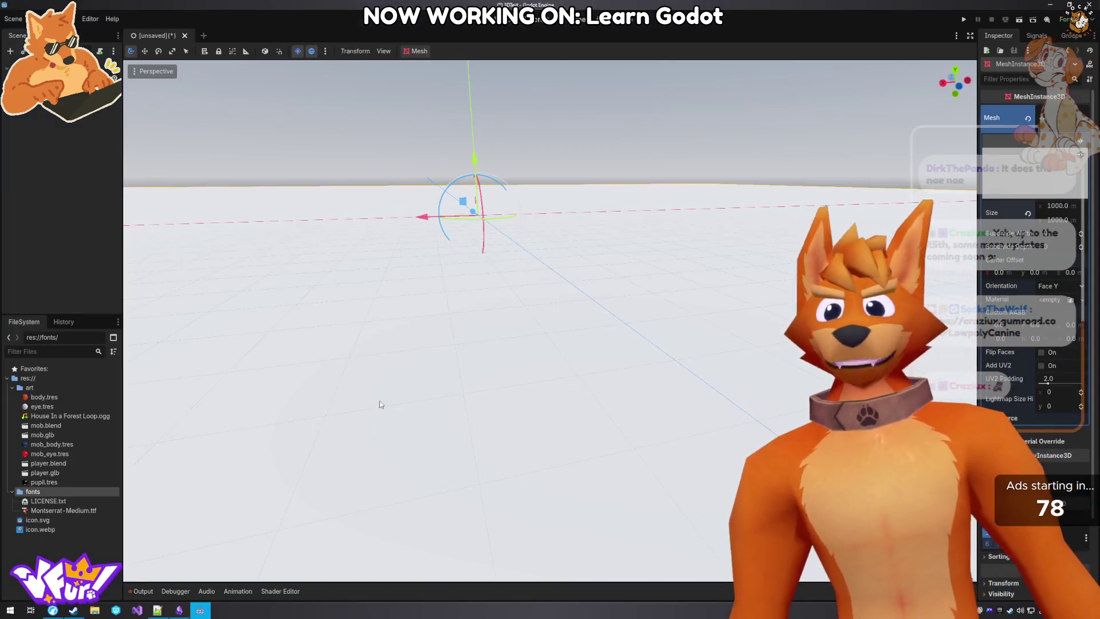
scroll(448, 295, "down", 10)
scroll(452, 312, "up", 5)
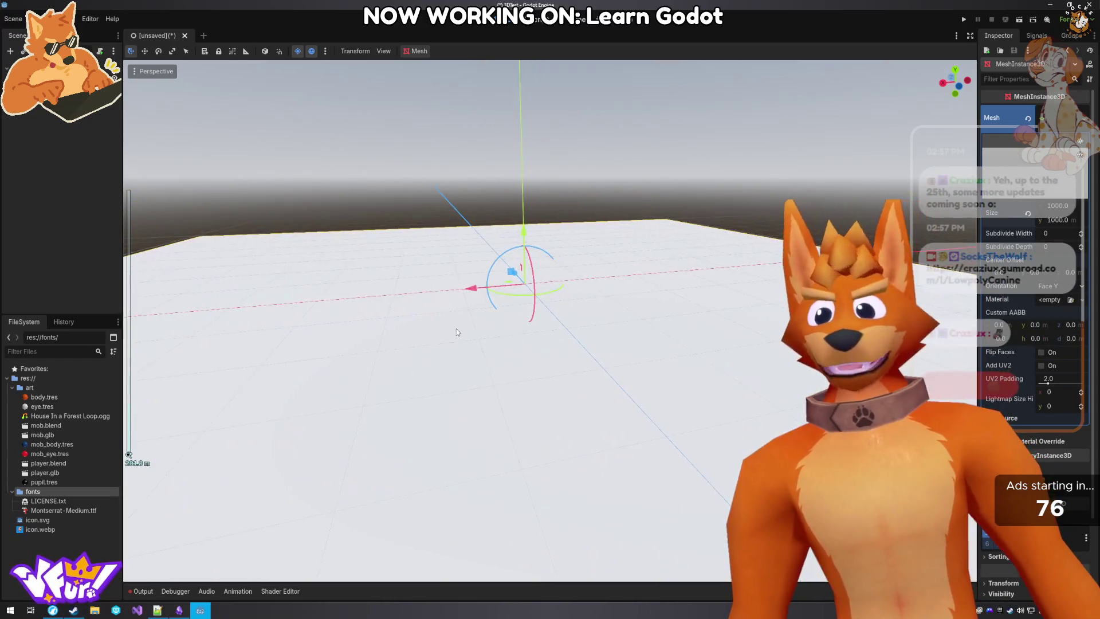
left_click_drag(447, 309, 424, 269)
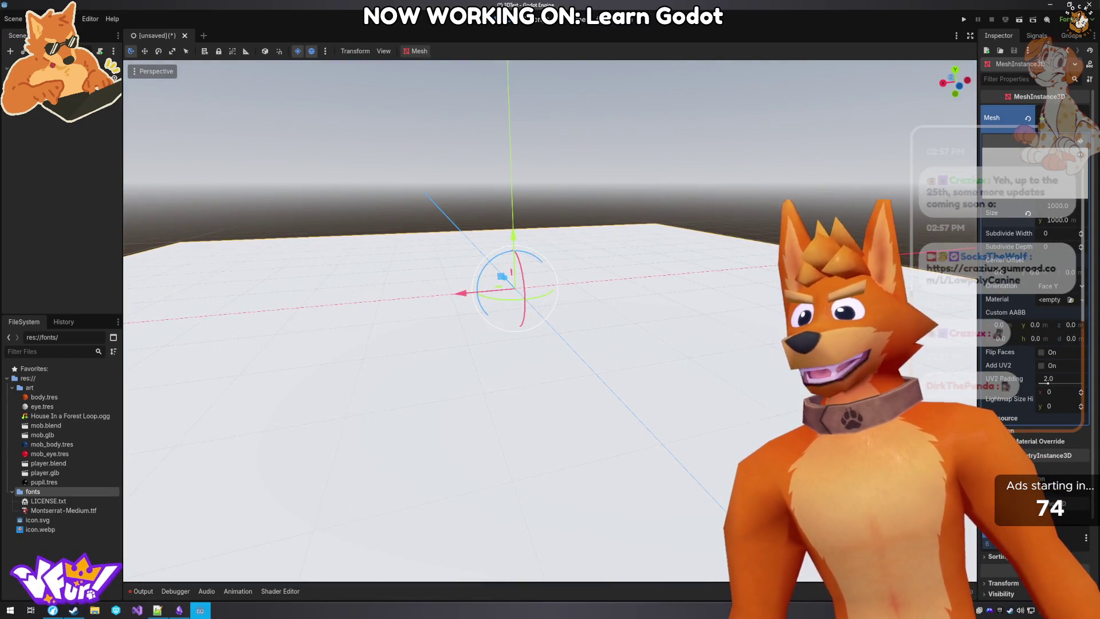
left_click_drag(630, 355, 770, 359)
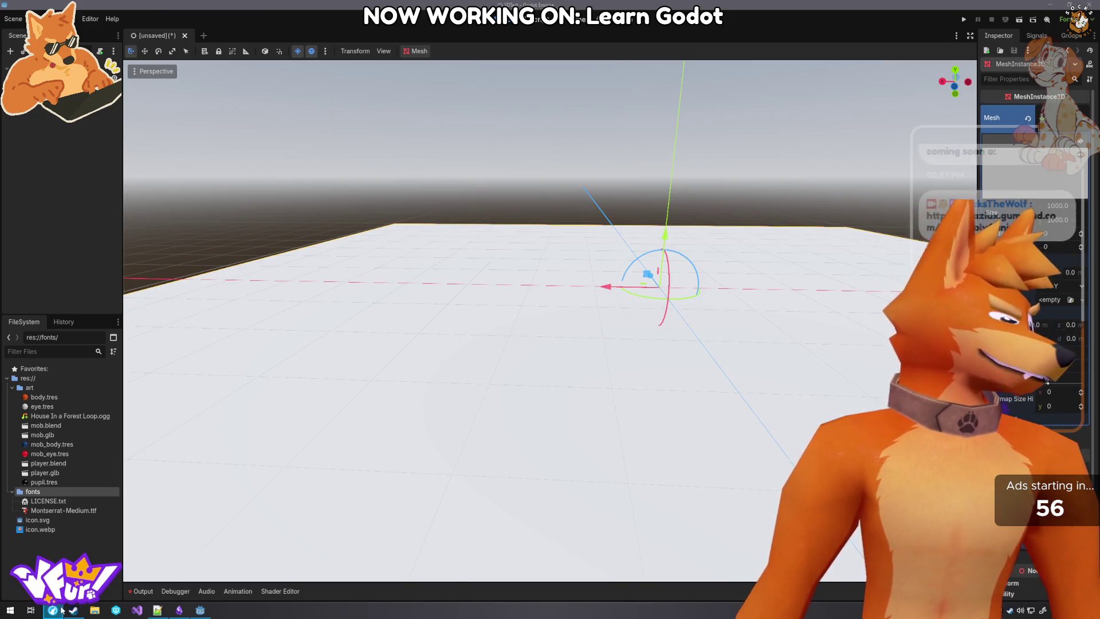
key("alt+Tab")
left_click(28, 9)
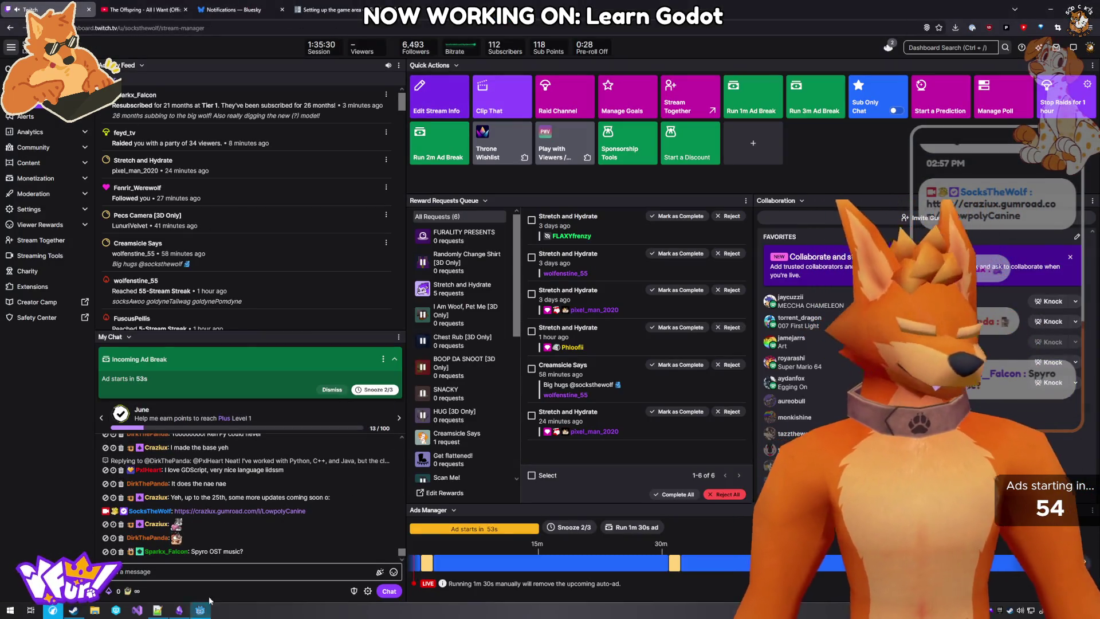
Start a 3-minute 'music' poll with yes and no answers and no additional votes
left_click(210, 569)
type("@")
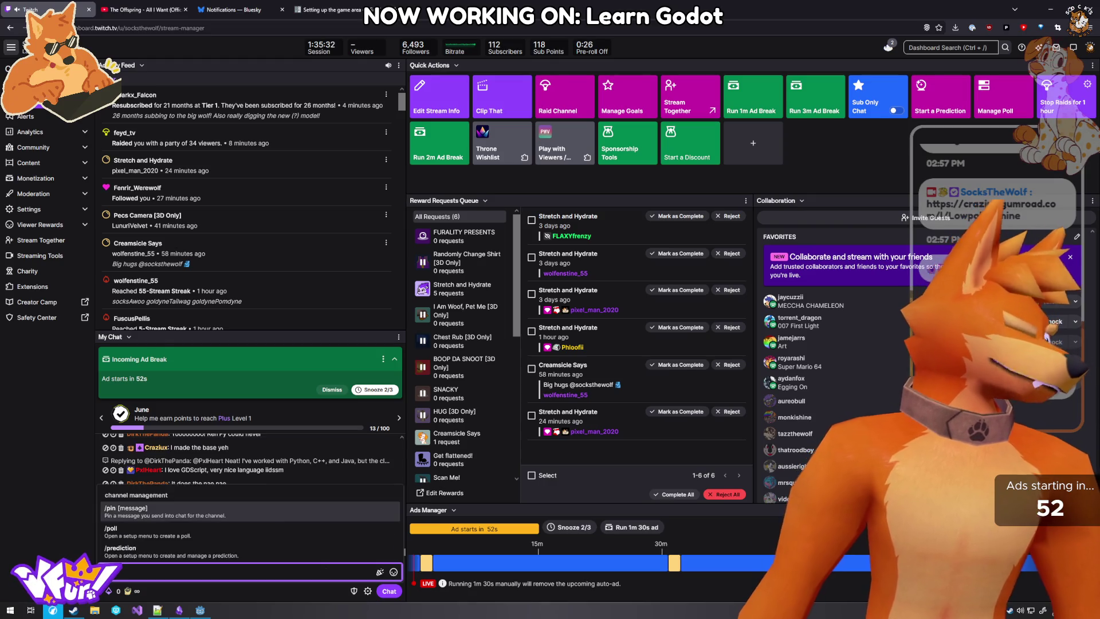
key("Return")
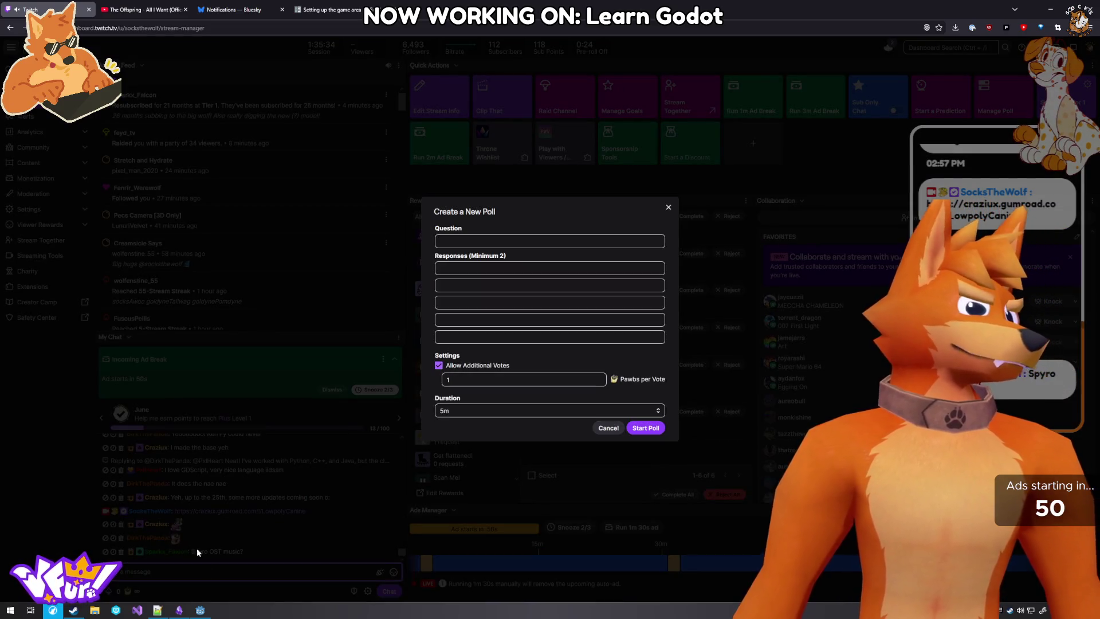
left_click(473, 244)
type("music")
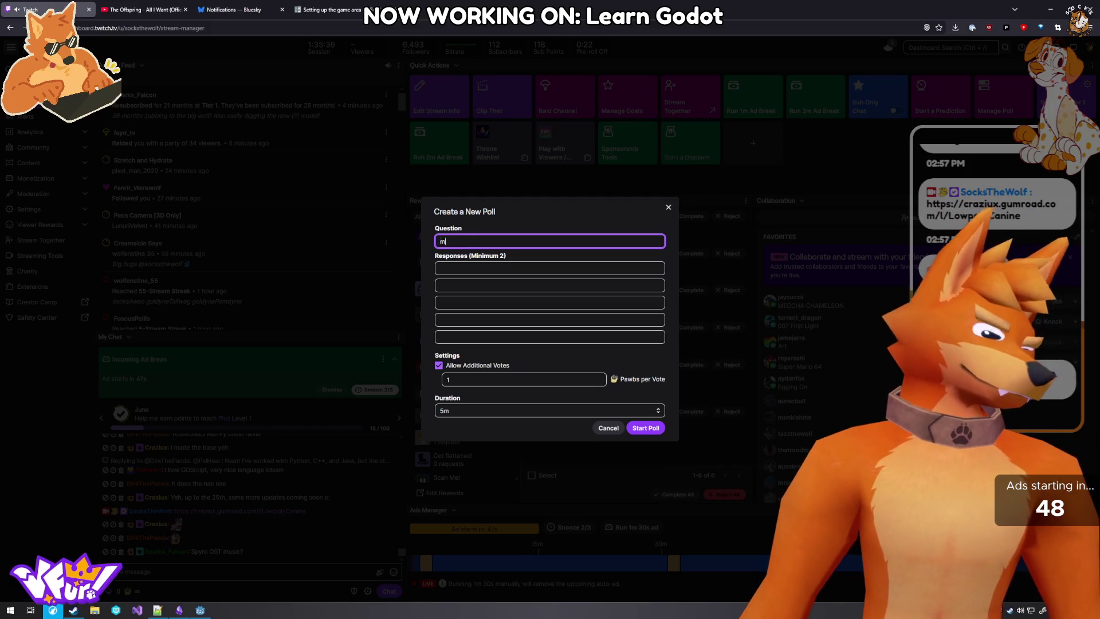
key("Tab")
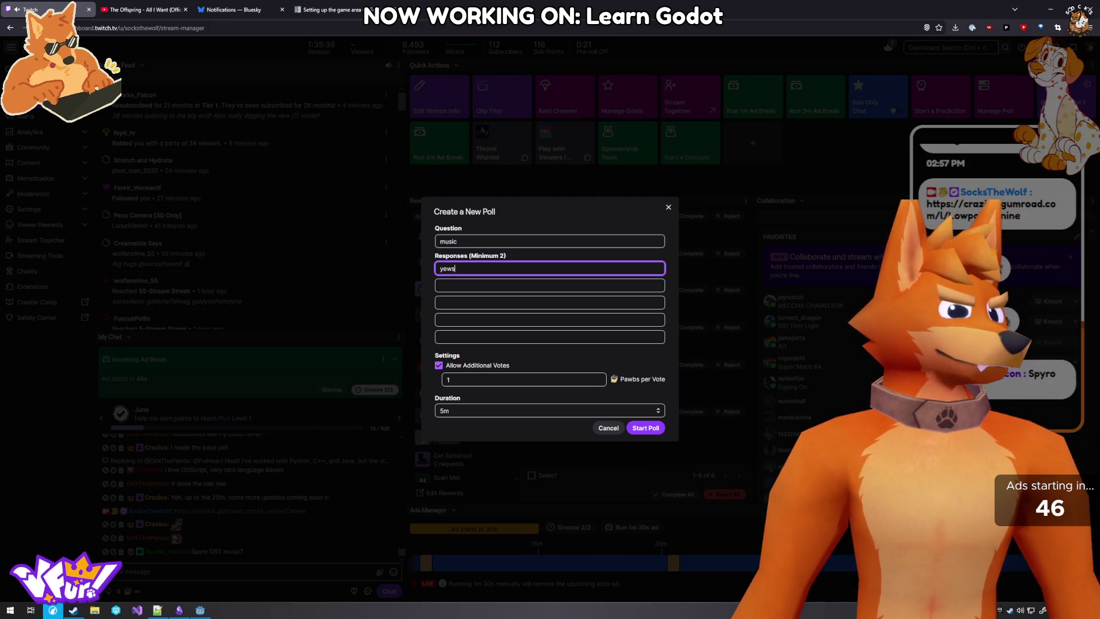
left_click(550, 285)
type("no")
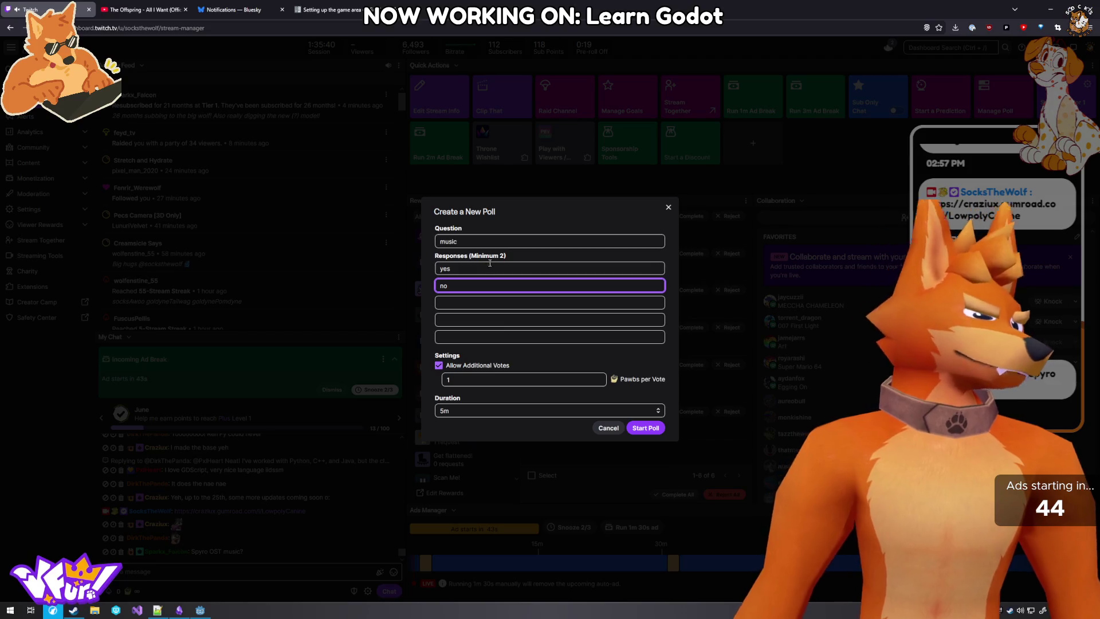
left_click(456, 365)
left_click(507, 411)
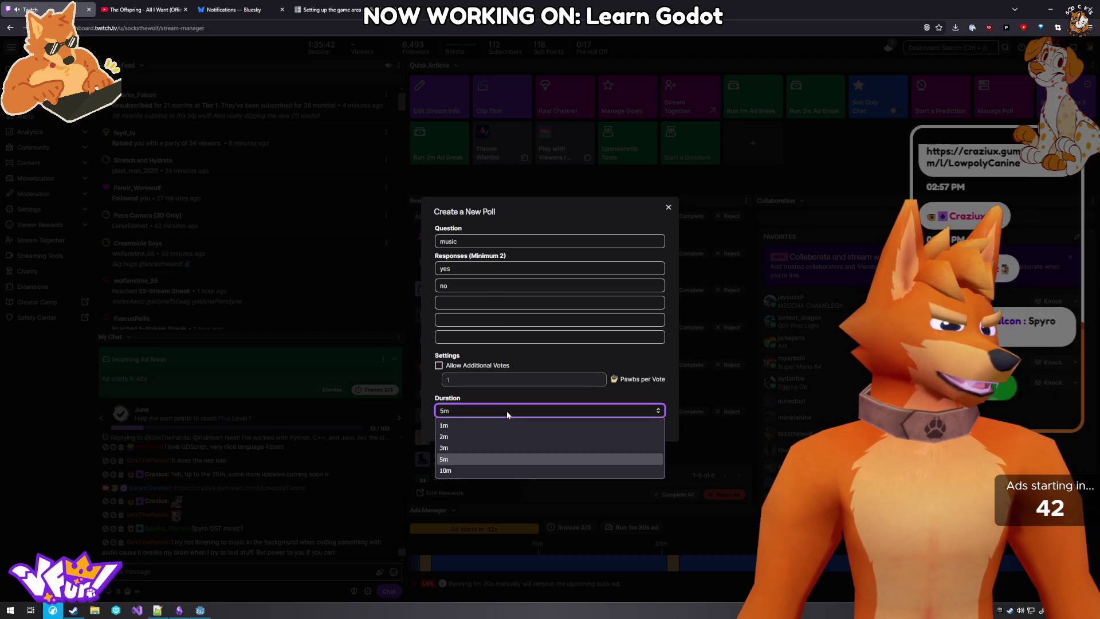
left_click(465, 447)
left_click(660, 435)
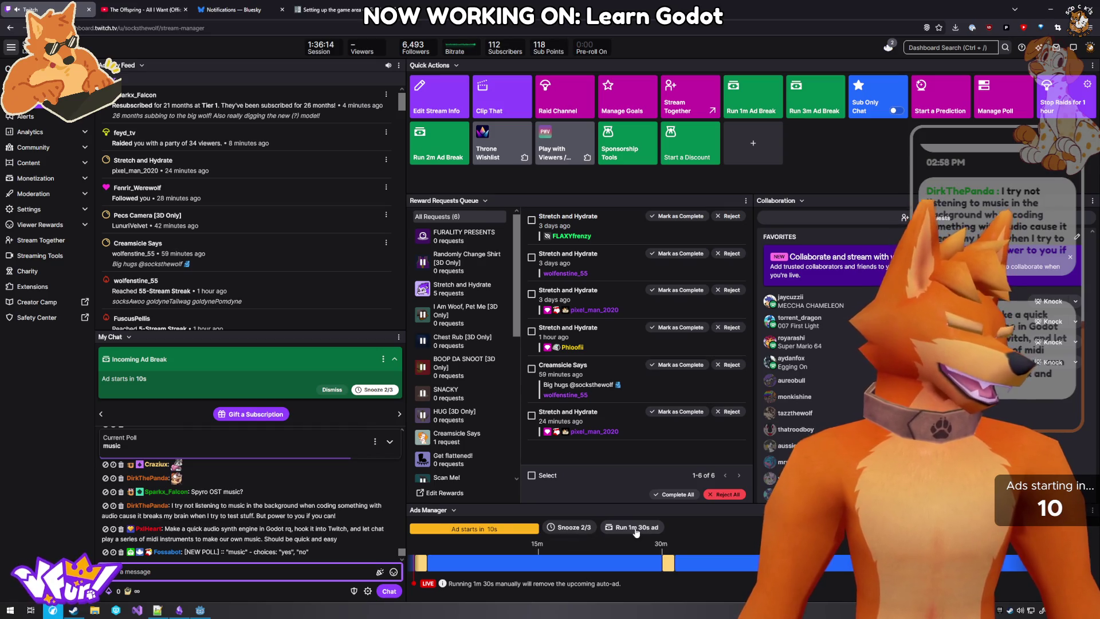
Check the music poll's results, then return to the Godot editor
left_click(311, 444)
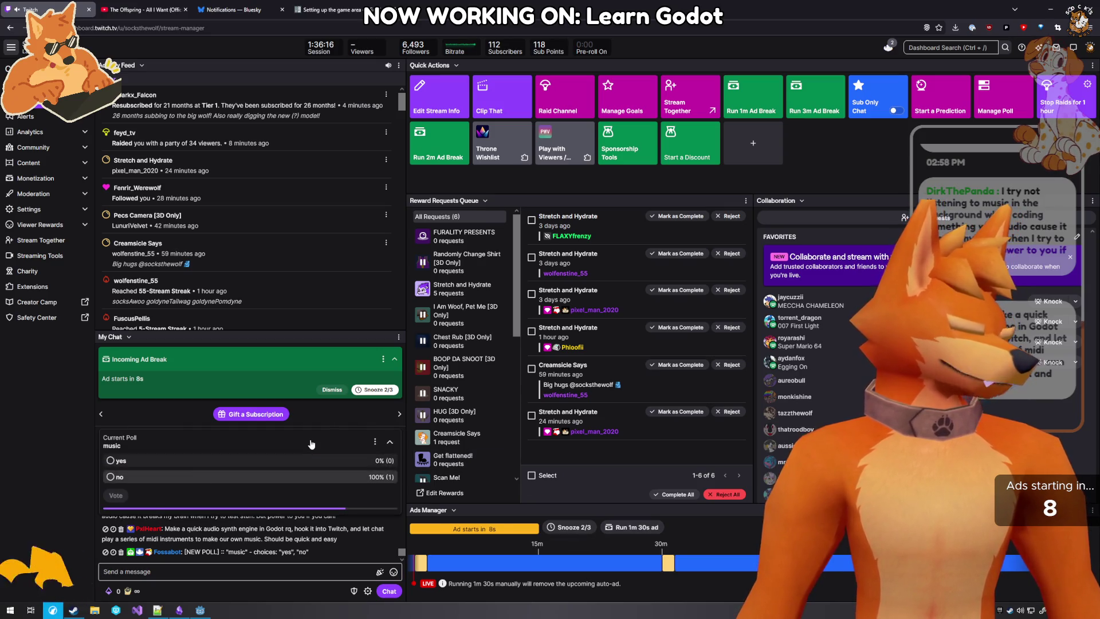
left_click(328, 441)
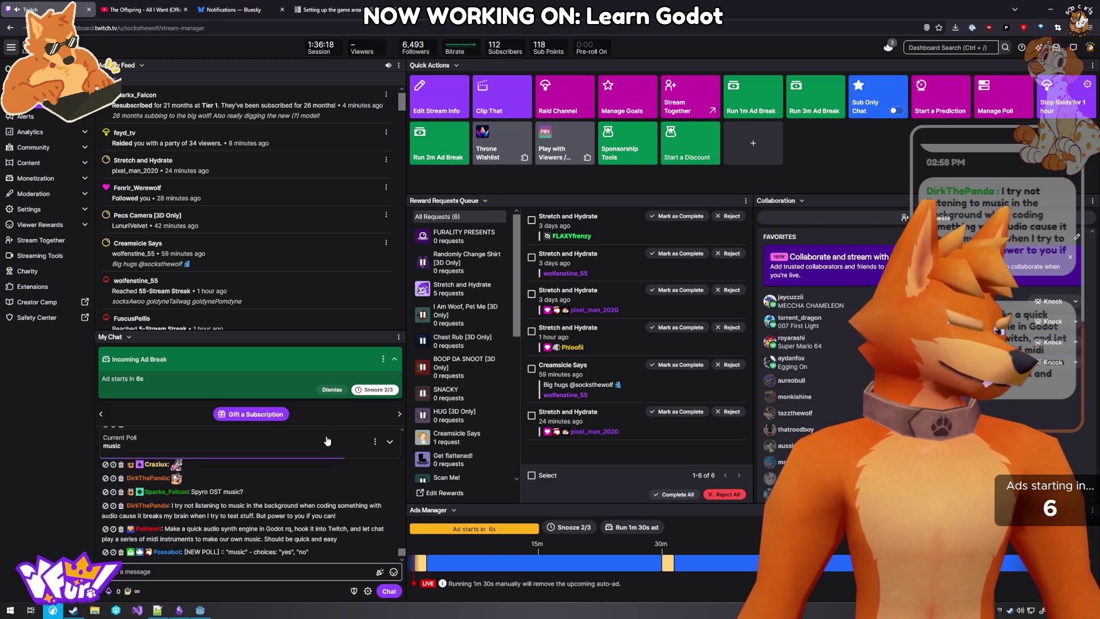
left_click(200, 610)
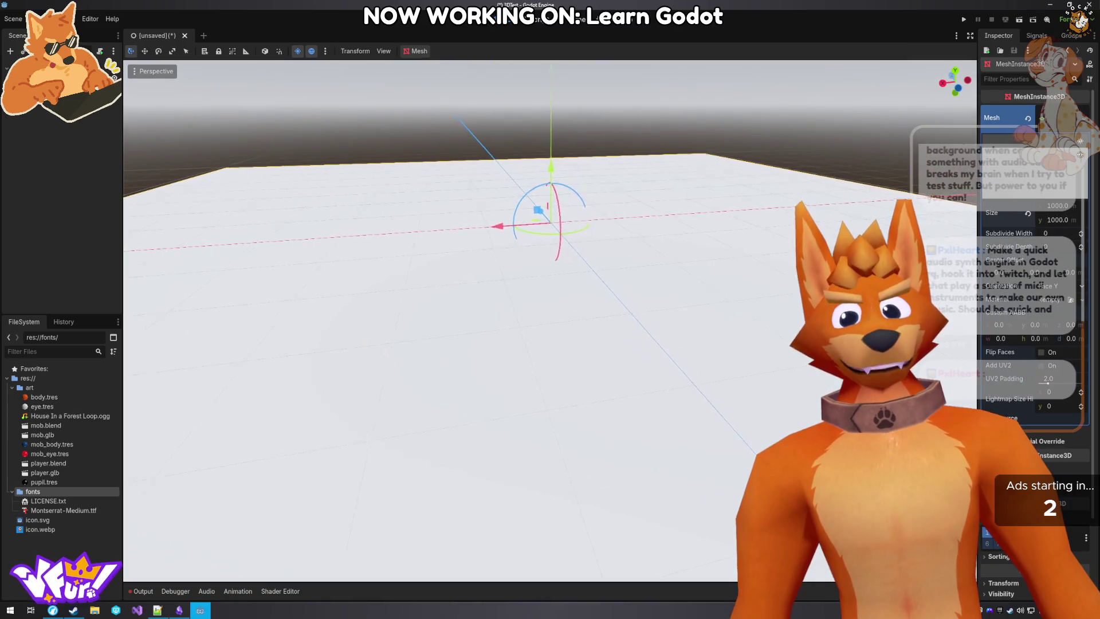
scroll(550, 321, "down", 5)
scroll(550, 321, "down", 5)
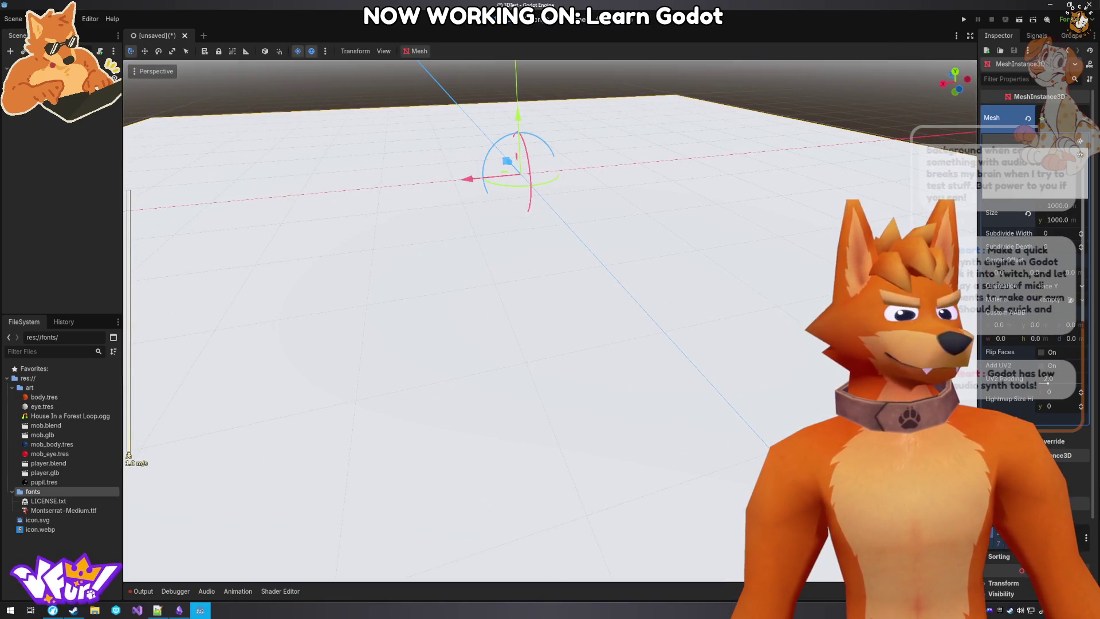
scroll(630, 272, "down", 5)
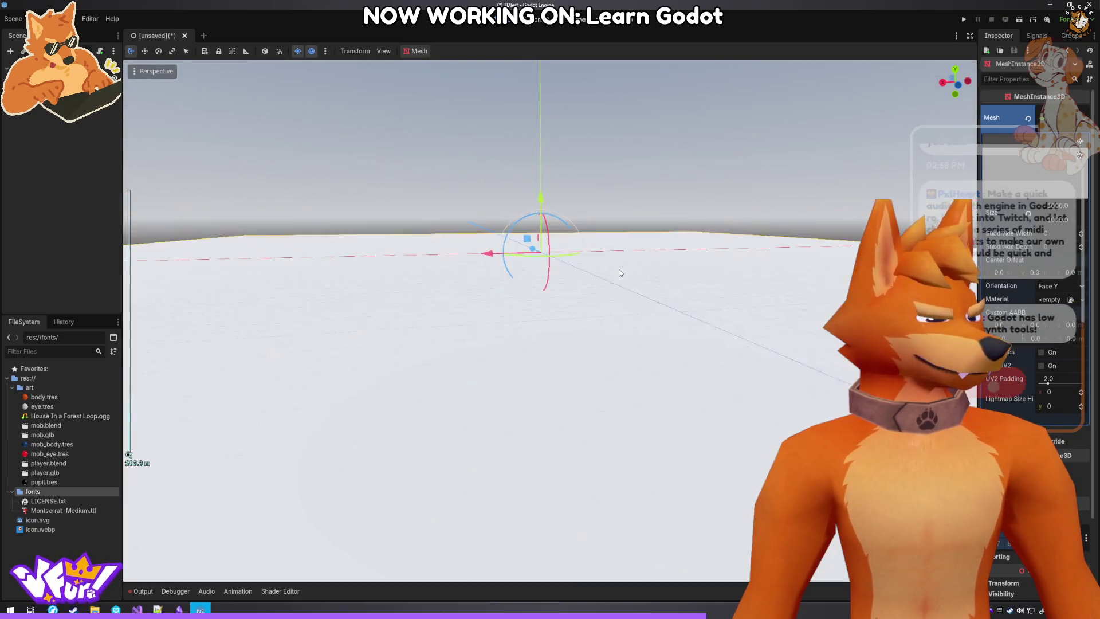
scroll(619, 270, "down", 2)
left_click(594, 283)
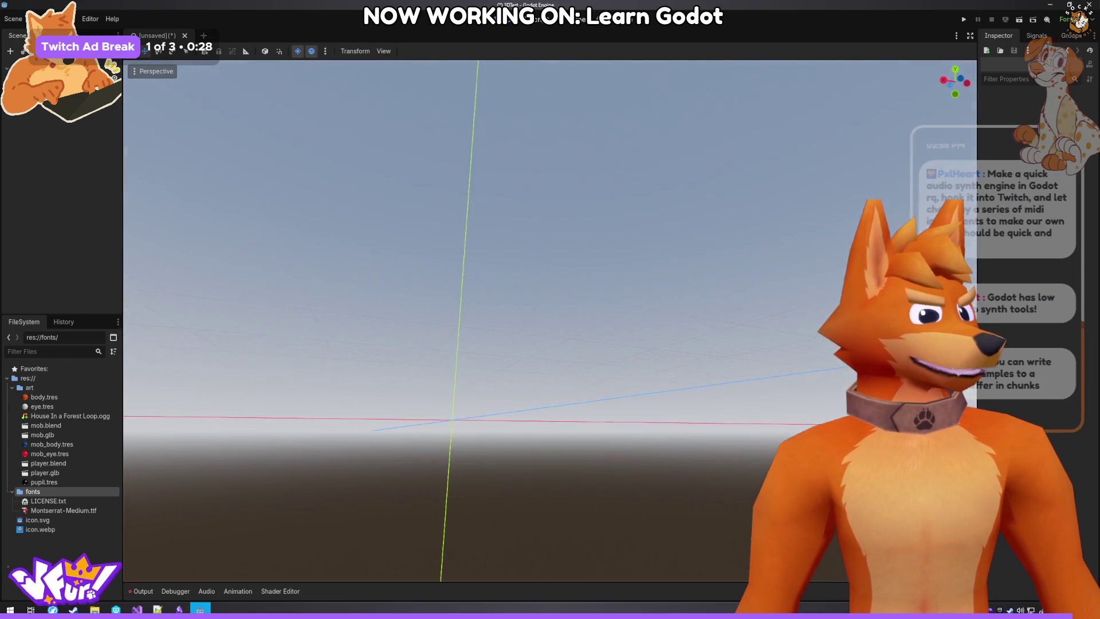
left_click_drag(585, 230, 585, 281)
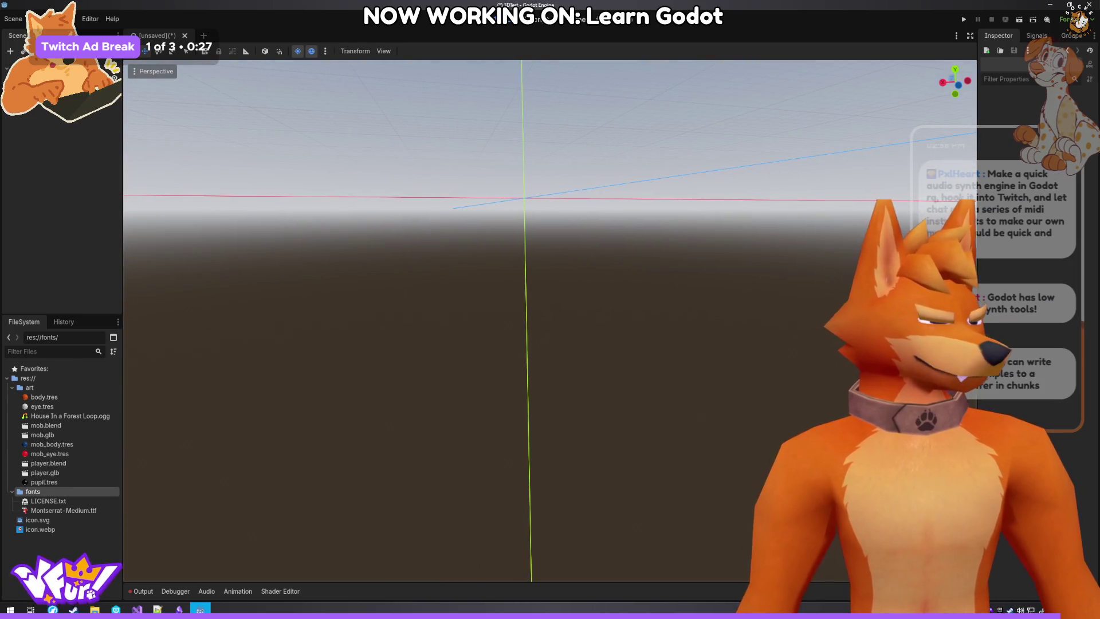
scroll(550, 321, "up", 10)
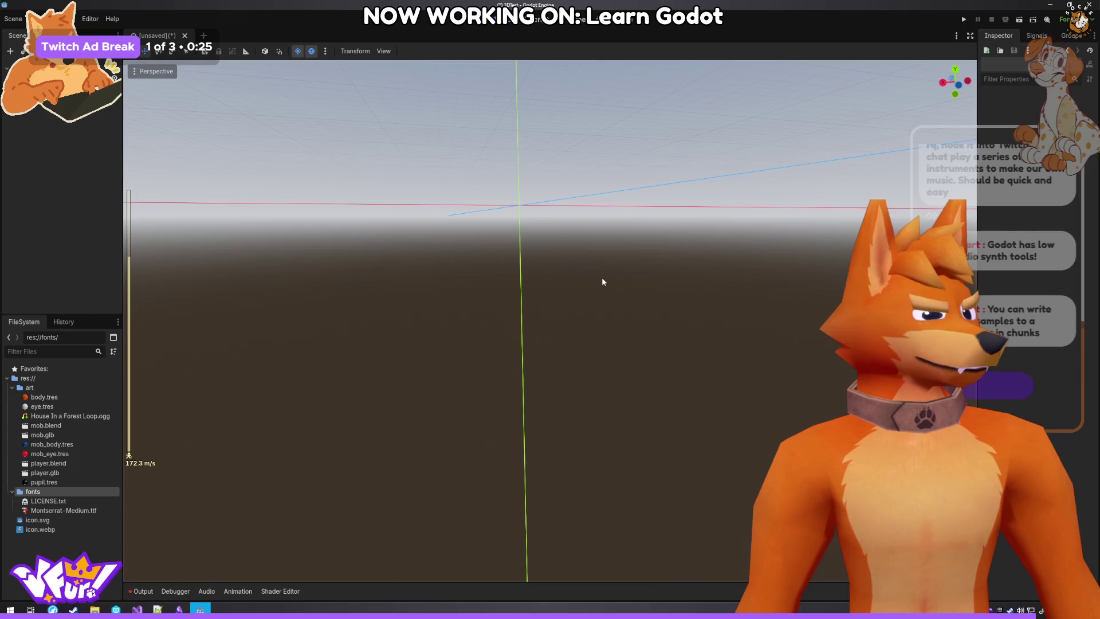
mouse_move(597, 255)
left_mouse_down()
mouse_move(596, 207)
mouse_move(596, 258)
mouse_move(564, 269)
mouse_move(565, 241)
mouse_move(545, 238)
mouse_move(553, 195)
mouse_move(541, 192)
mouse_move(596, 187)
left_mouse_up()
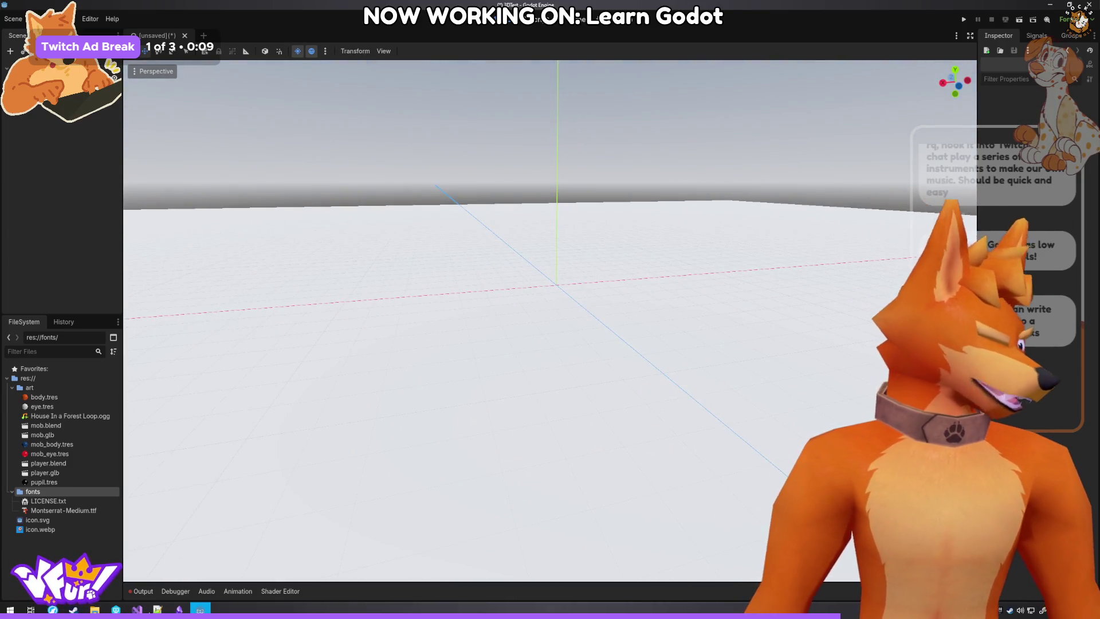
key("alt+Tab")
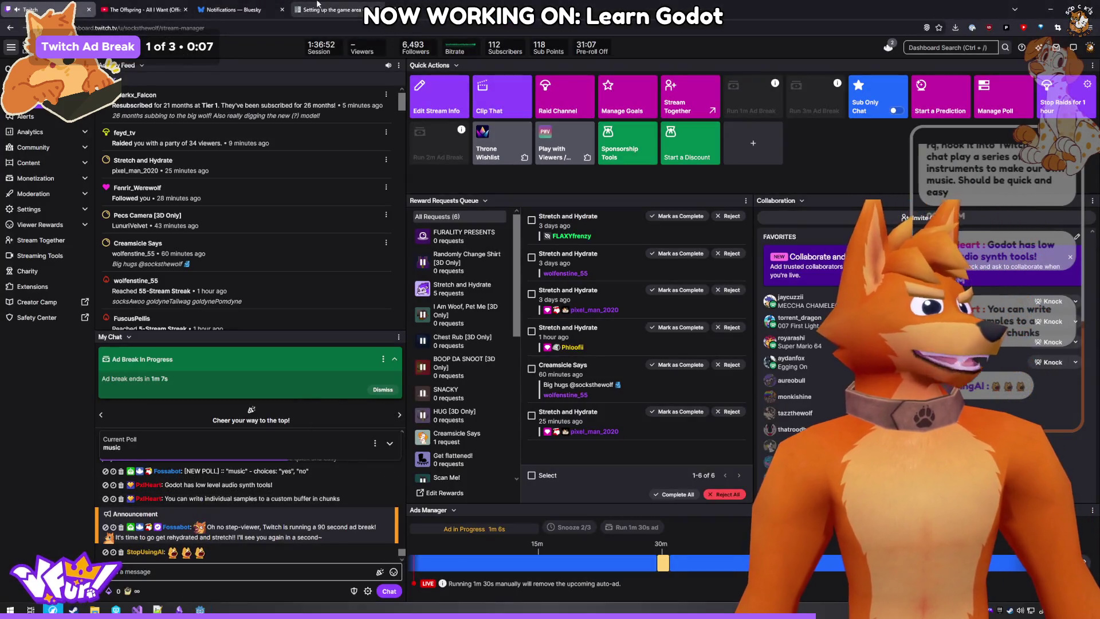
Scroll the Setting up the game area page down to its DirectionalLight3D and shadow section
left_click(330, 10)
scroll(645, 216, "down", 7)
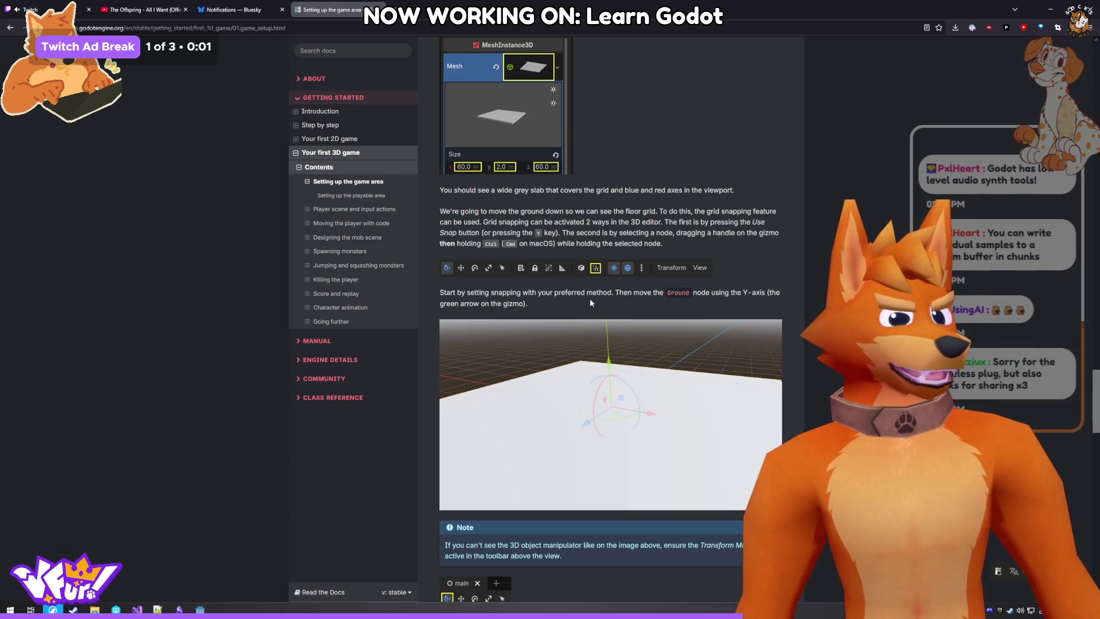
scroll(590, 299, "down", 5)
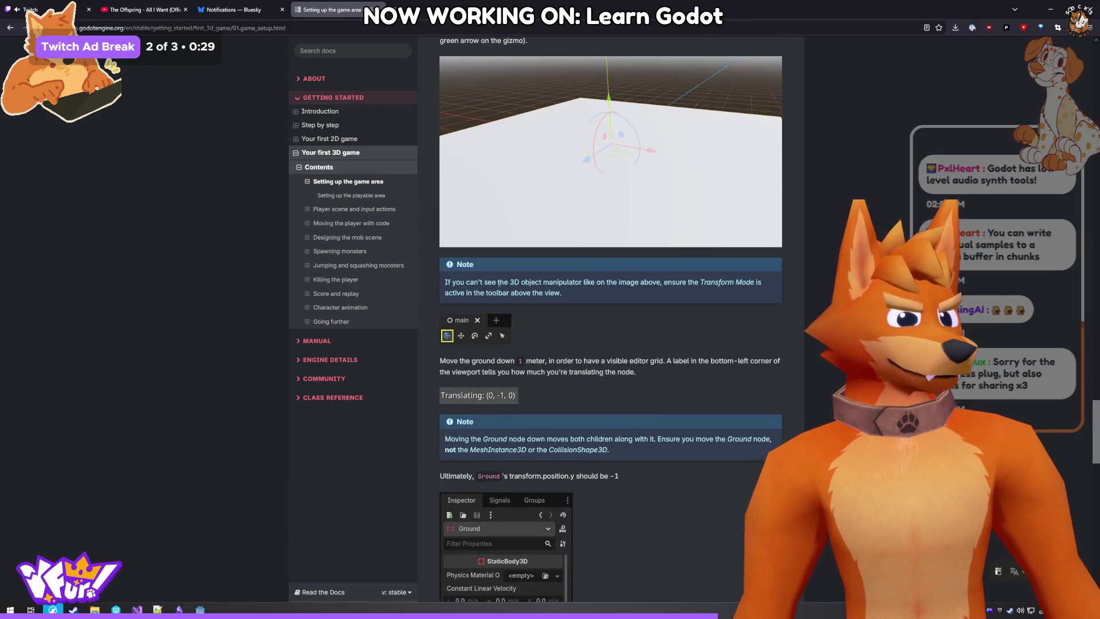
scroll(587, 319, "down", 2)
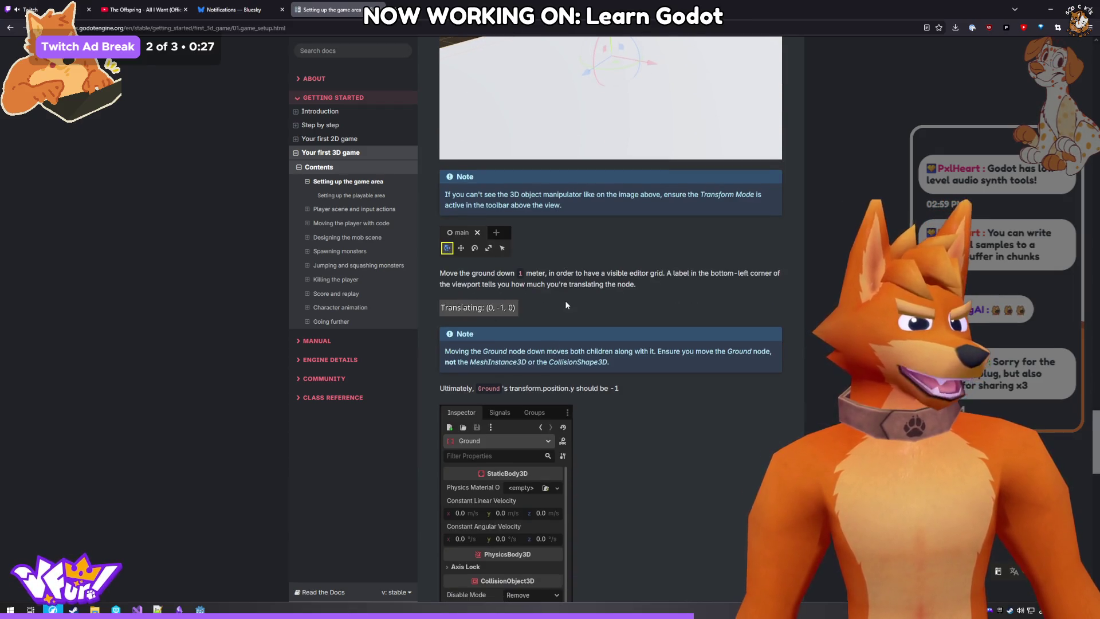
scroll(565, 305, "down", 3)
scroll(563, 326, "down", 4)
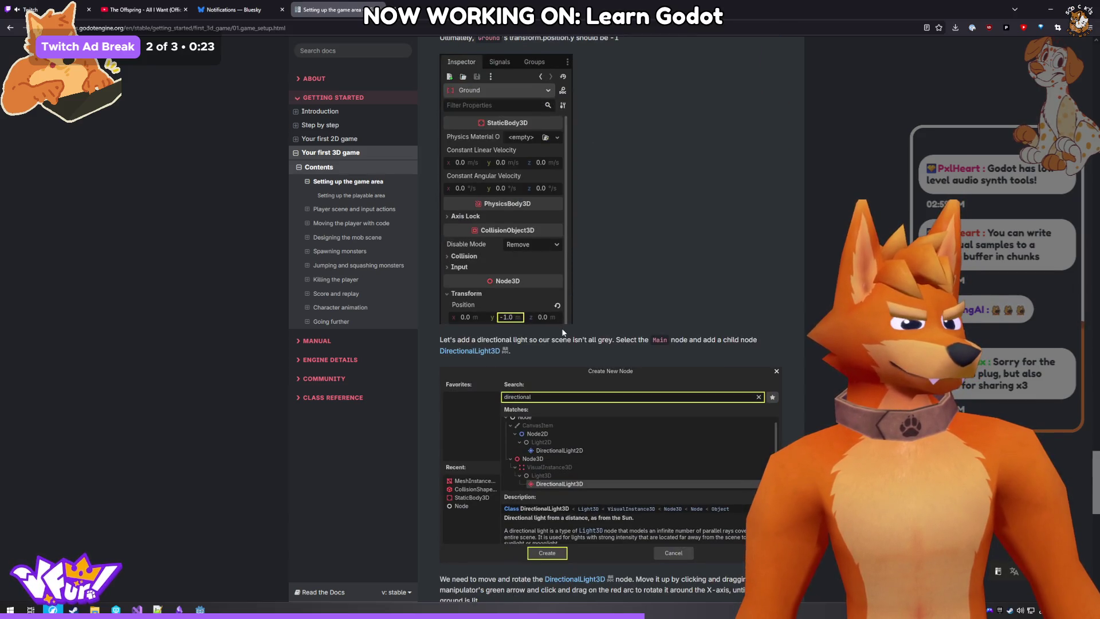
scroll(645, 336, "down", 7)
scroll(641, 332, "down", 3)
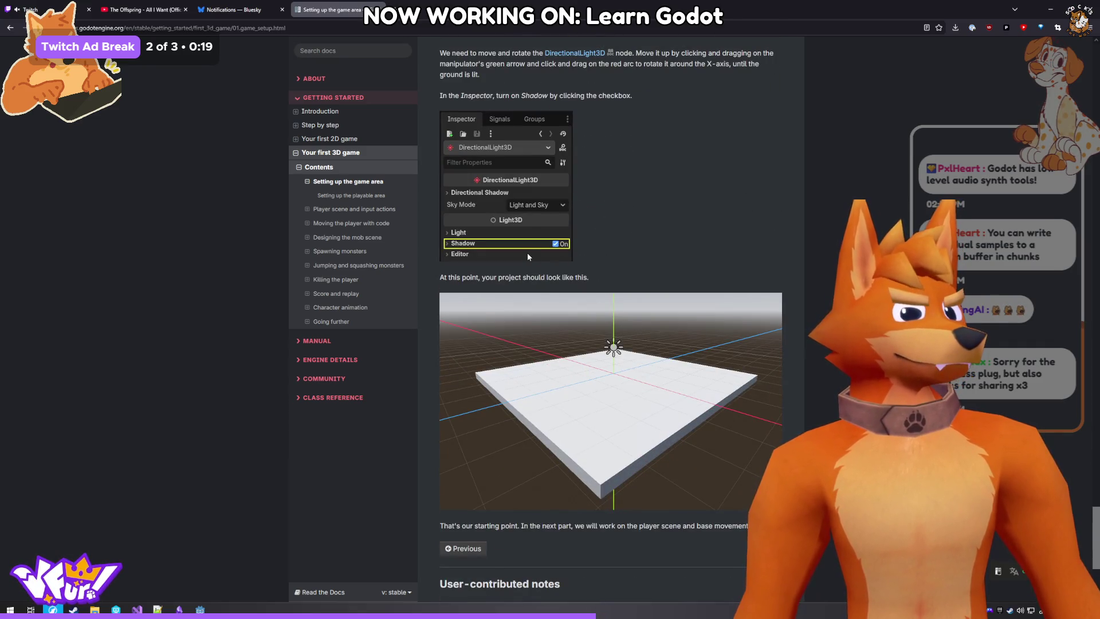
scroll(528, 256, "up", 3)
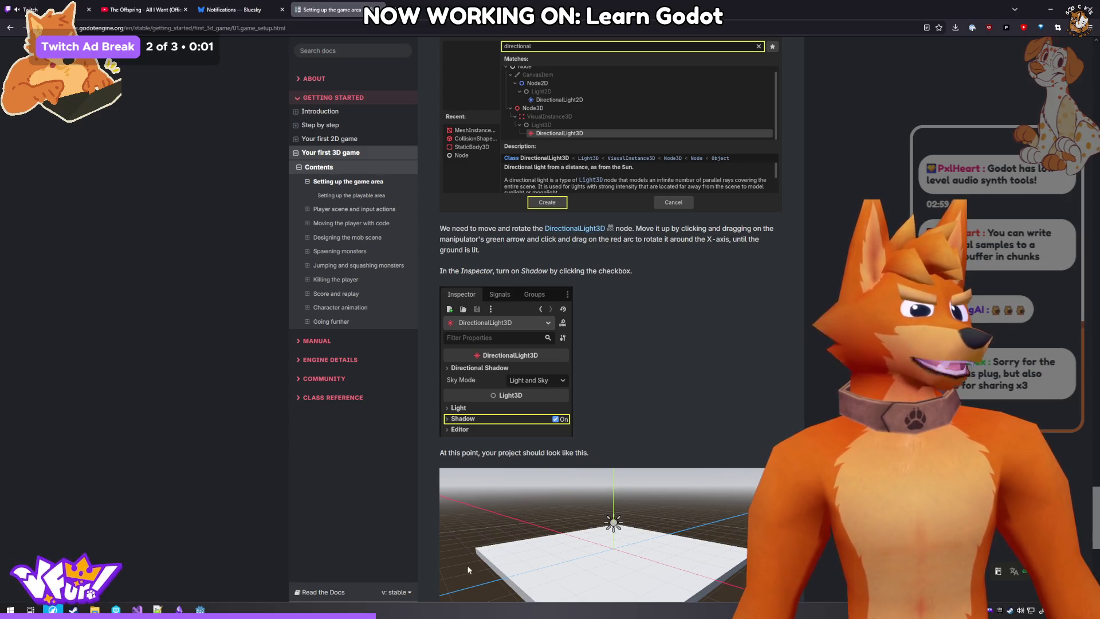
Add a DirectionalLight3D as a child of the Main node
key("alt+Tab")
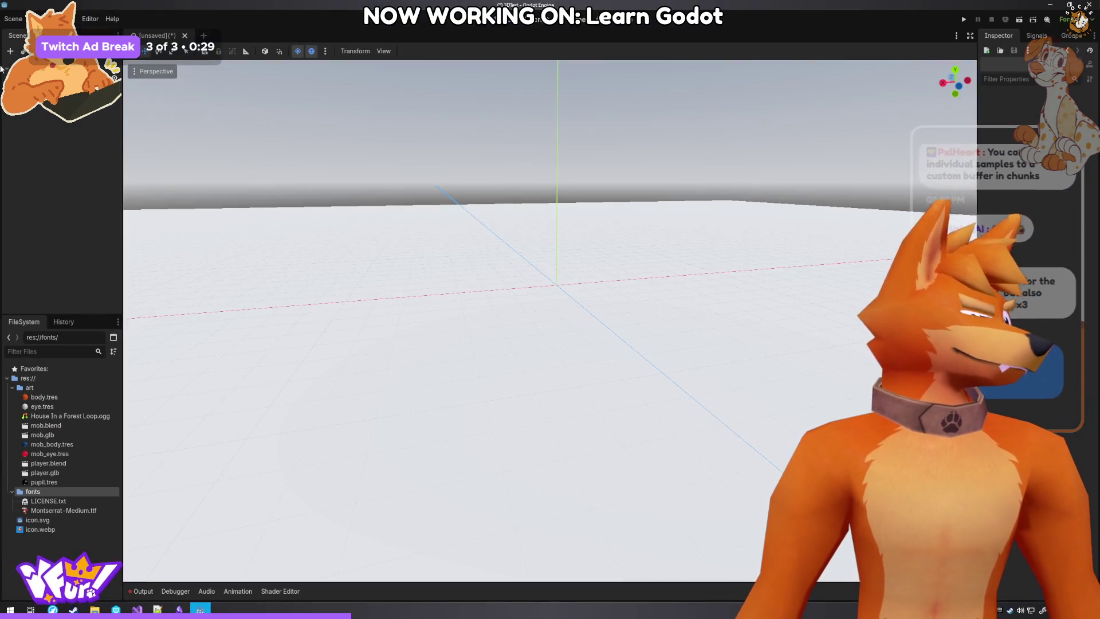
right_click(36, 80)
left_click(35, 71)
right_click(36, 71)
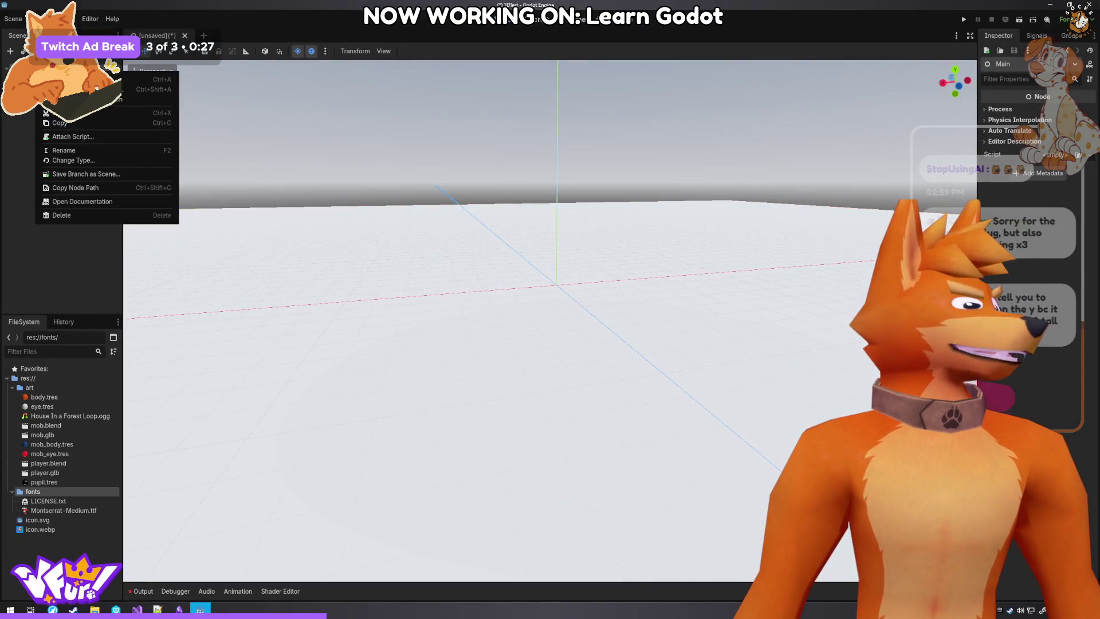
left_click(155, 80)
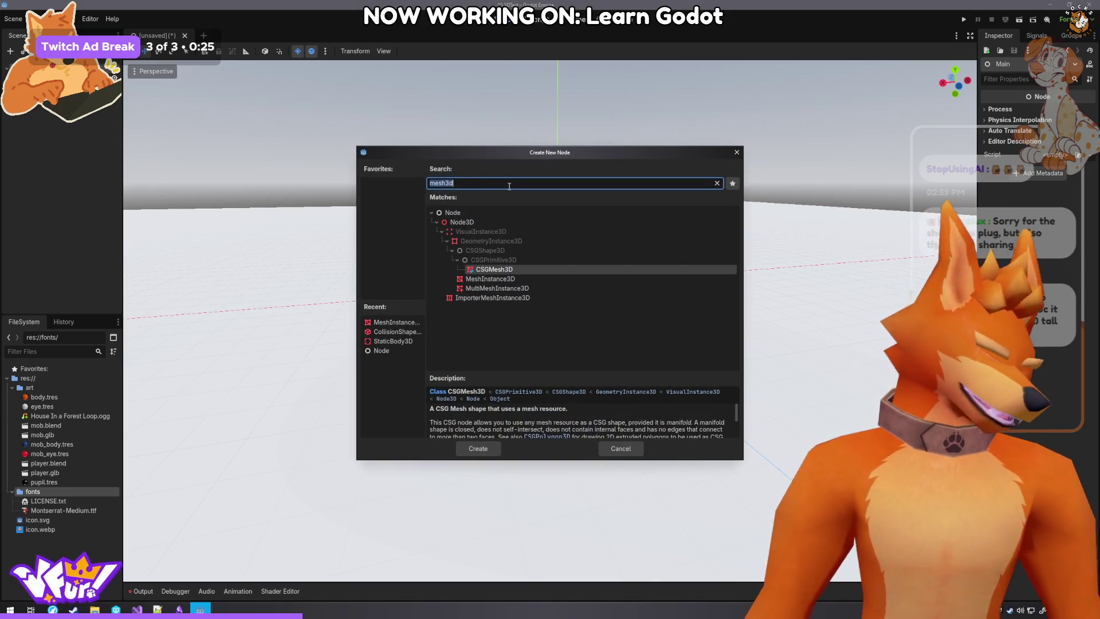
type("directi")
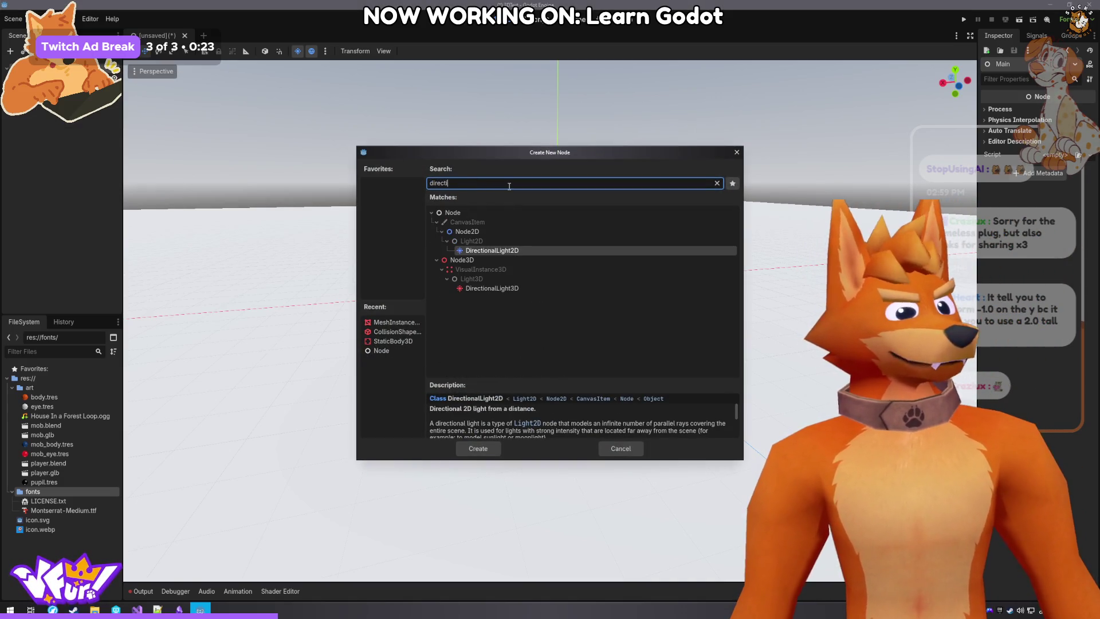
key("Down")
key("Down")
key("Down")
key("Return")
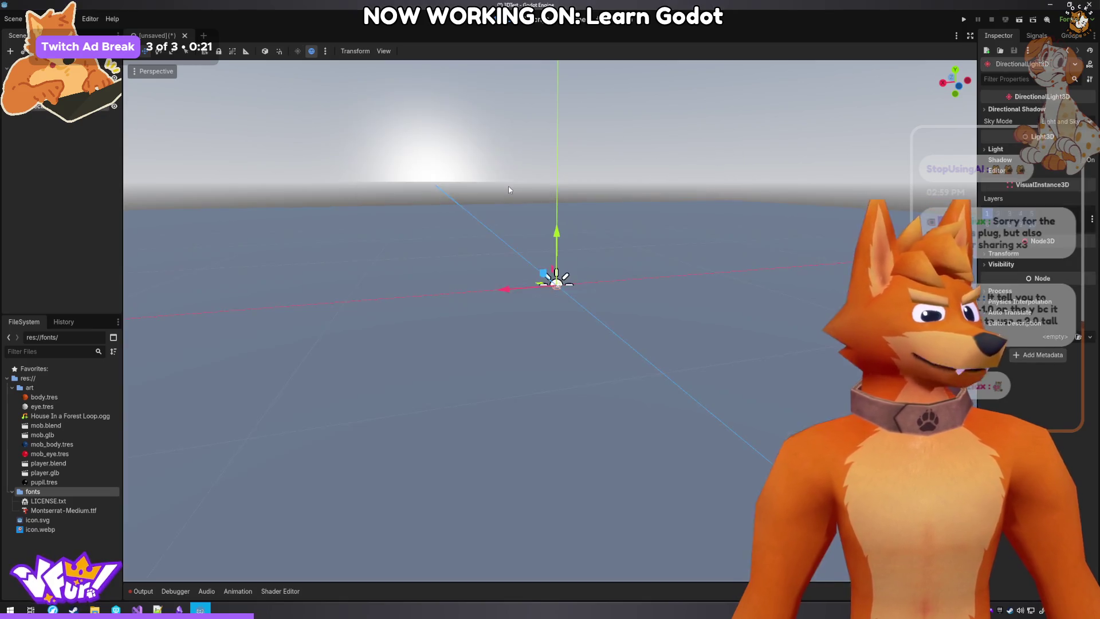
Raise the light high above the ground and return to the tutorial
mouse_move(556, 242)
left_mouse_down()
mouse_move(565, 112)
mouse_move(682, 195)
left_mouse_up()
left_click_drag(344, 287, 312, 307)
key("alt+Tab")
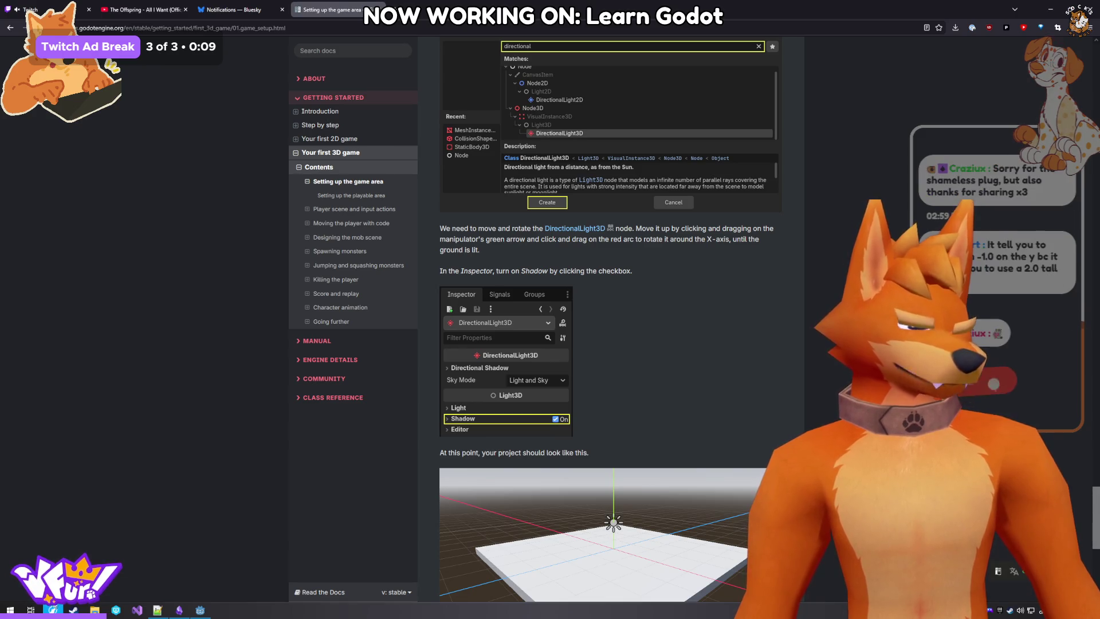
Enable Shadow on the directional light in the Inspector
key("alt+Tab")
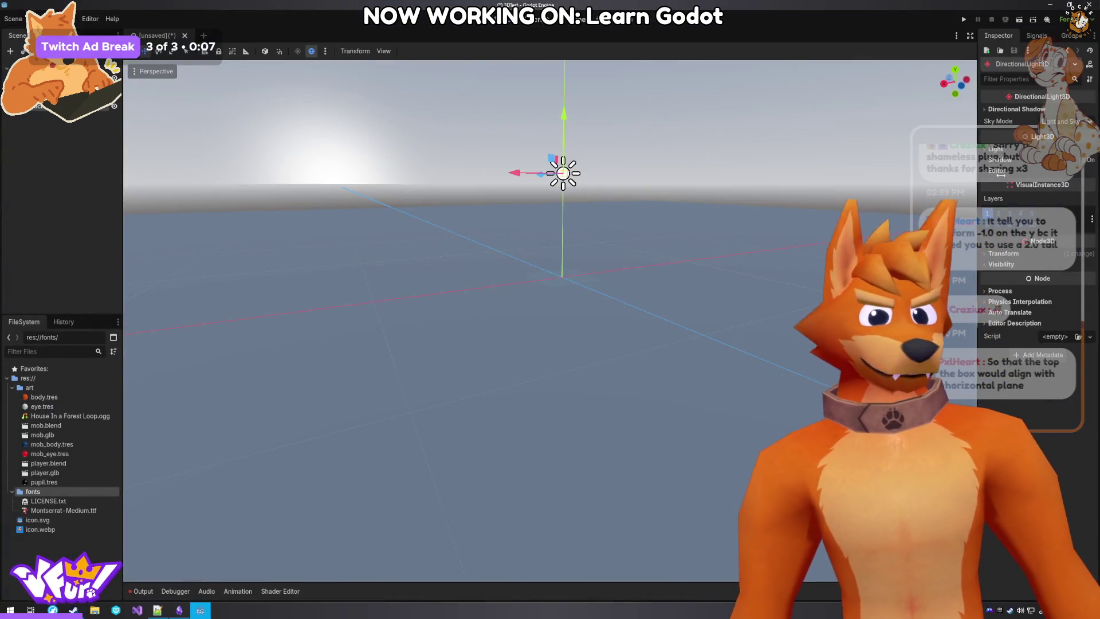
left_click(1082, 161)
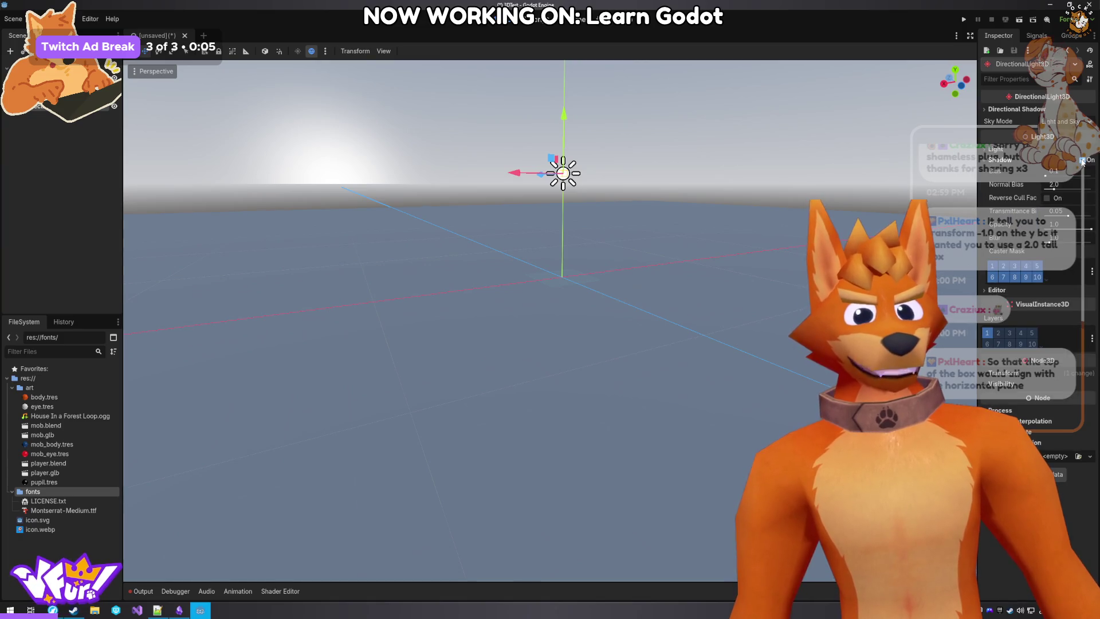
left_click(52, 611)
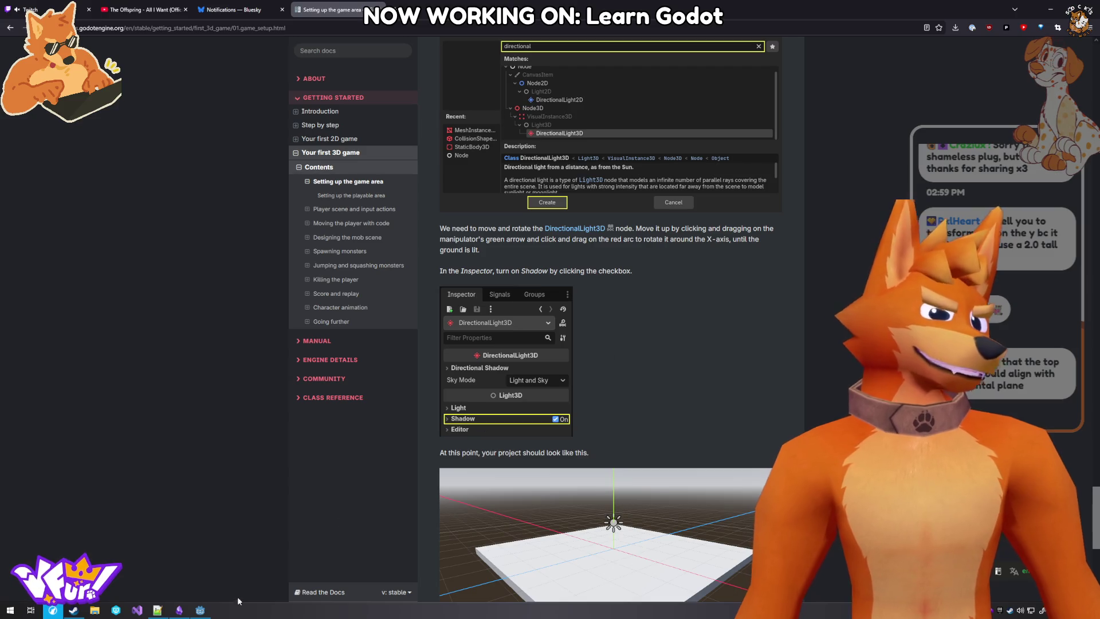
left_click(200, 611)
left_click(201, 612)
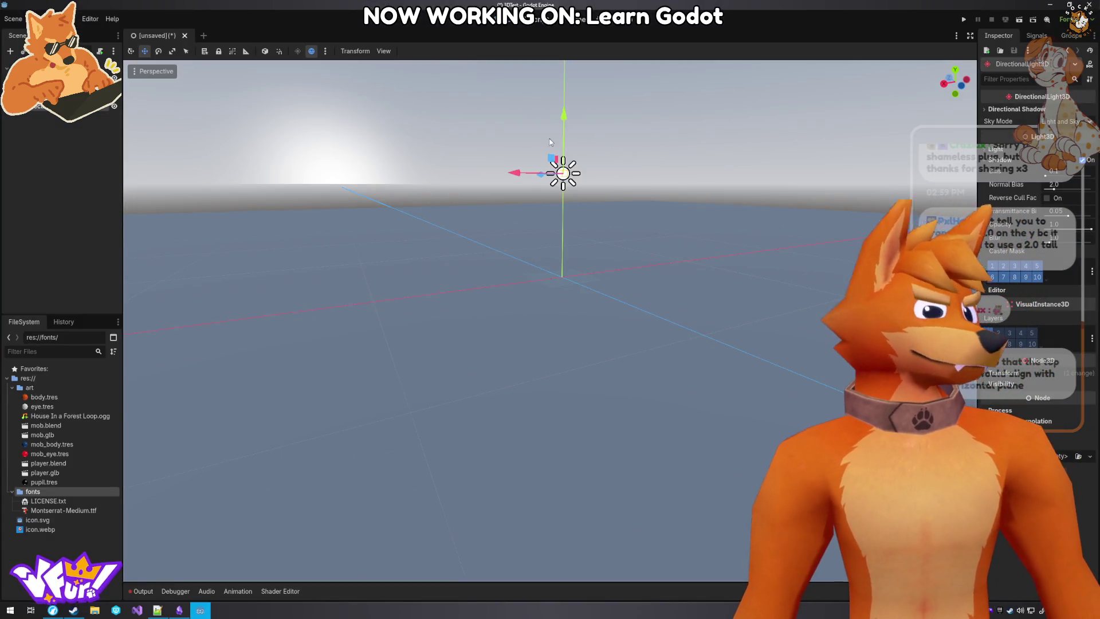
Shift the light along its Z axis, tilting the view to see the ground
left_click_drag(550, 142, 553, 206)
mouse_move(636, 373)
left_mouse_down()
mouse_move(688, 526)
mouse_move(459, 106)
left_mouse_up()
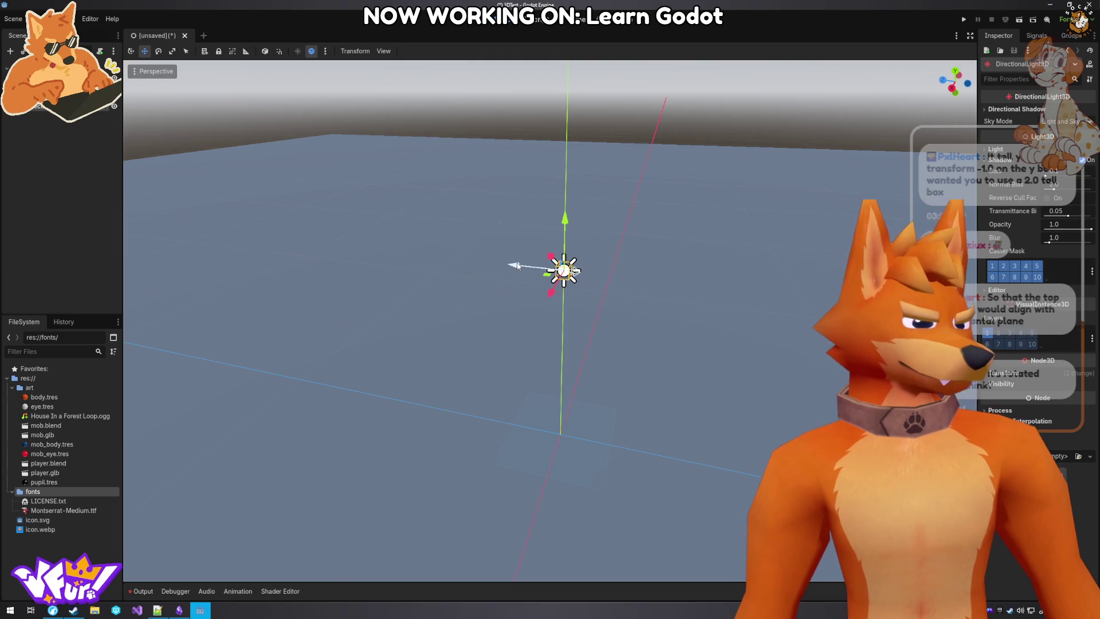
left_click_drag(518, 279, 514, 280)
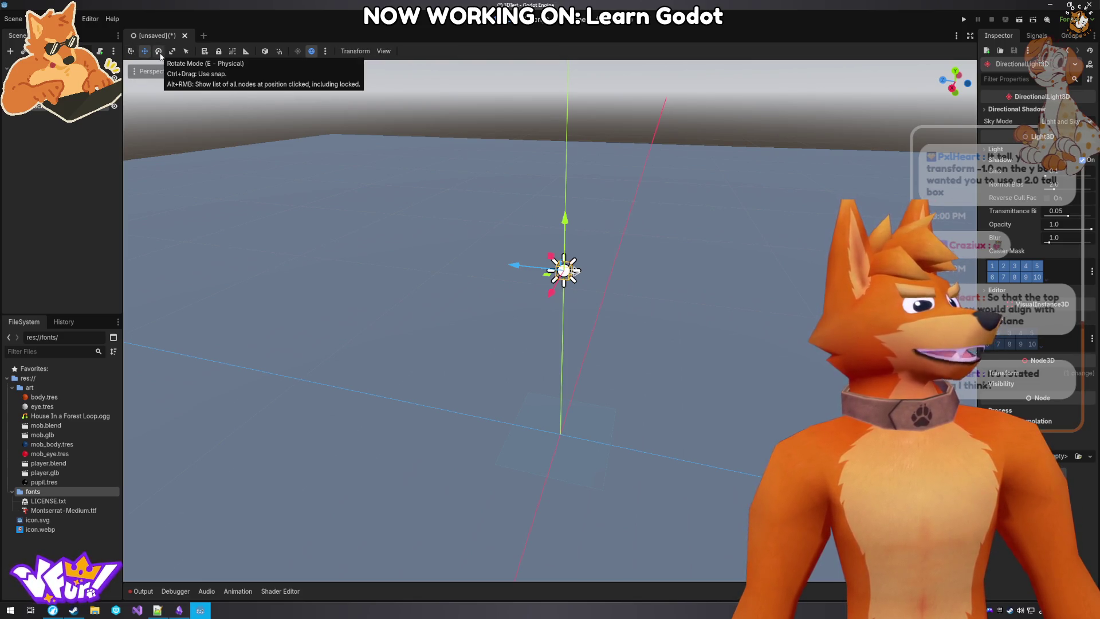
left_click(159, 51)
Rotate the light around its X axis until the floor is brightly lit, then orbit to check
left_click_drag(569, 237, 569, 237)
mouse_move(471, 258)
left_mouse_down()
mouse_move(470, 277)
mouse_move(469, 238)
mouse_move(465, 268)
mouse_move(442, 227)
mouse_move(581, 277)
left_mouse_up()
mouse_move(474, 201)
left_mouse_down()
mouse_move(500, 285)
mouse_move(535, 267)
mouse_move(601, 321)
left_mouse_up()
left_click_drag(572, 242, 481, 204)
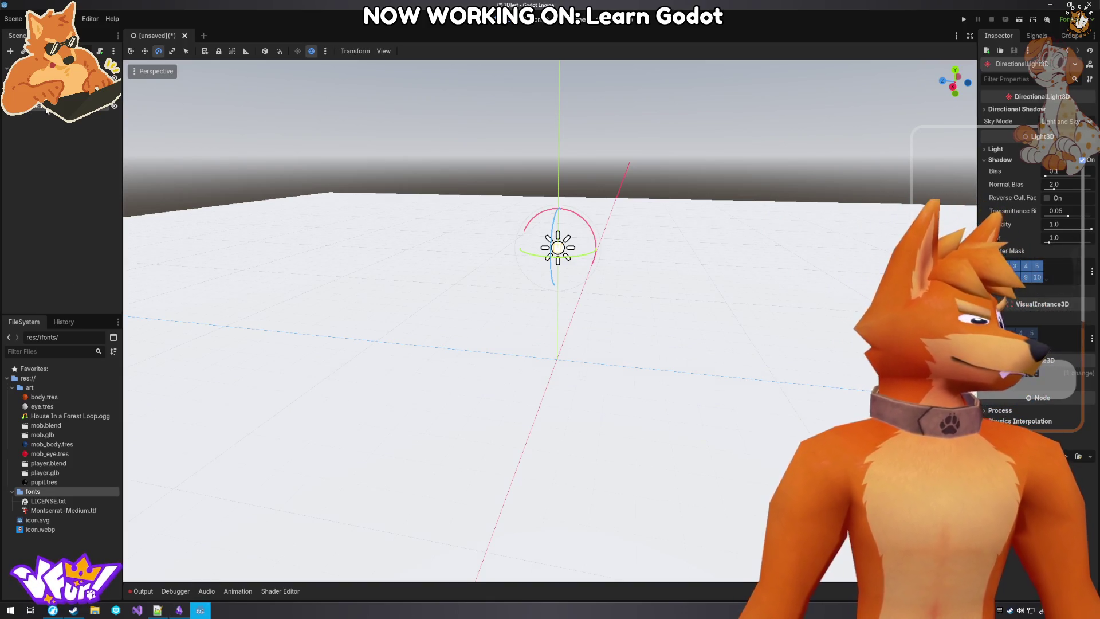
Confirm the light's new name Sun, review the docs' final screenshot, and return to Godot
left_click(63, 167)
key("alt+Tab")
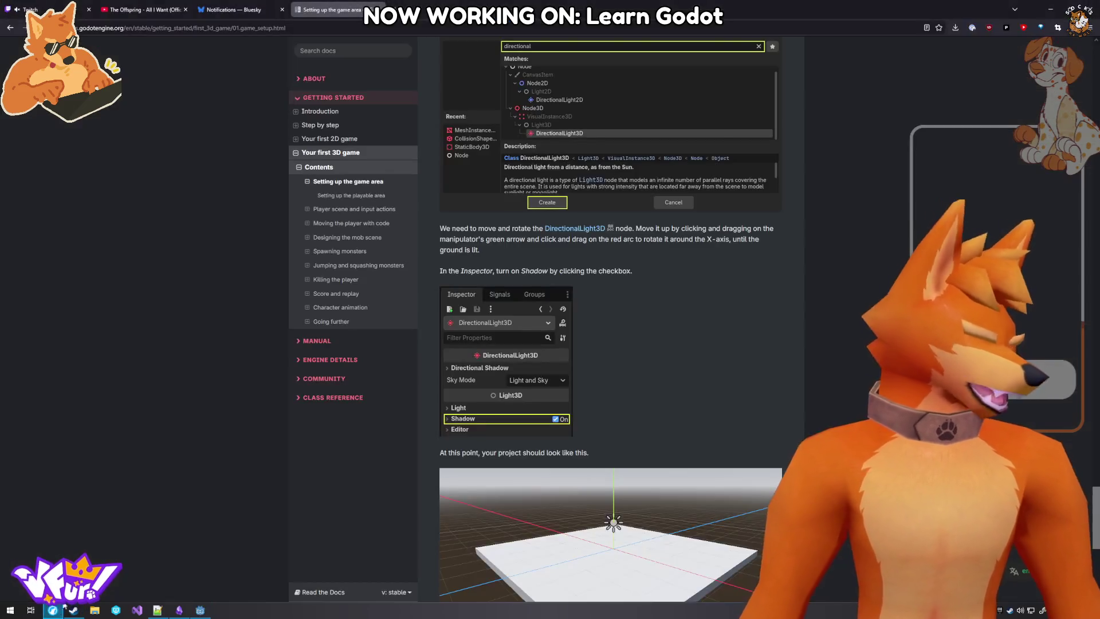
scroll(768, 384, "down", 7)
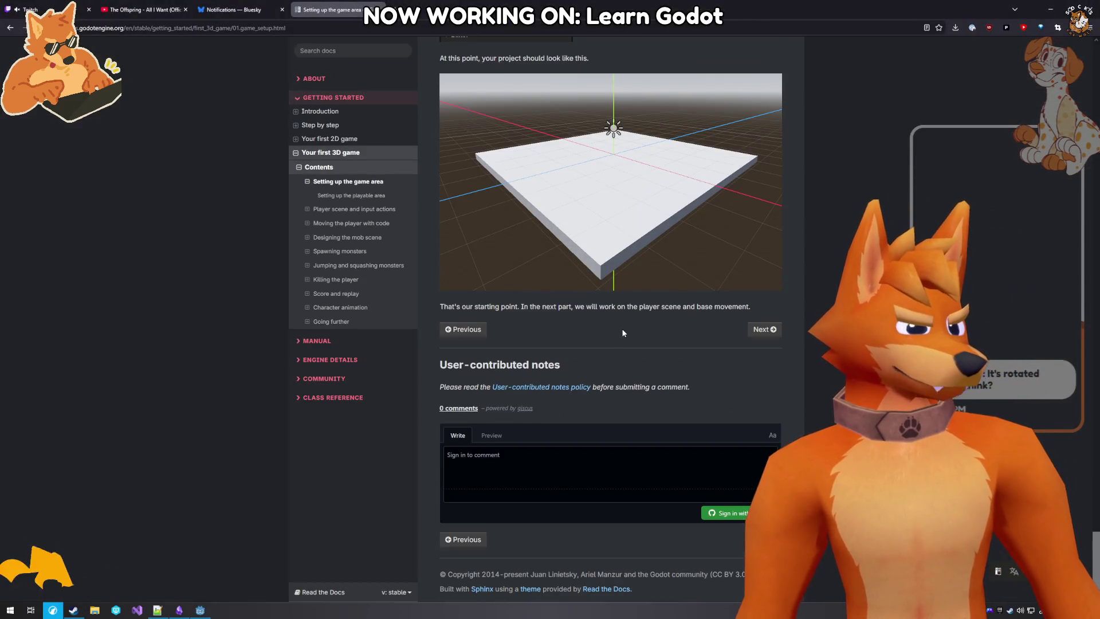
scroll(623, 332, "up", 8)
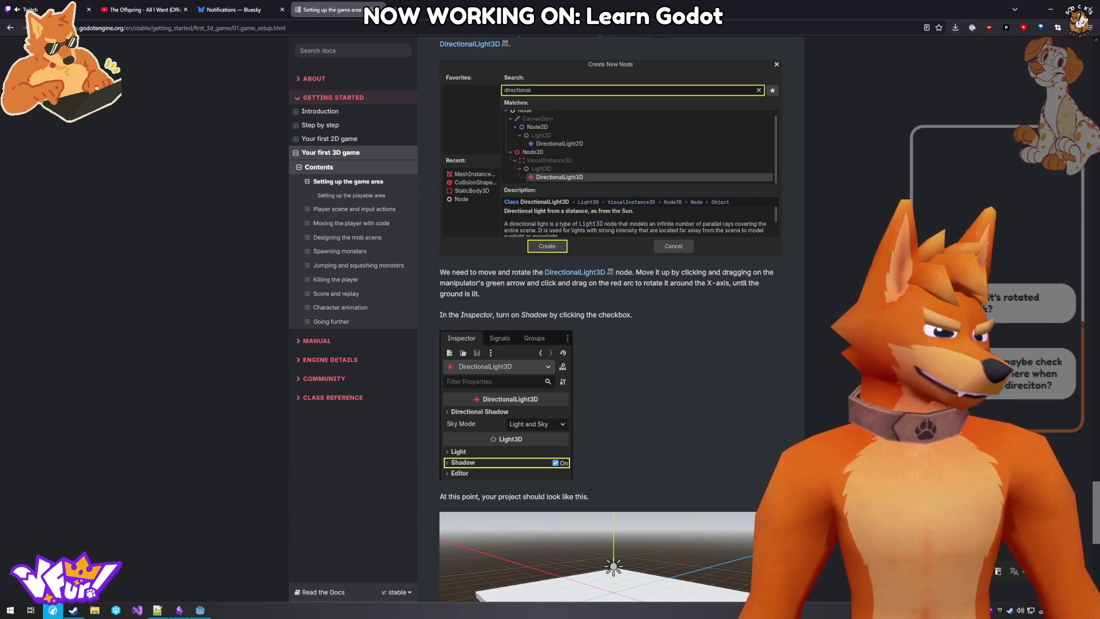
left_click(200, 610)
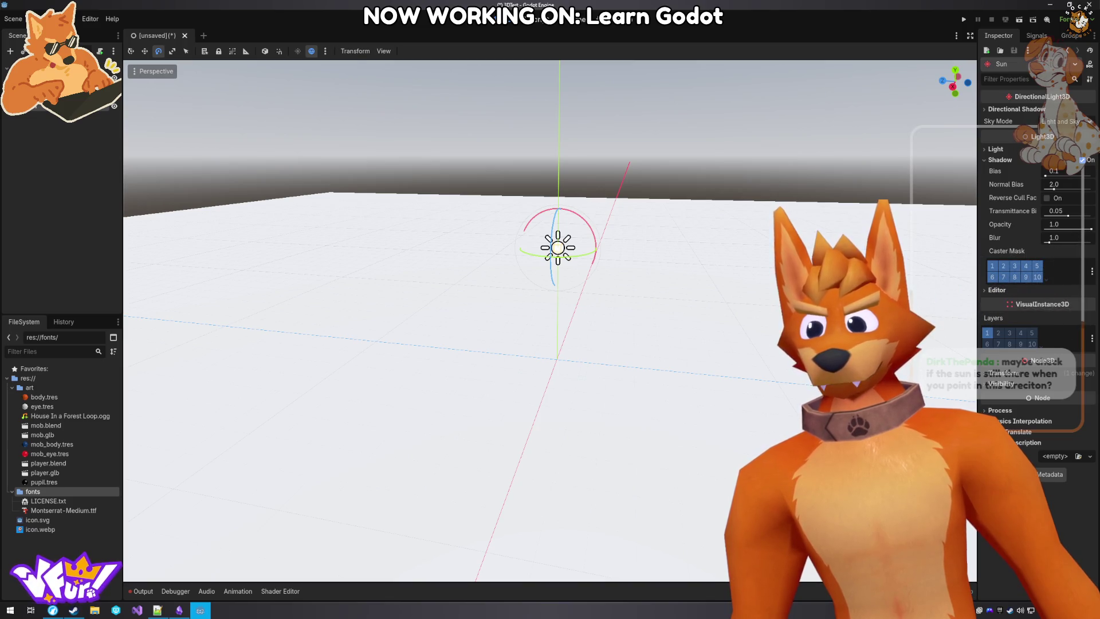
mouse_move(730, 304)
left_mouse_down()
mouse_move(740, 373)
mouse_move(745, 358)
mouse_move(750, 367)
mouse_move(733, 390)
left_mouse_up()
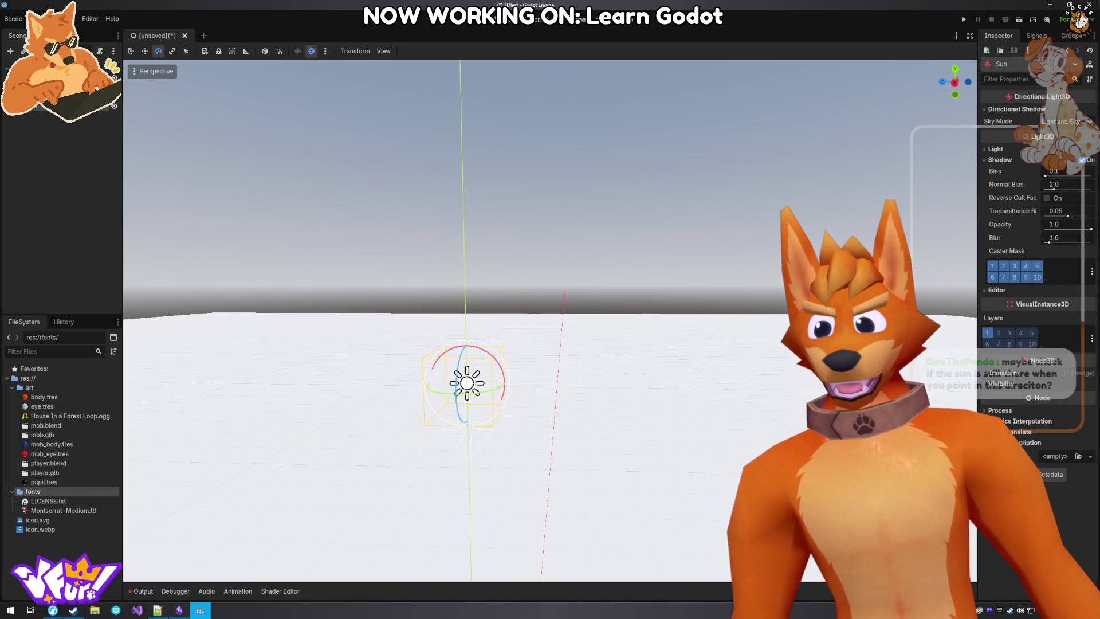
mouse_move(550, 321)
left_mouse_down()
mouse_move(539, 298)
mouse_move(579, 286)
mouse_move(568, 292)
mouse_move(576, 261)
left_mouse_up()
key("f")
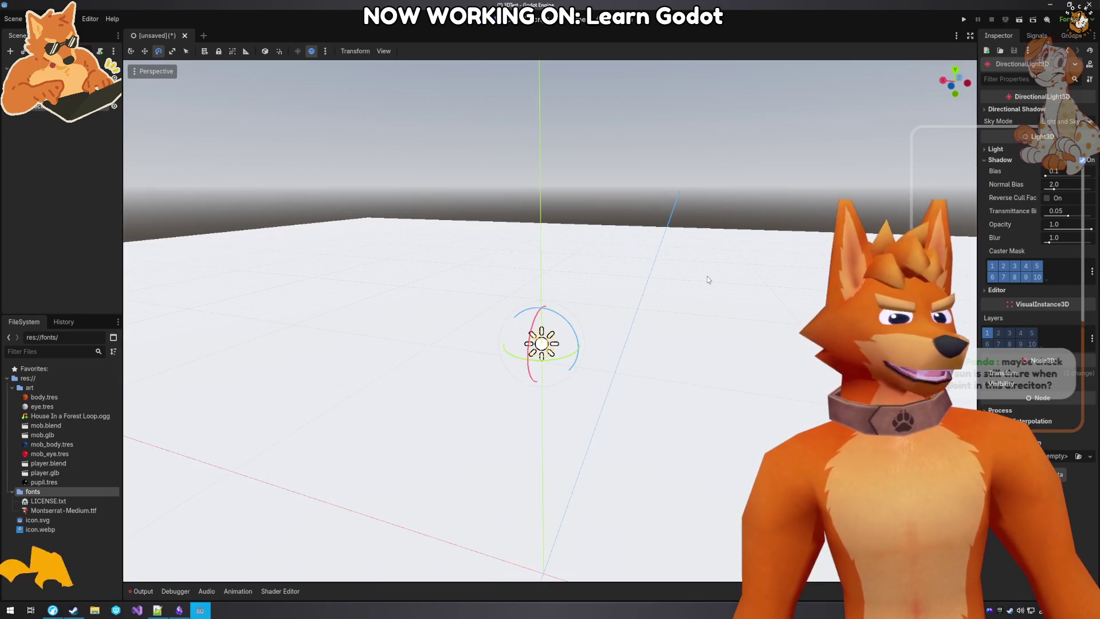
Select the Sun light and zoom and pan around it for a first rotation attempt
left_click(490, 212)
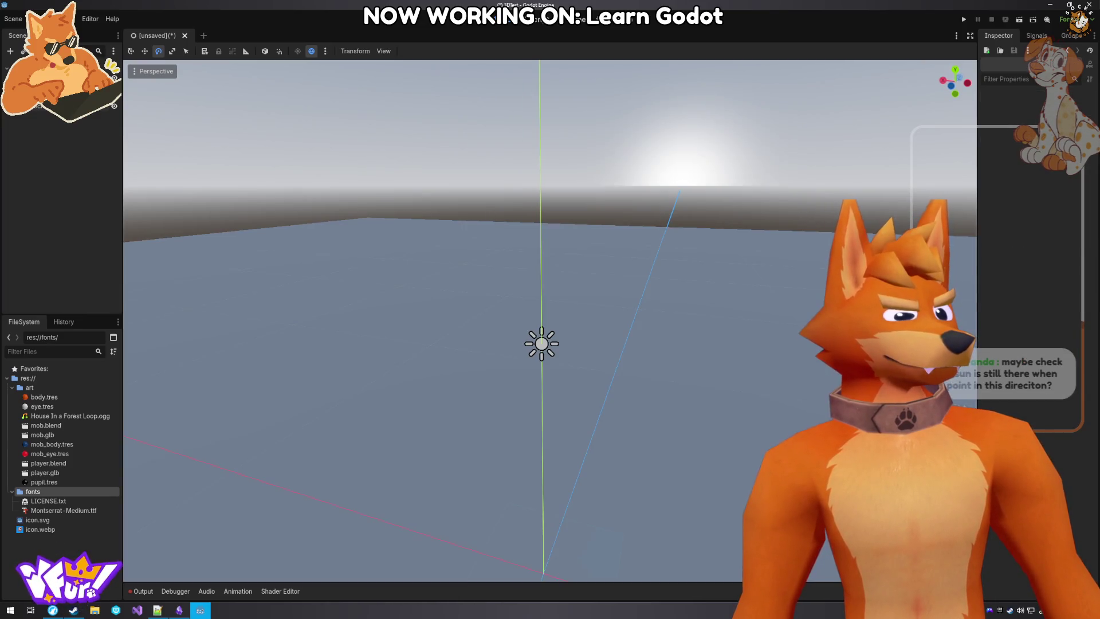
left_click(531, 275)
scroll(549, 262, "up", 5)
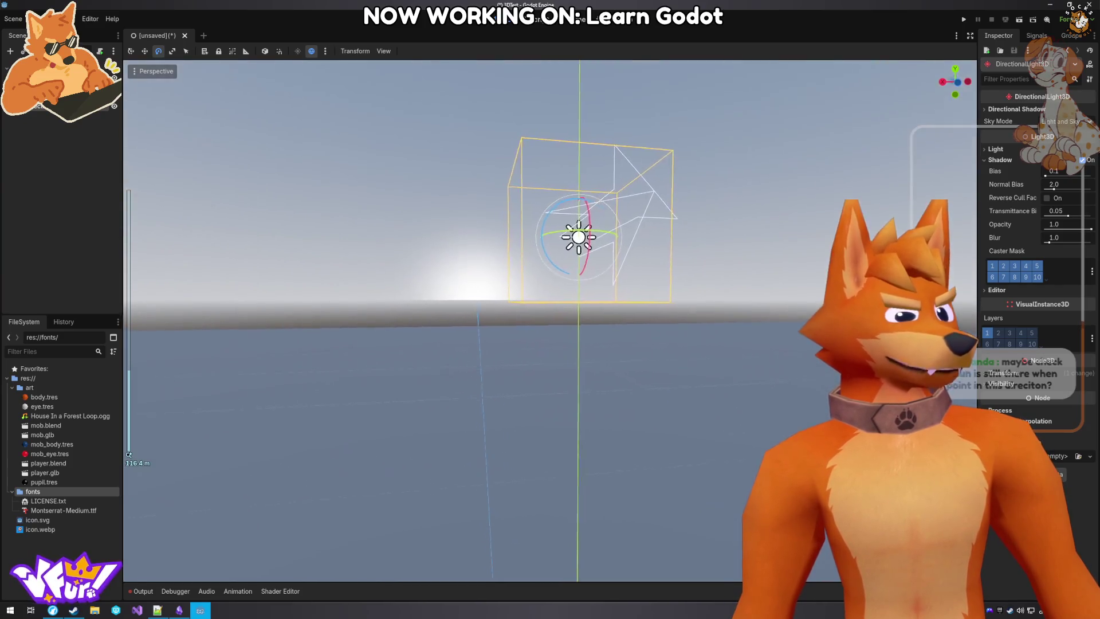
scroll(533, 275, "up", 5)
scroll(528, 287, "down", 5)
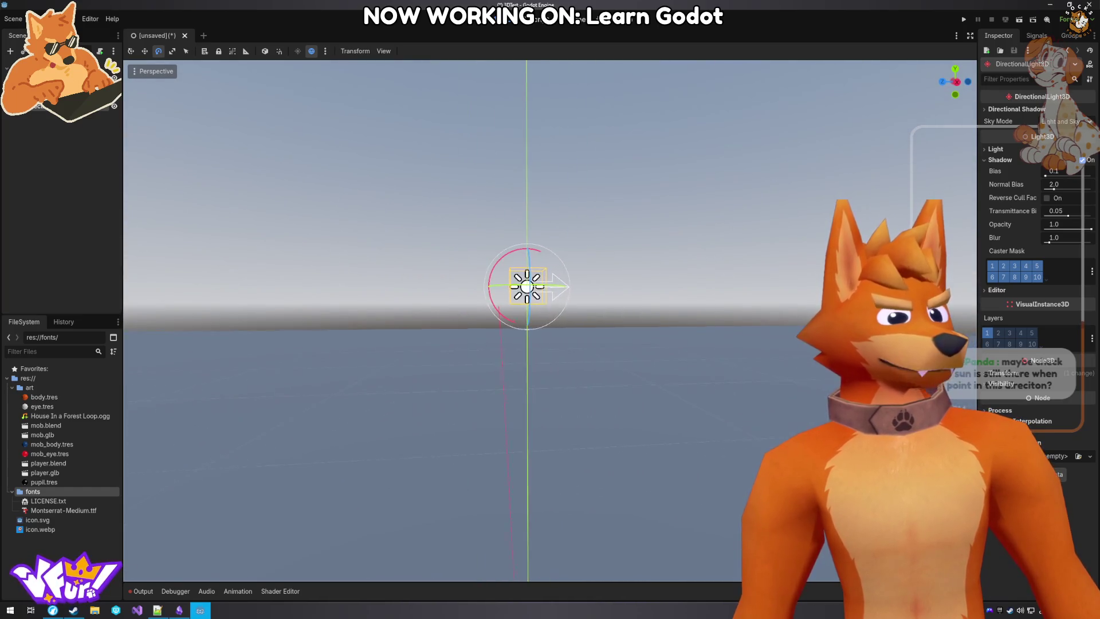
left_click_drag(523, 227, 559, 226)
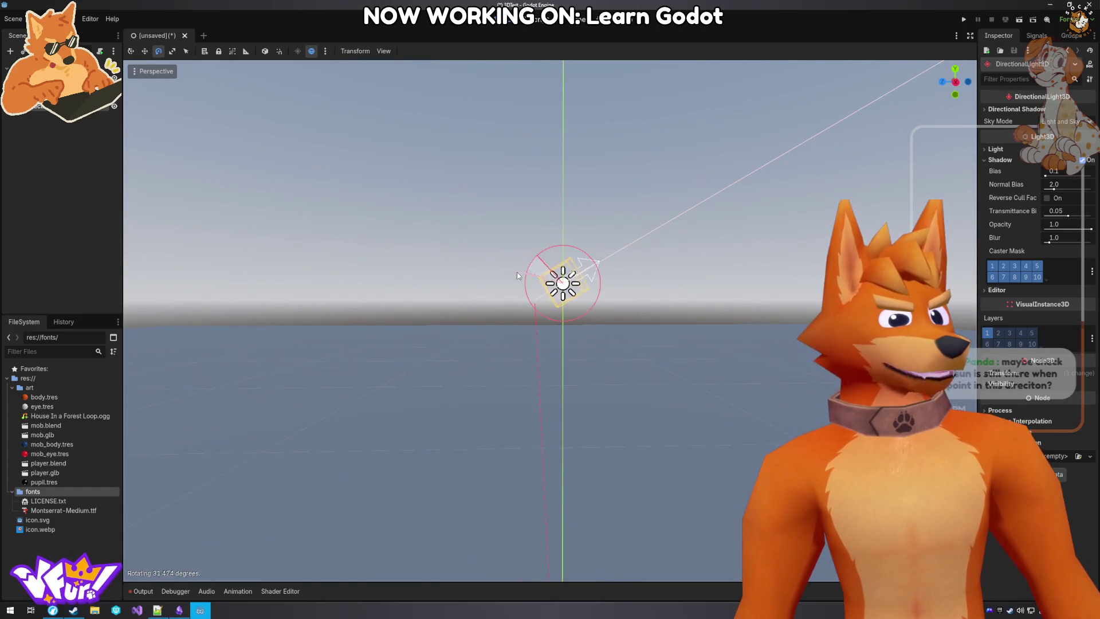
left_click_drag(521, 328, 519, 328)
left_click(491, 214)
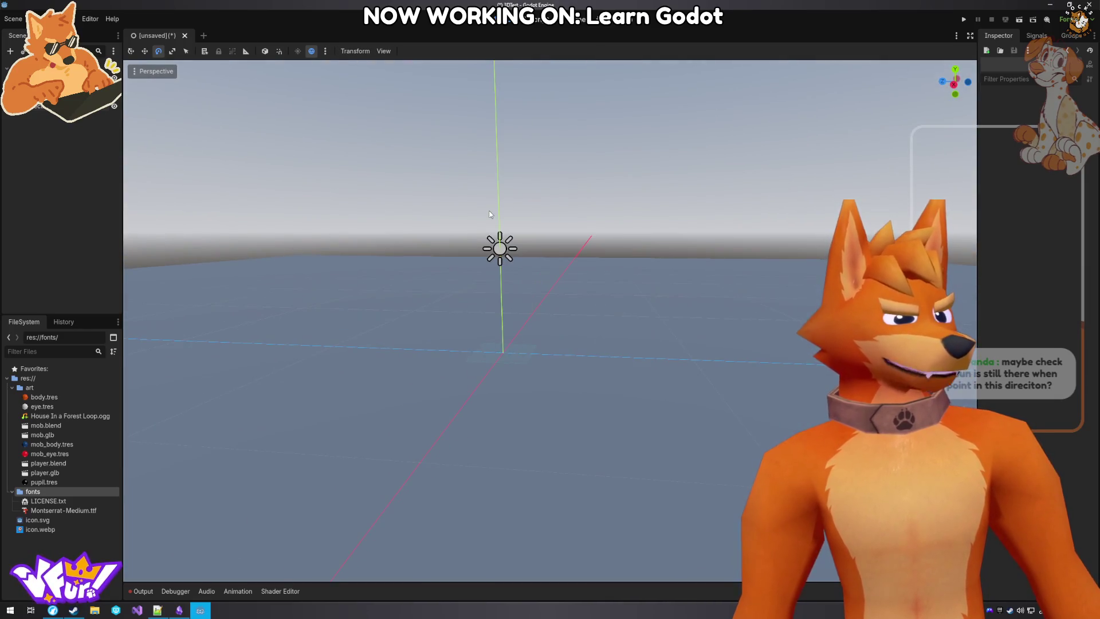
Turn the Sun around its vertical axis and tilt it downward until the ground lights up
left_click_drag(489, 213, 485, 207)
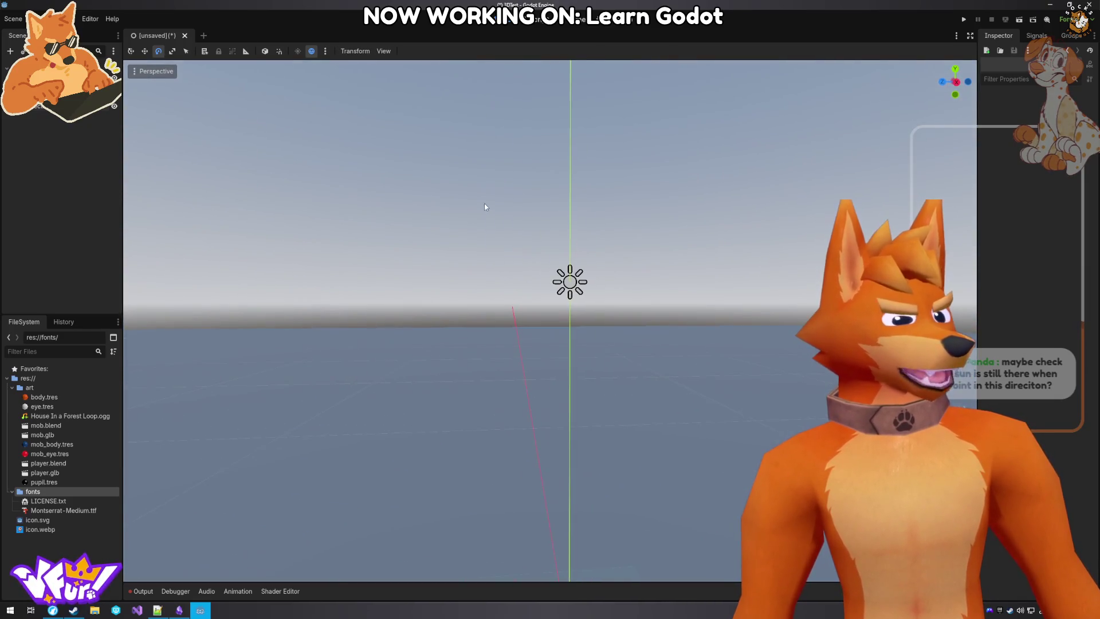
left_click(570, 282)
left_click_drag(600, 283, 650, 277)
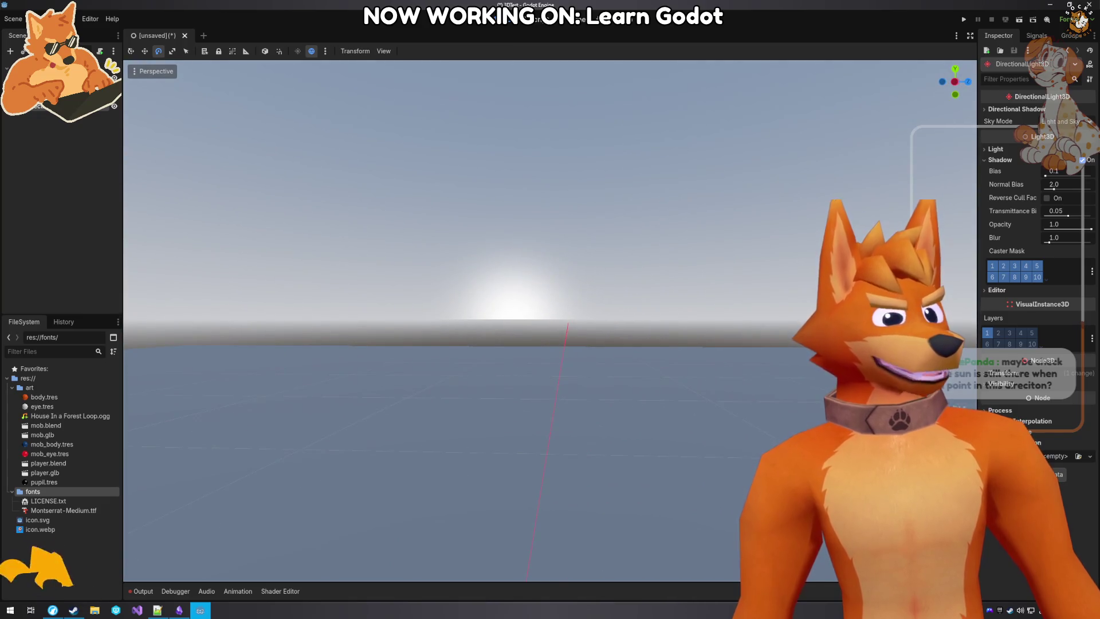
left_click_drag(602, 304, 613, 300)
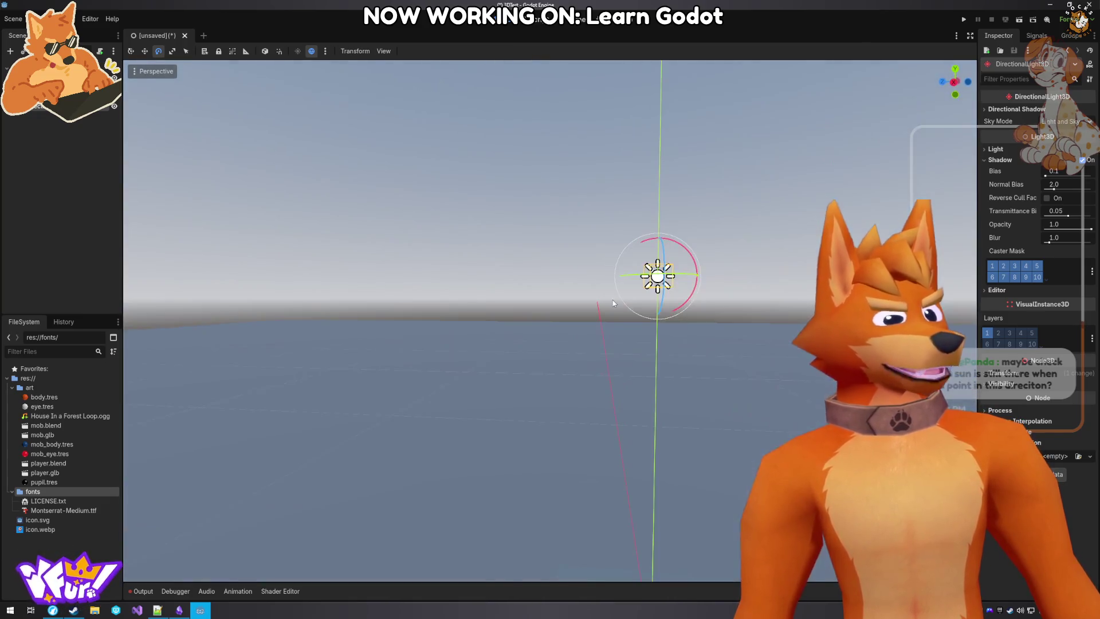
mouse_move(695, 261)
left_mouse_down()
mouse_move(696, 332)
mouse_move(607, 247)
mouse_move(608, 301)
mouse_move(573, 269)
mouse_move(608, 271)
mouse_move(589, 276)
mouse_move(568, 246)
mouse_move(579, 287)
mouse_move(584, 275)
mouse_move(573, 241)
mouse_move(584, 286)
mouse_move(579, 263)
mouse_move(568, 312)
mouse_move(576, 330)
mouse_move(576, 304)
mouse_move(596, 304)
mouse_move(571, 304)
mouse_move(591, 298)
mouse_move(562, 289)
mouse_move(596, 289)
mouse_move(579, 292)
left_mouse_up()
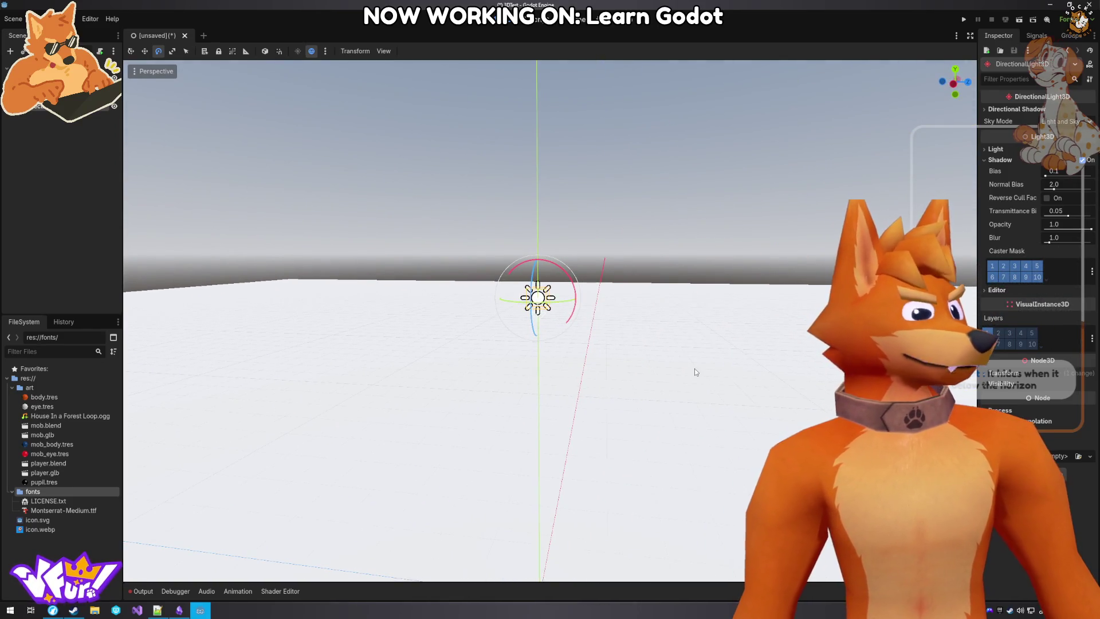
Add a '### Lighting' heading to the Engine note: DirectionalLight3D's arrow points where sun rays go
left_click(185, 609)
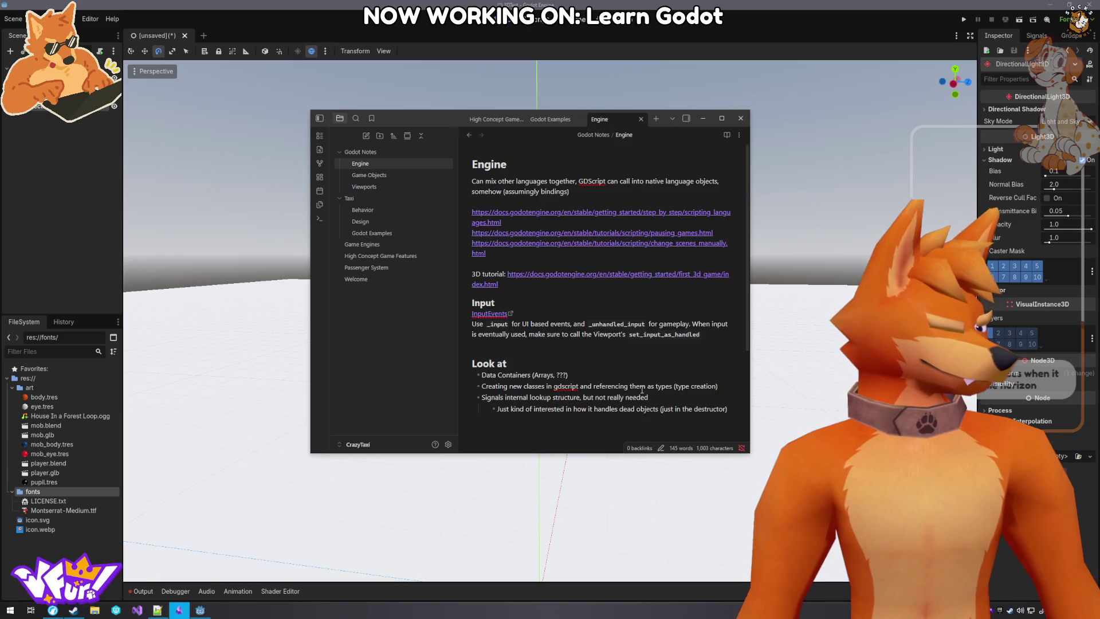
scroll(642, 390, "down", 3)
scroll(564, 313, "up", 3)
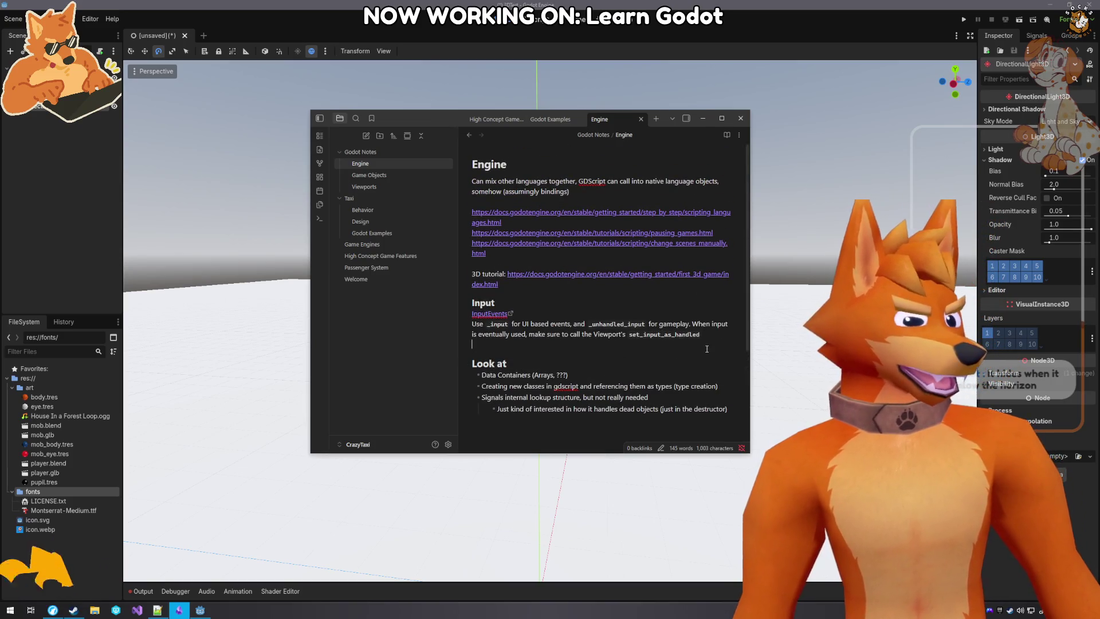
key("BackSpace")
key("Return")
key("Return")
type("```")
key("BackSpace")
key("BackSpace")
key("BackSpace")
type("### ")
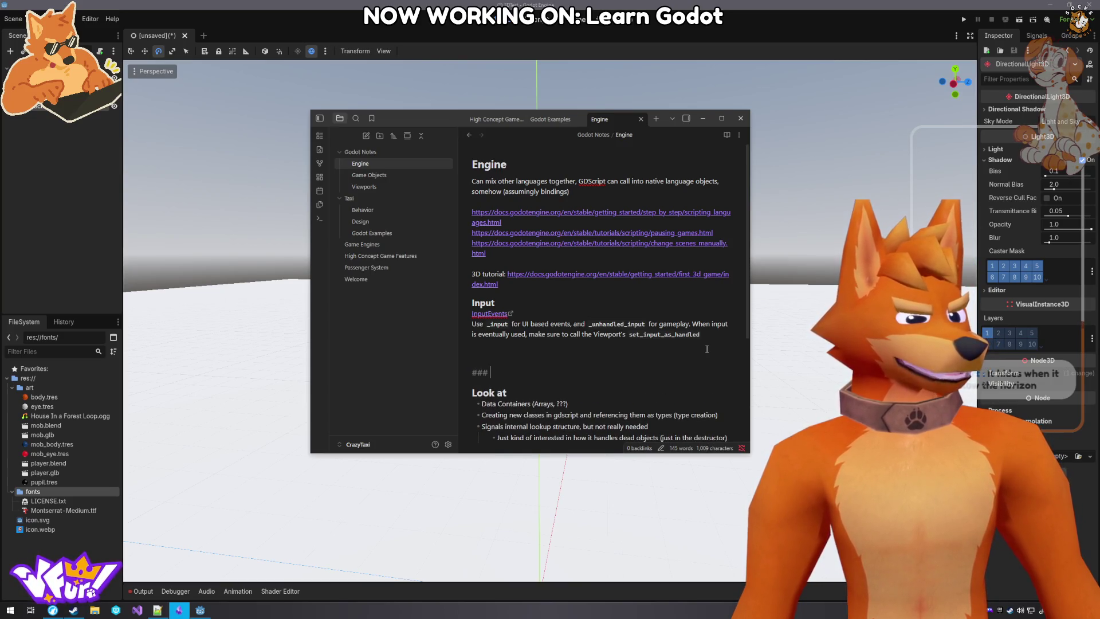
type("ghtin")
key("Return")
type("DirectionalLight3D, th")
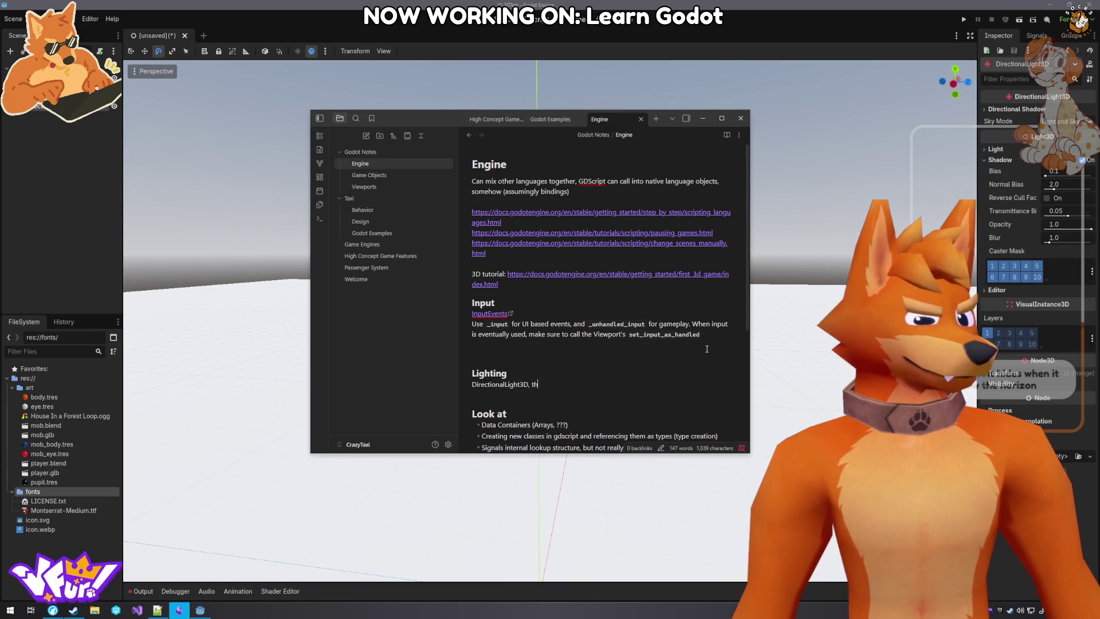
type("e arrow points to where the sun ra")
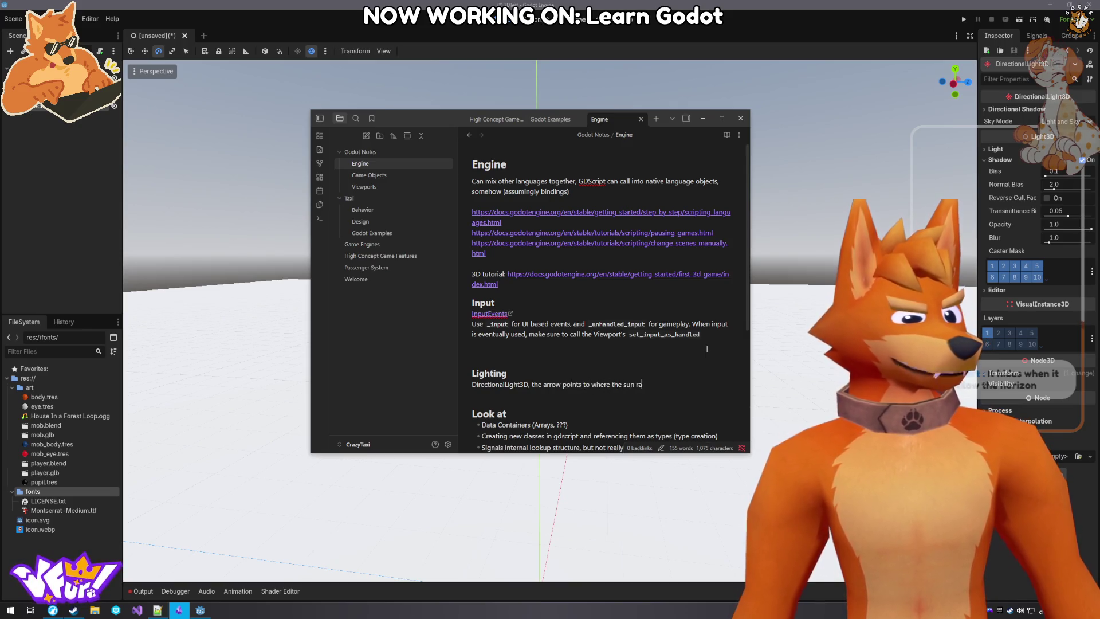
type("ys will go")
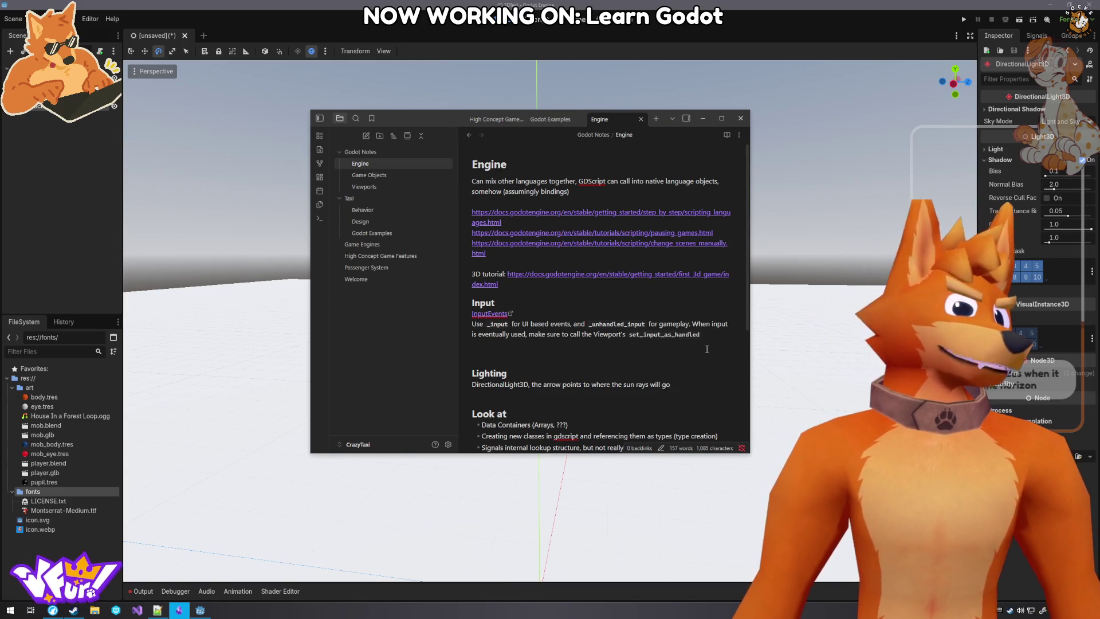
left_click(519, 2)
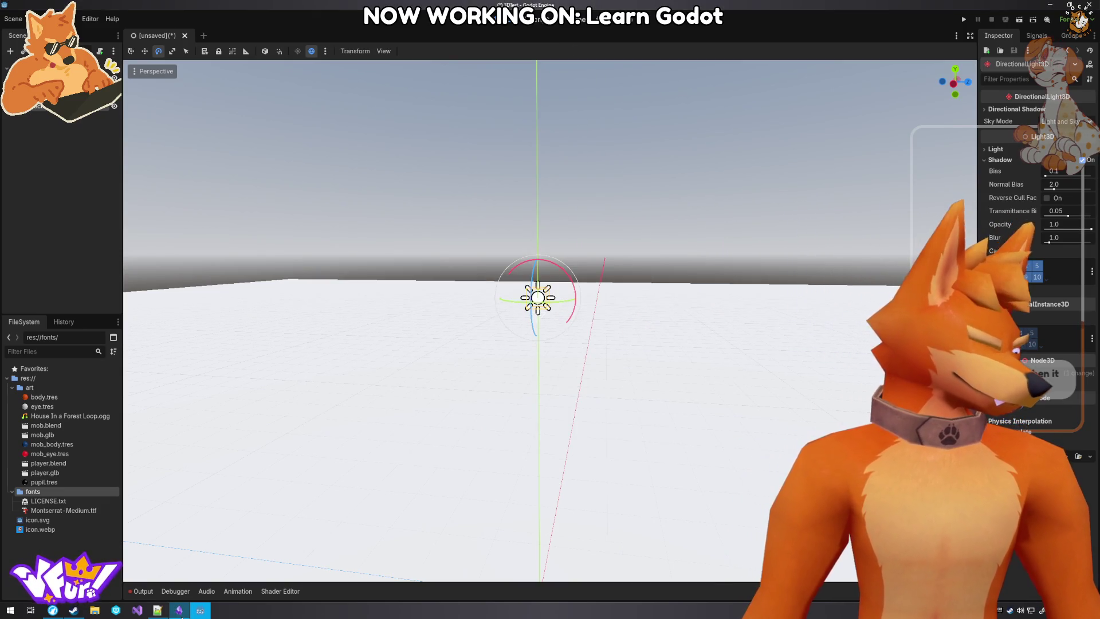
Peek at the Player scene lesson, then reread 'Setting up the playable area' before returning to Godot
key("alt+Tab")
scroll(528, 438, "down", 8)
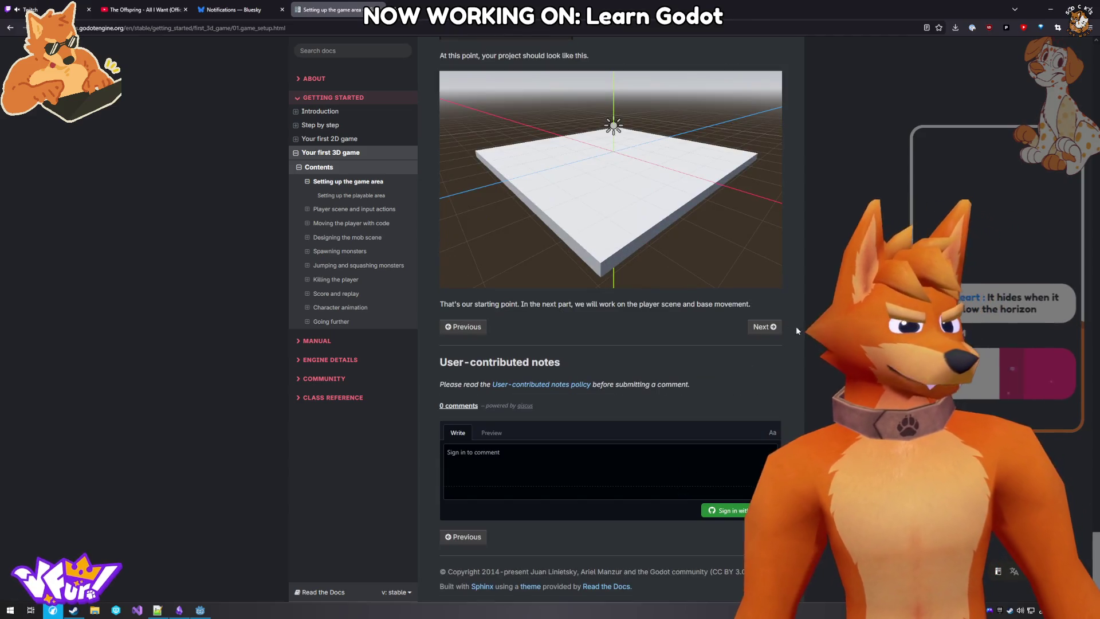
left_click(767, 326)
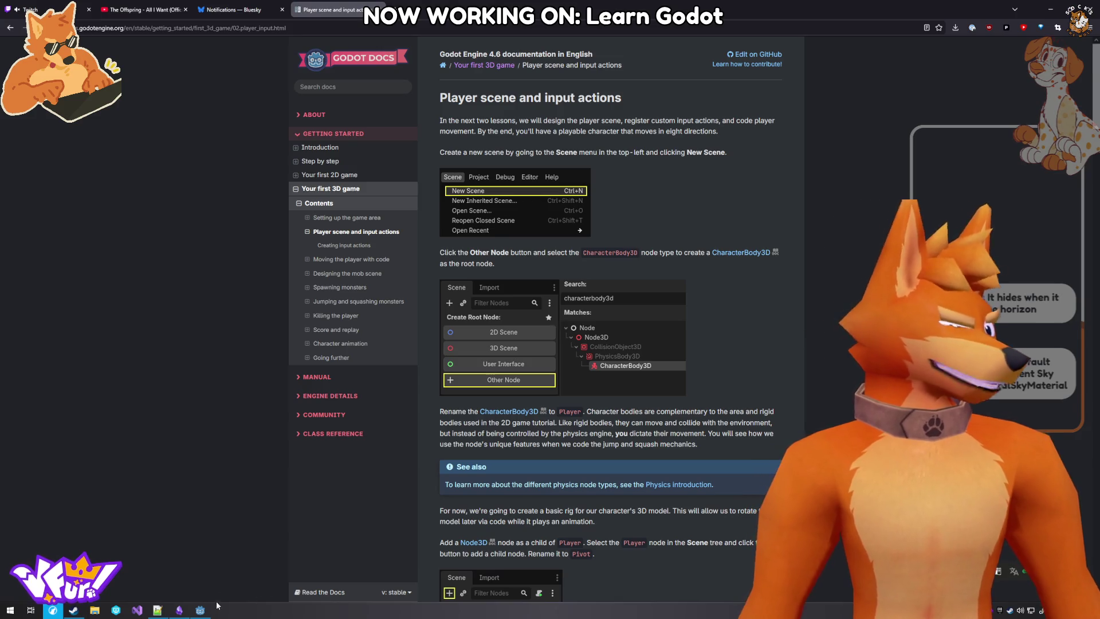
key("alt+Left")
scroll(690, 404, "up", 15)
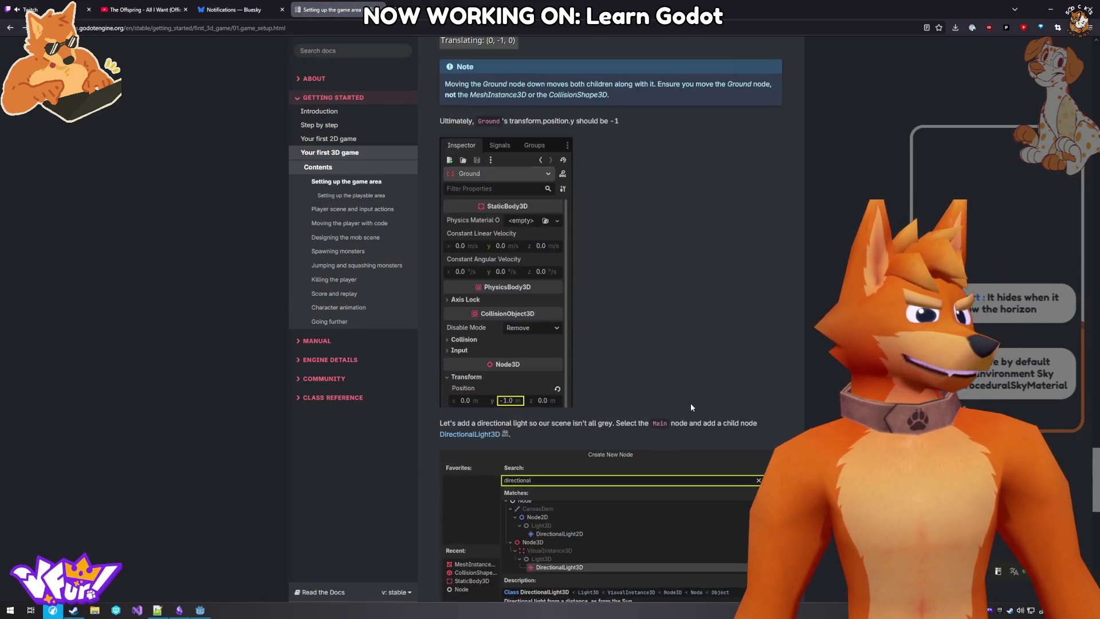
scroll(675, 380, "up", 15)
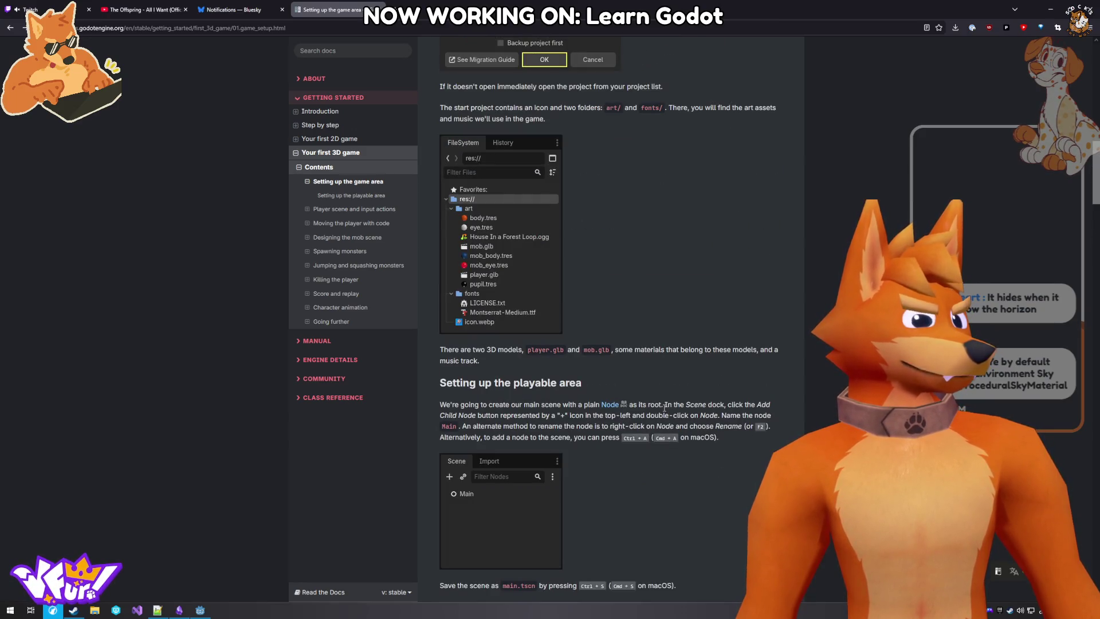
scroll(665, 407, "down", 7)
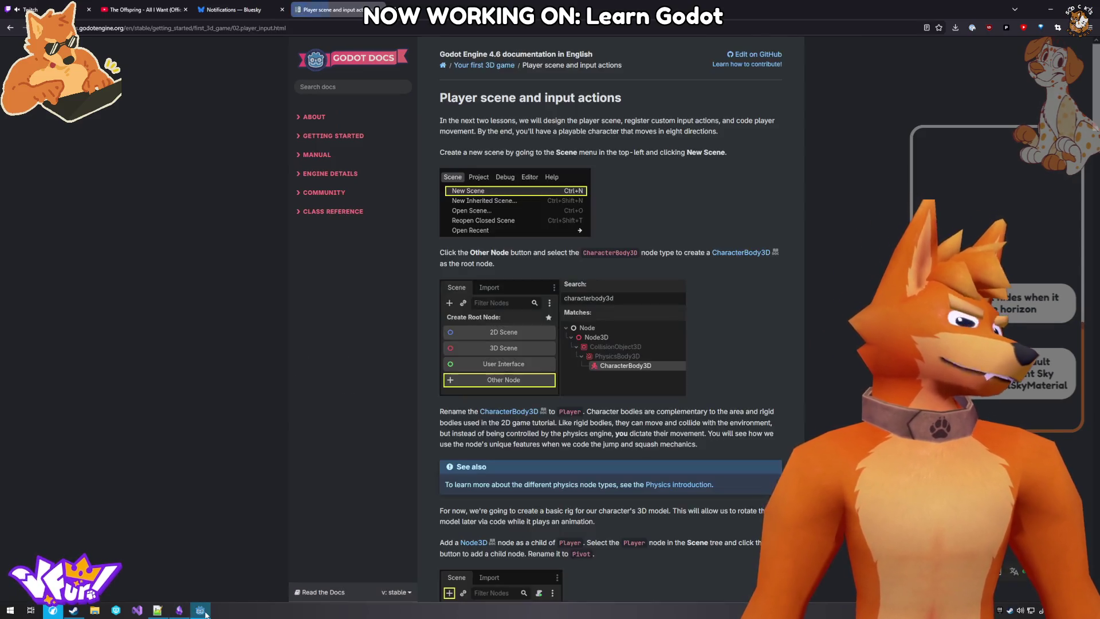
left_click(205, 608)
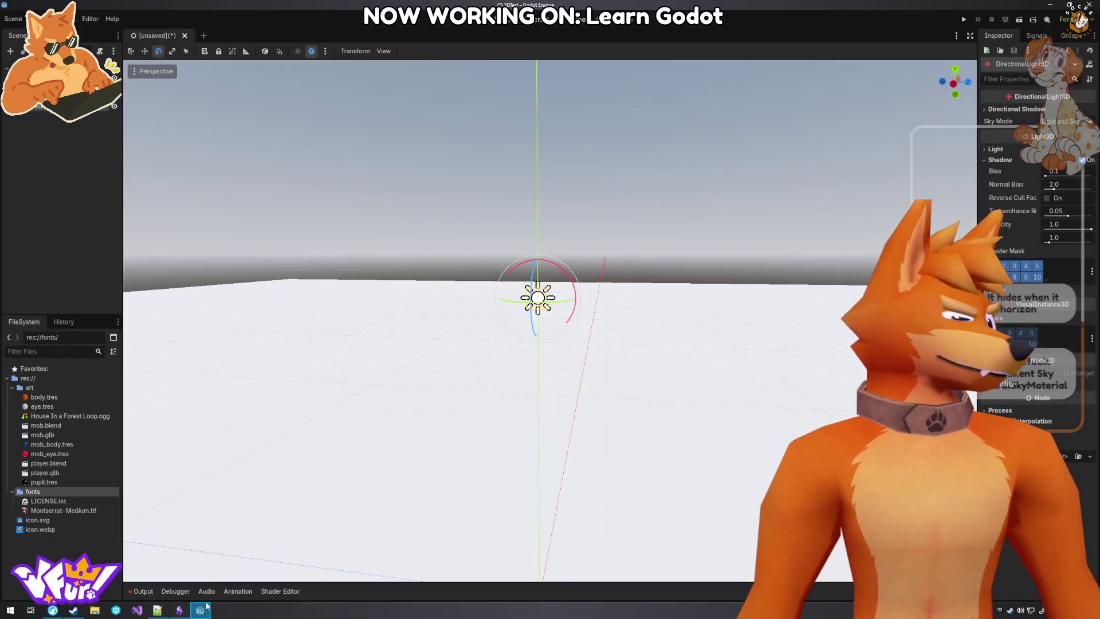
Save the current scene as main.tscn
left_click(14, 19)
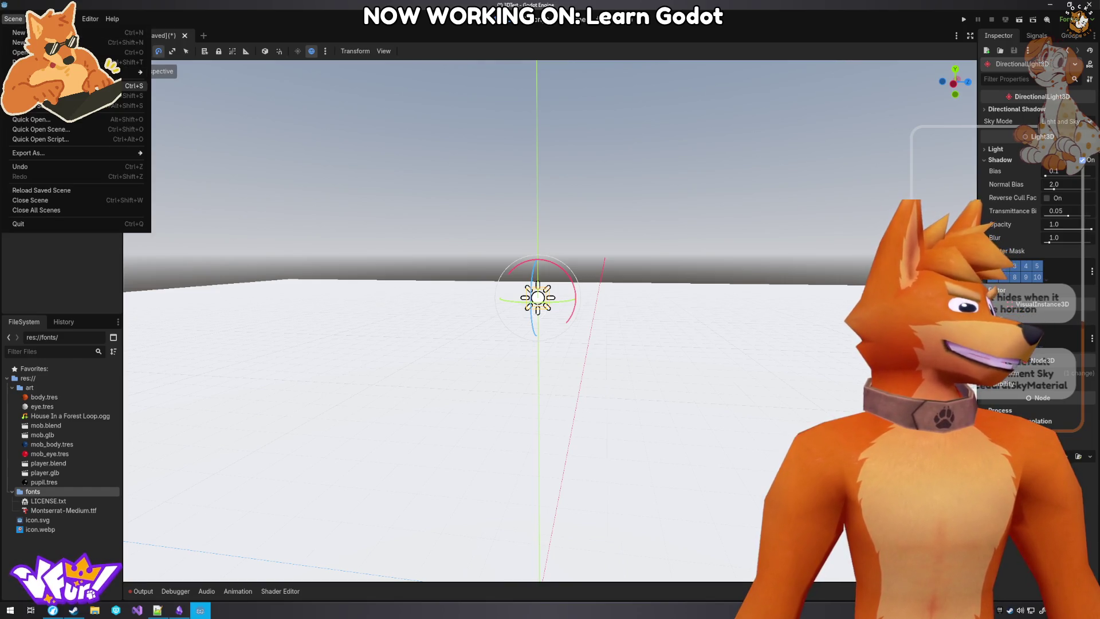
left_click(75, 86)
left_click(472, 452)
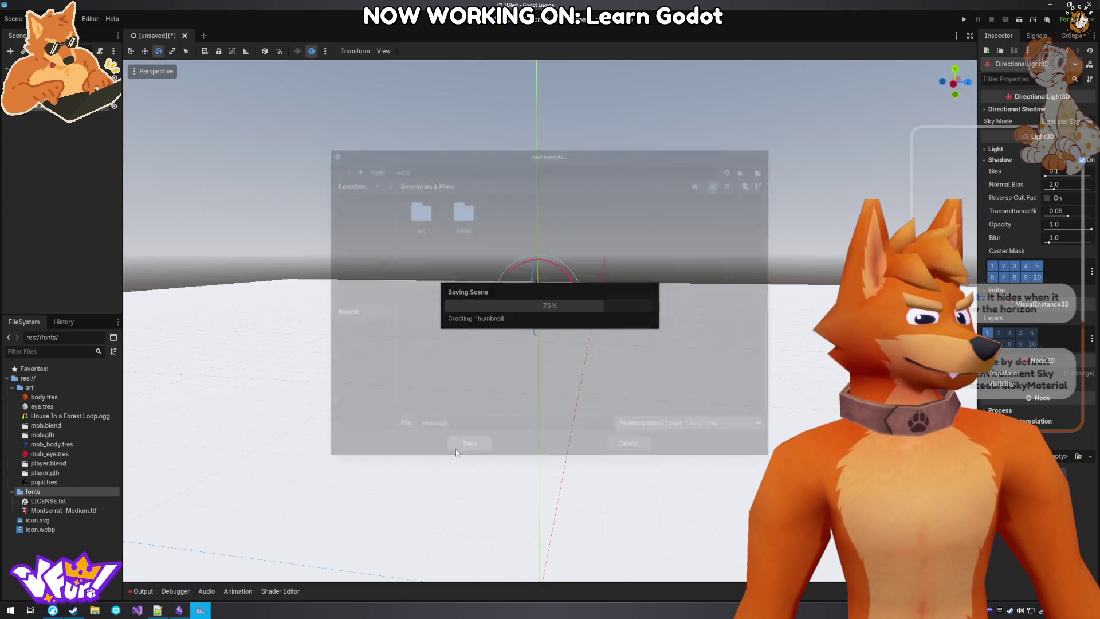
Start a new empty scene
left_click(12, 19)
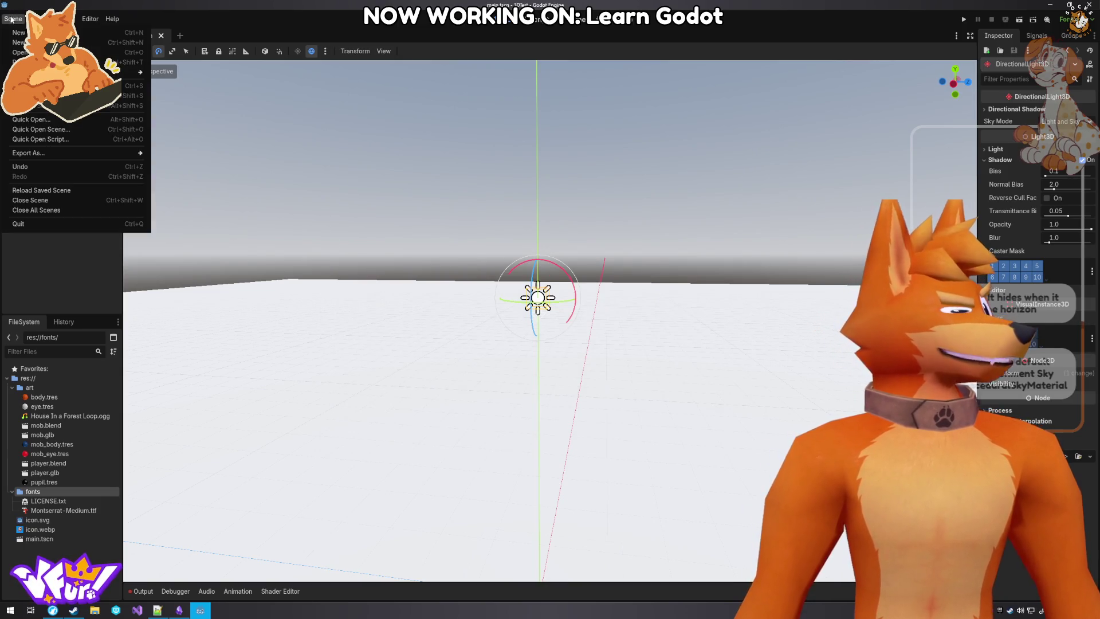
left_click(19, 33)
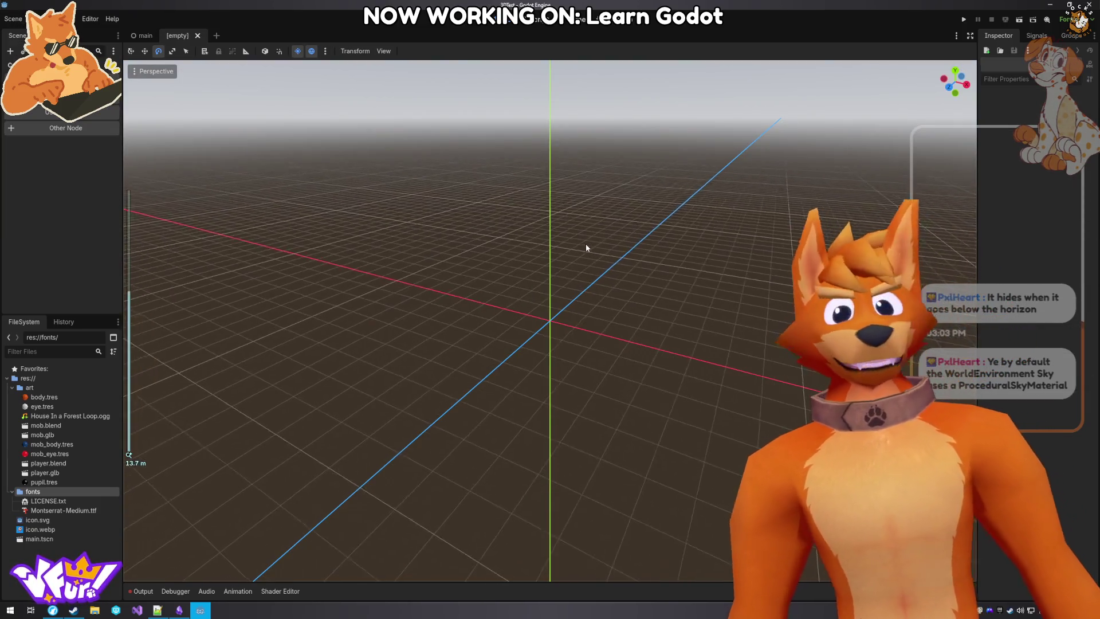
scroll(586, 245, "up", 3)
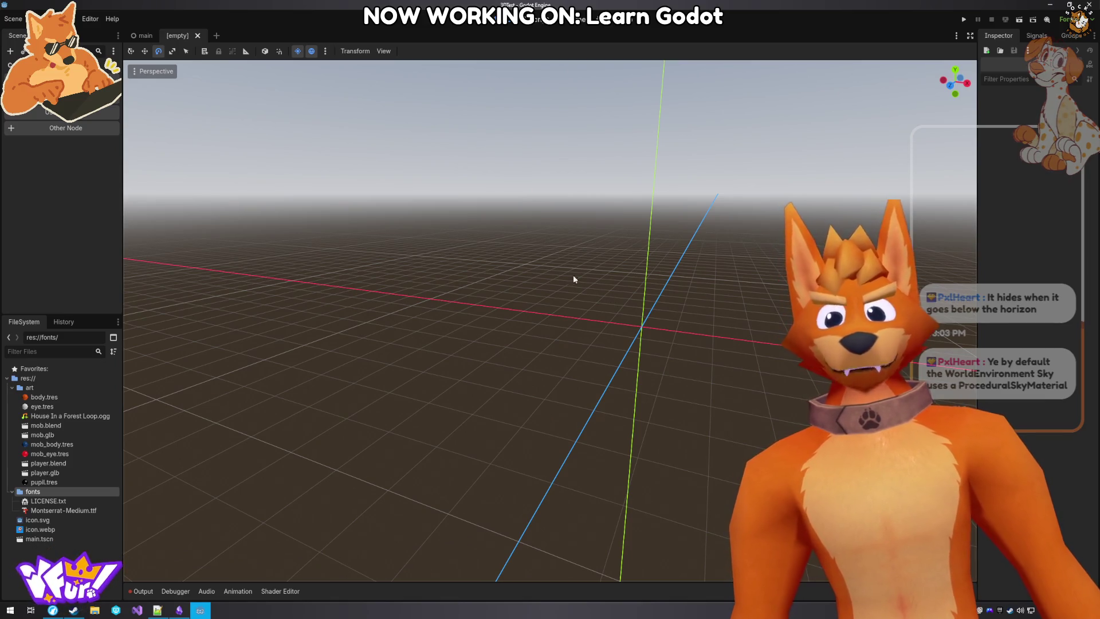
Reopen main.tscn from Open Recent
left_click(12, 19)
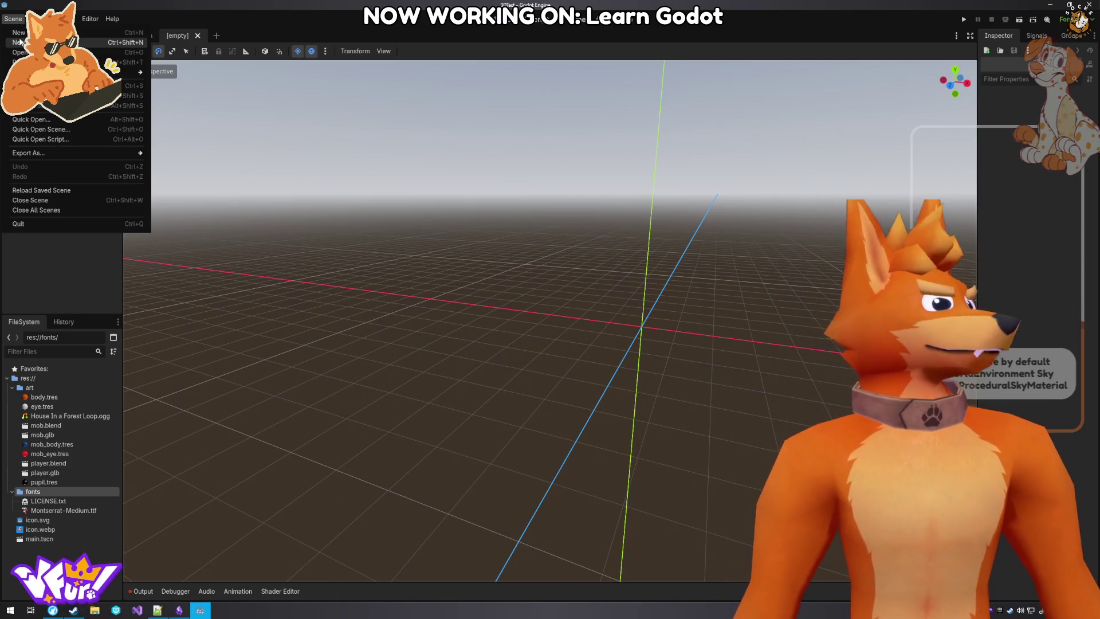
mouse_move(74, 71)
left_click(173, 73)
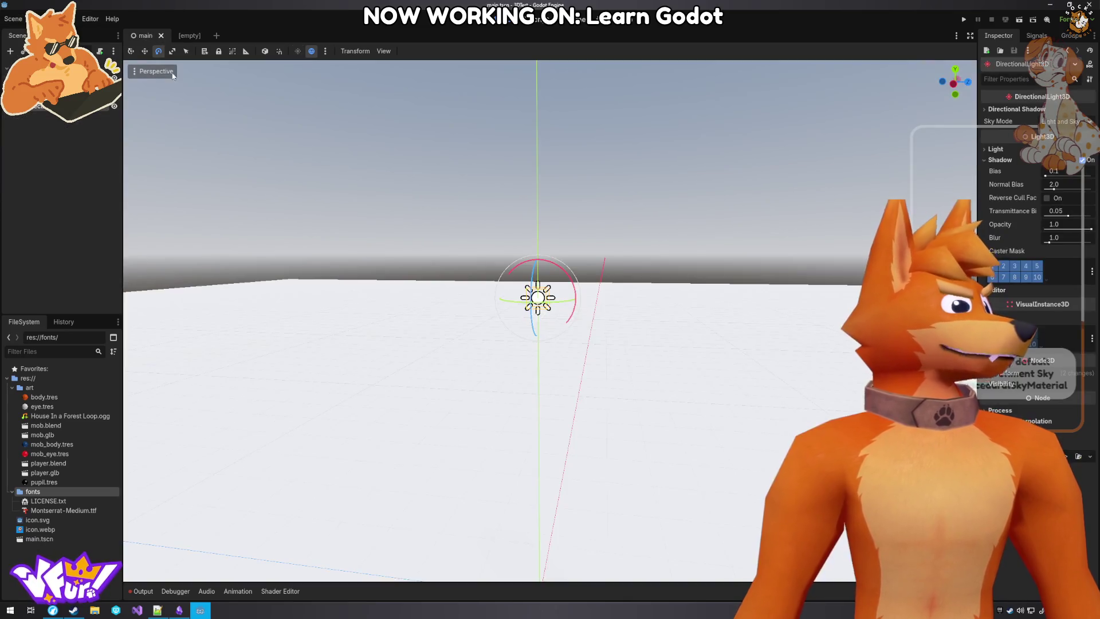
right_click(59, 127)
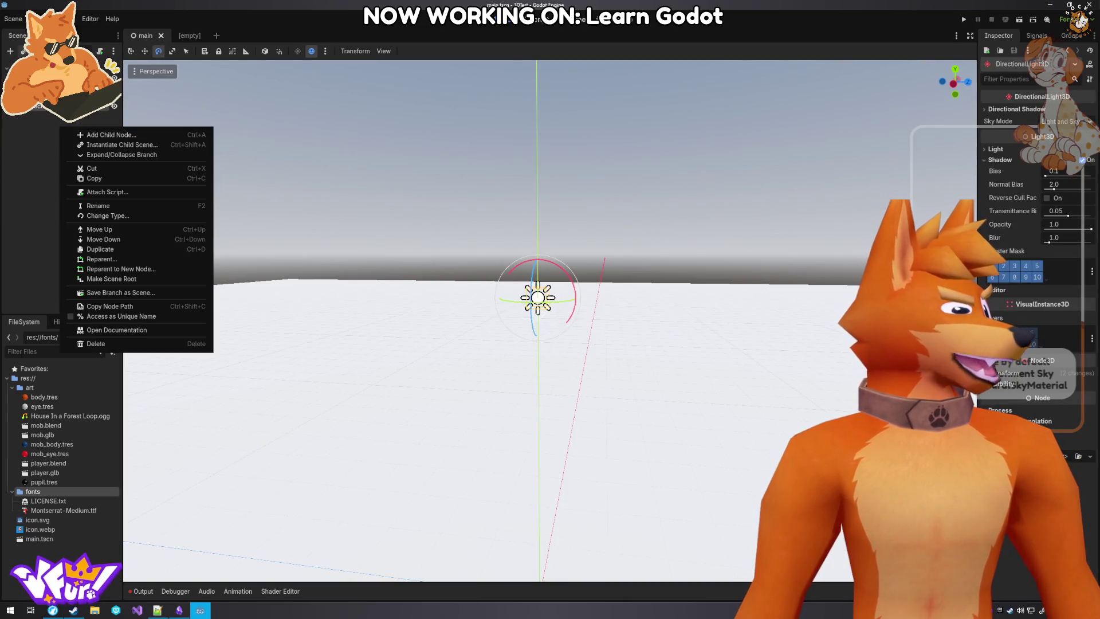
Add a WorldEnvironment child node to the main scene's root by searching 'world'
right_click(31, 64)
left_click(115, 75)
type("wo")
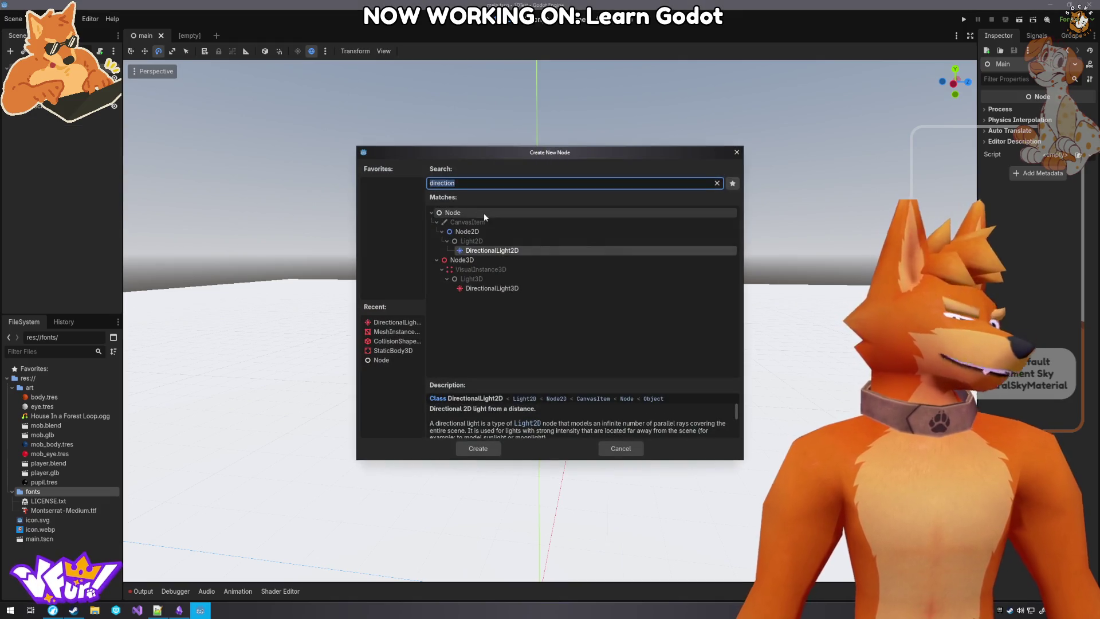
type("rld")
key("Return")
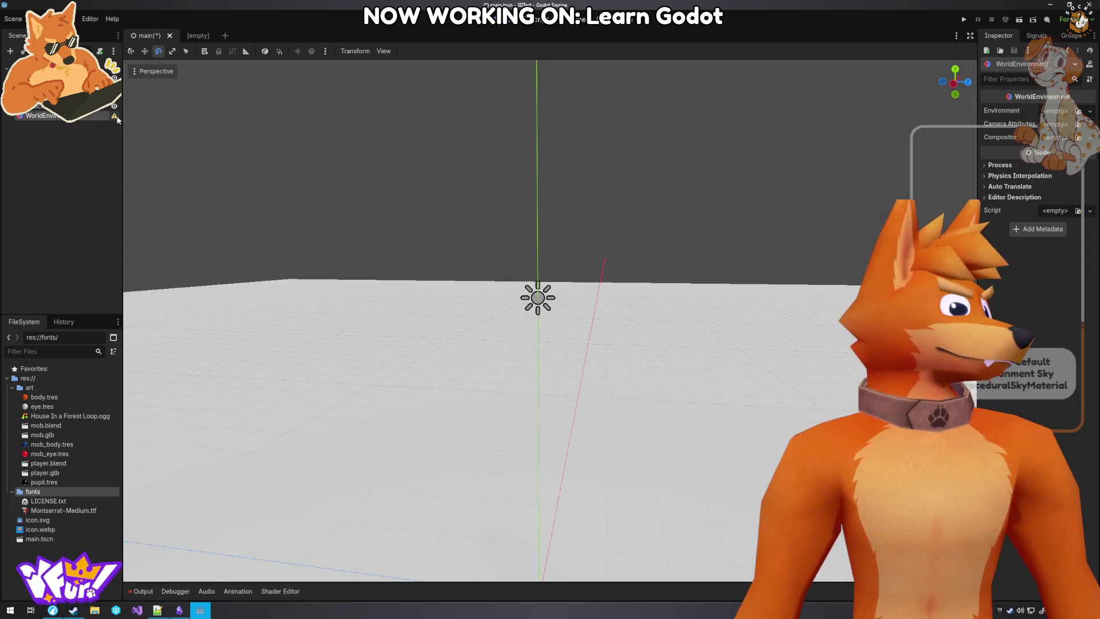
mouse_move(117, 119)
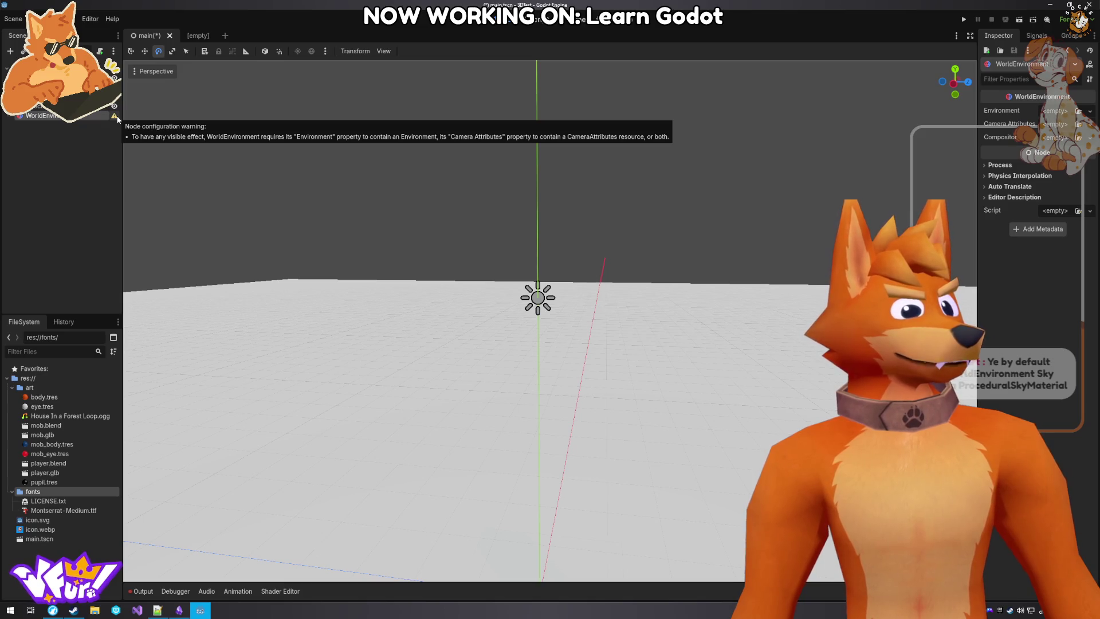
Give the WorldEnvironment new CameraAttributesPractical and a new Environment with Sky background mode
left_click(1090, 125)
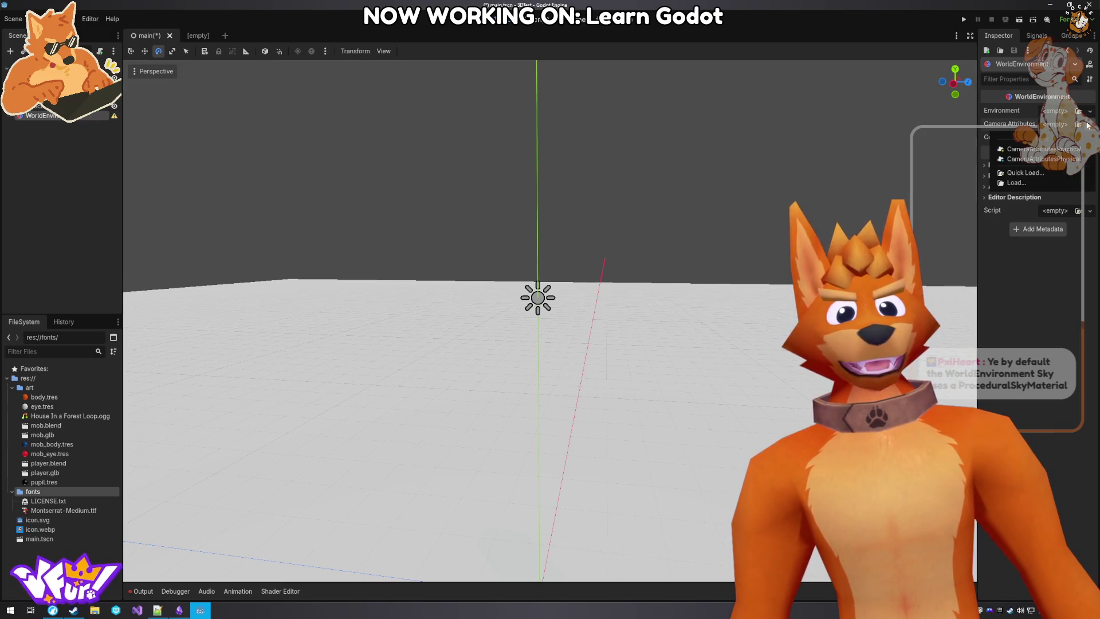
left_click(1059, 150)
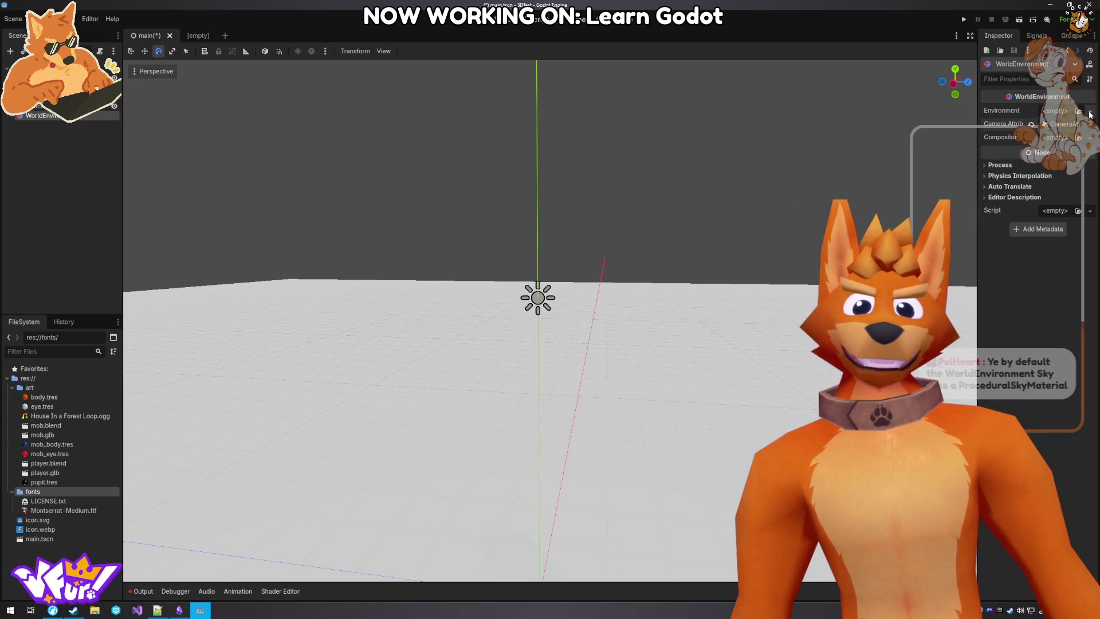
left_click(1090, 112)
left_click(1064, 136)
left_click(1062, 112)
left_click(1003, 123)
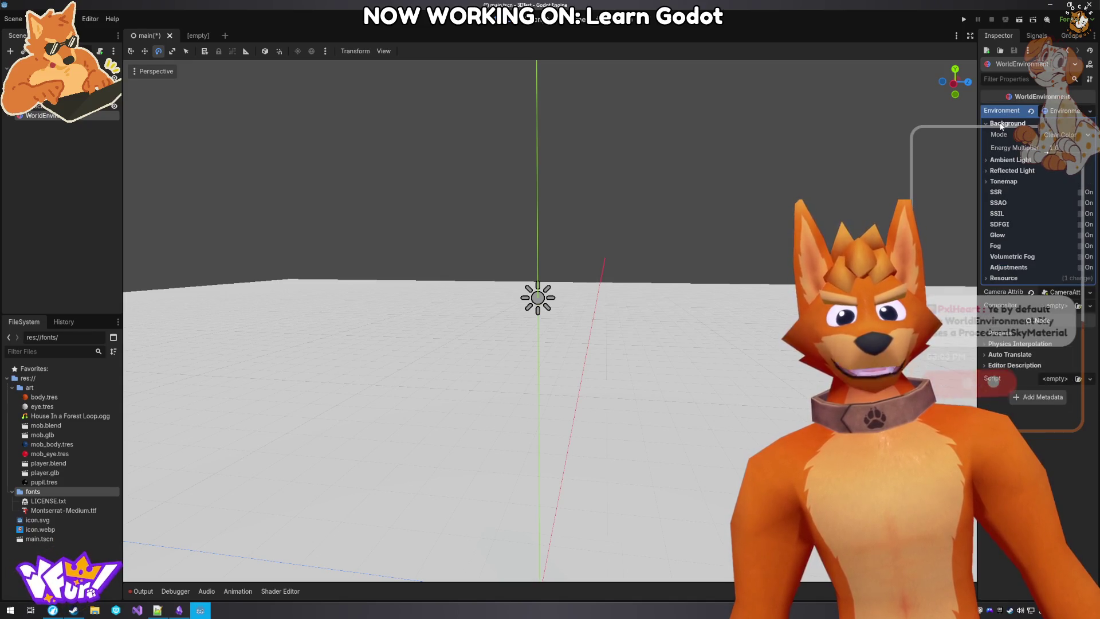
left_click(1072, 136)
left_click(1059, 169)
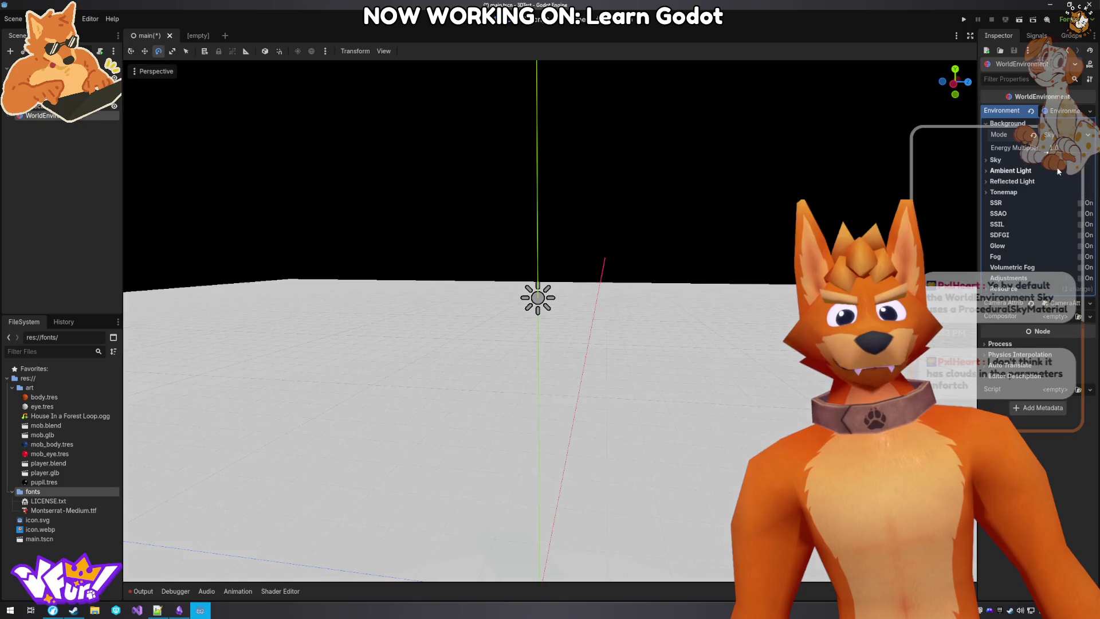
Create a new Sky resource and set its Custom FOV to 16
mouse_move(538, 298)
left_mouse_down()
mouse_move(533, 269)
mouse_move(519, 344)
left_mouse_up()
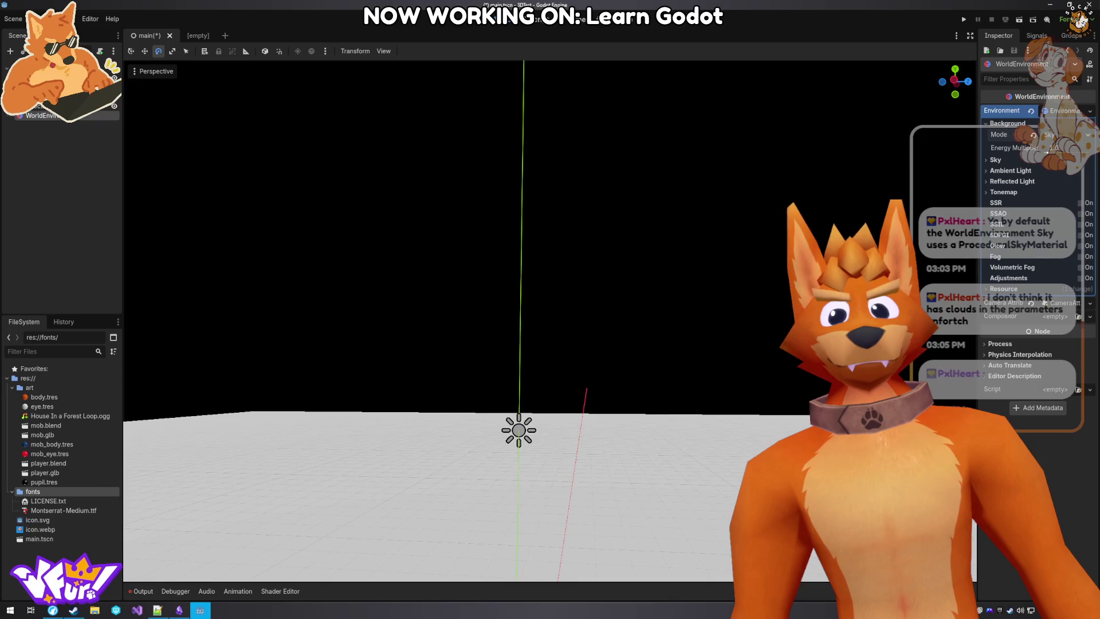
left_click(996, 160)
left_click(1050, 172)
left_click(1053, 191)
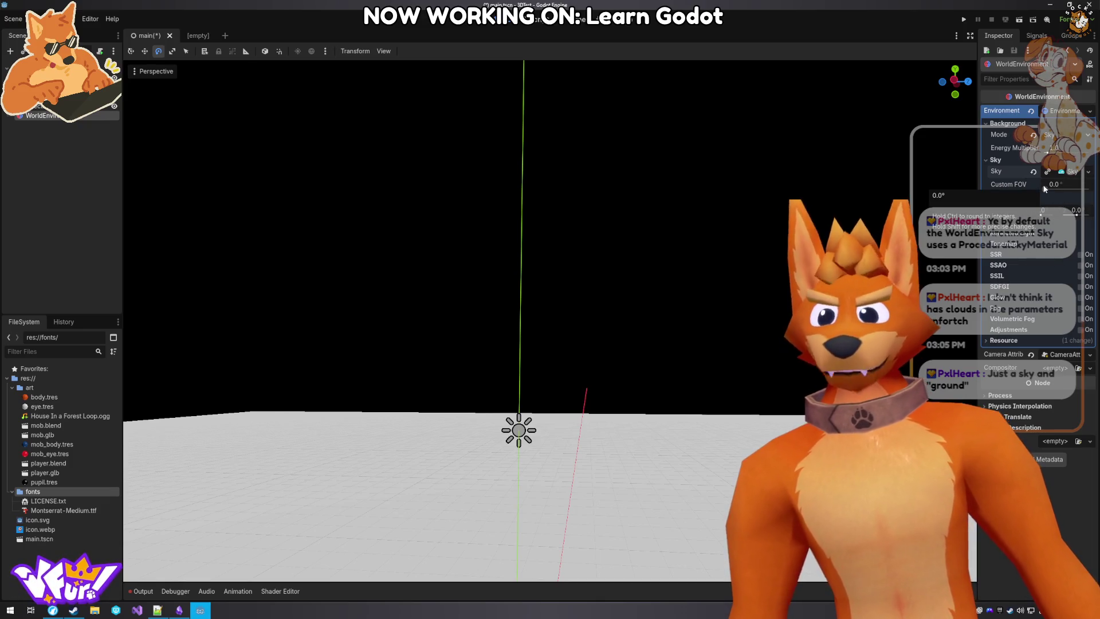
left_click_drag(1045, 189, 1058, 189)
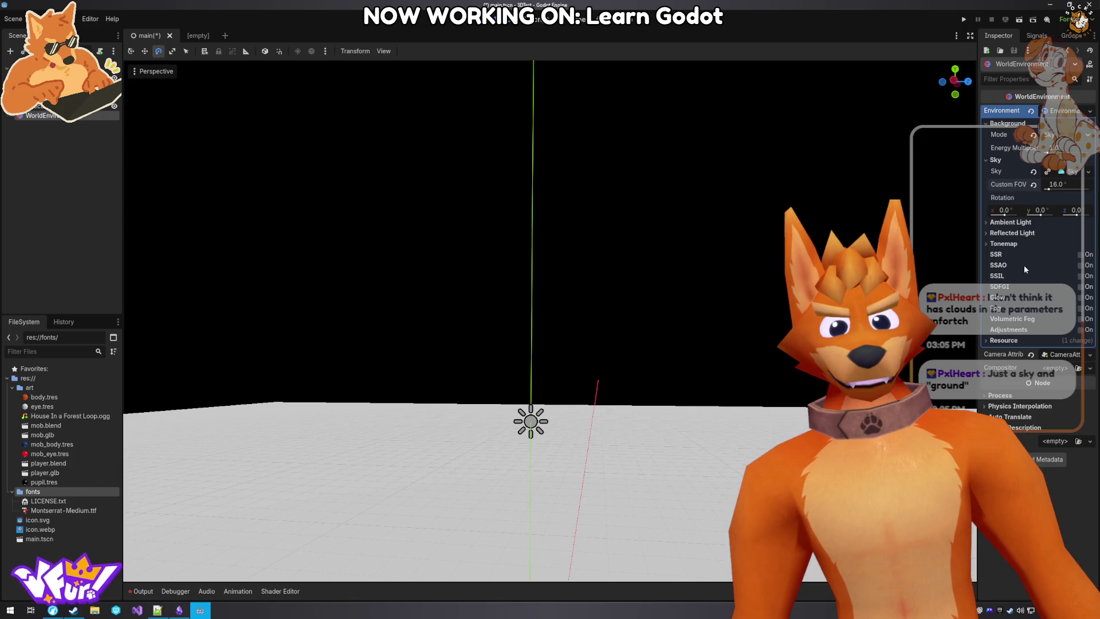
Try SDFGI on and off again, keep Sky background mode, and expand the Sky properties
left_click(1081, 286)
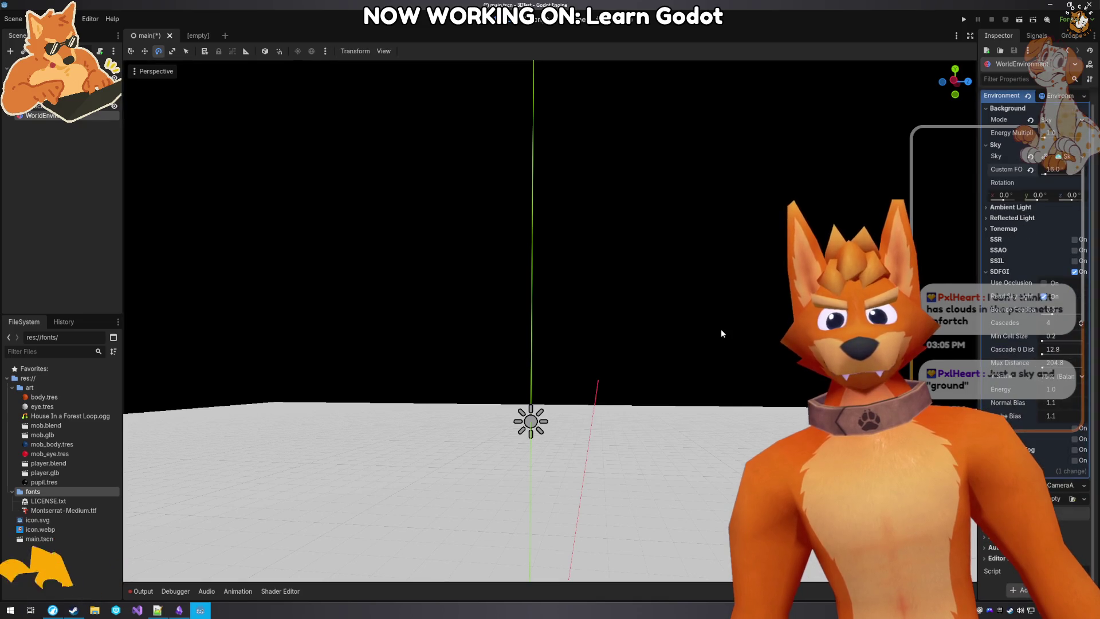
mouse_move(992, 274)
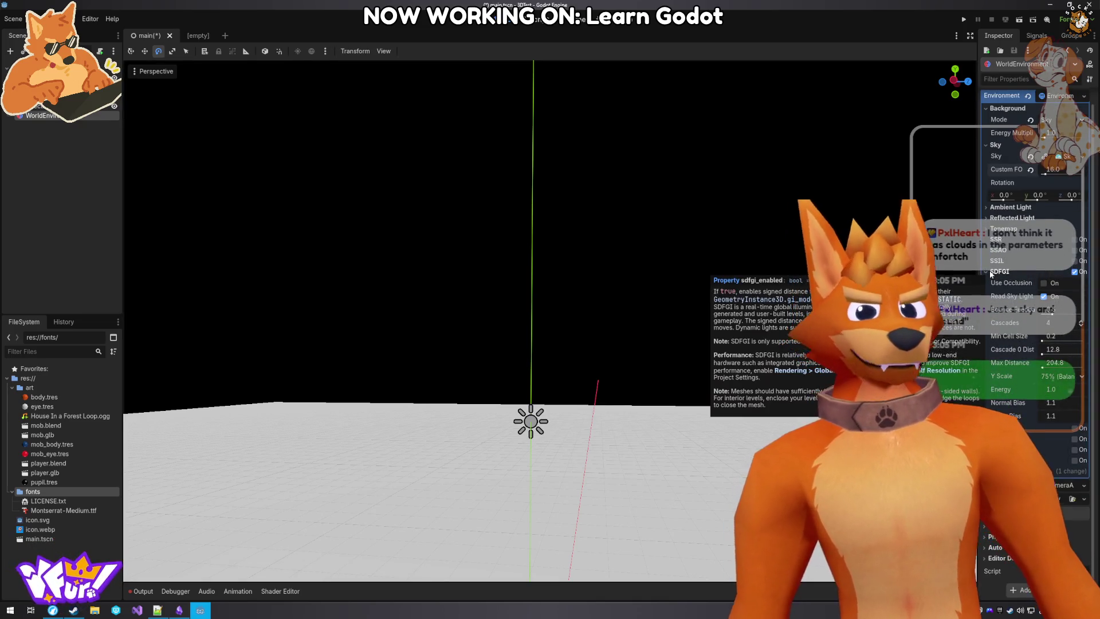
left_click(1075, 272)
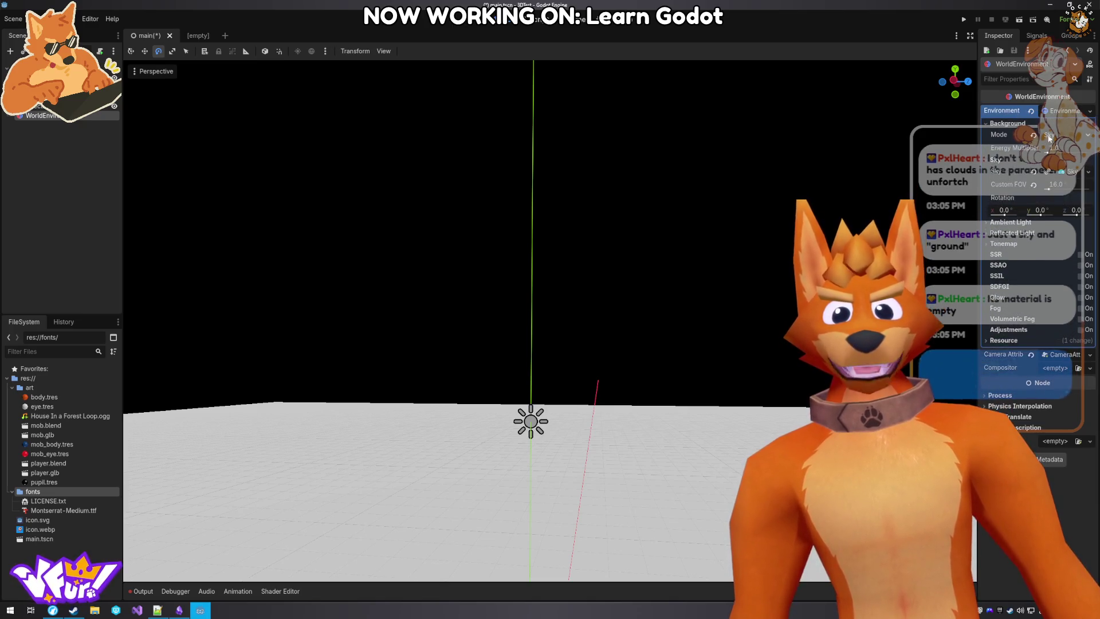
left_click(1058, 136)
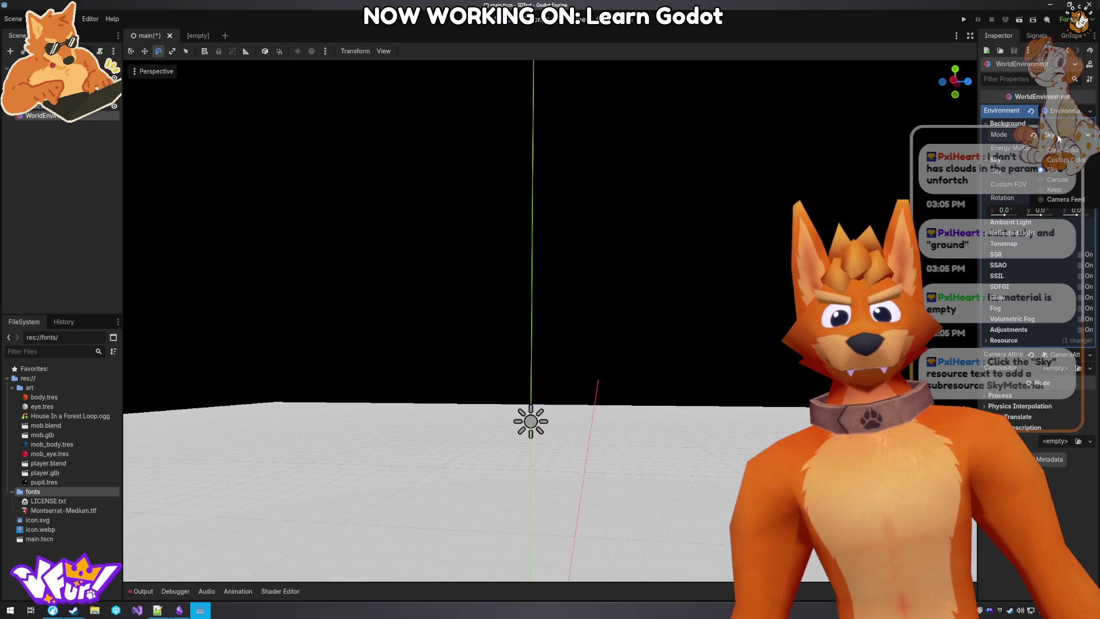
left_click(1059, 137)
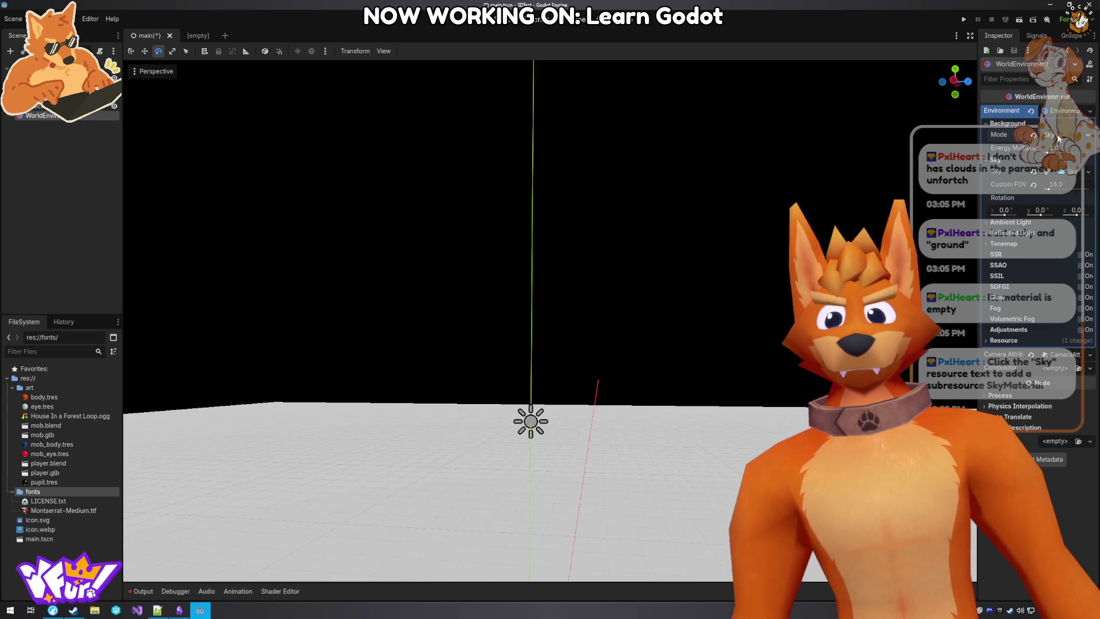
left_click(1060, 172)
Assign a ProceduralSkyMaterial to the sky and view the horizon
left_click(1058, 186)
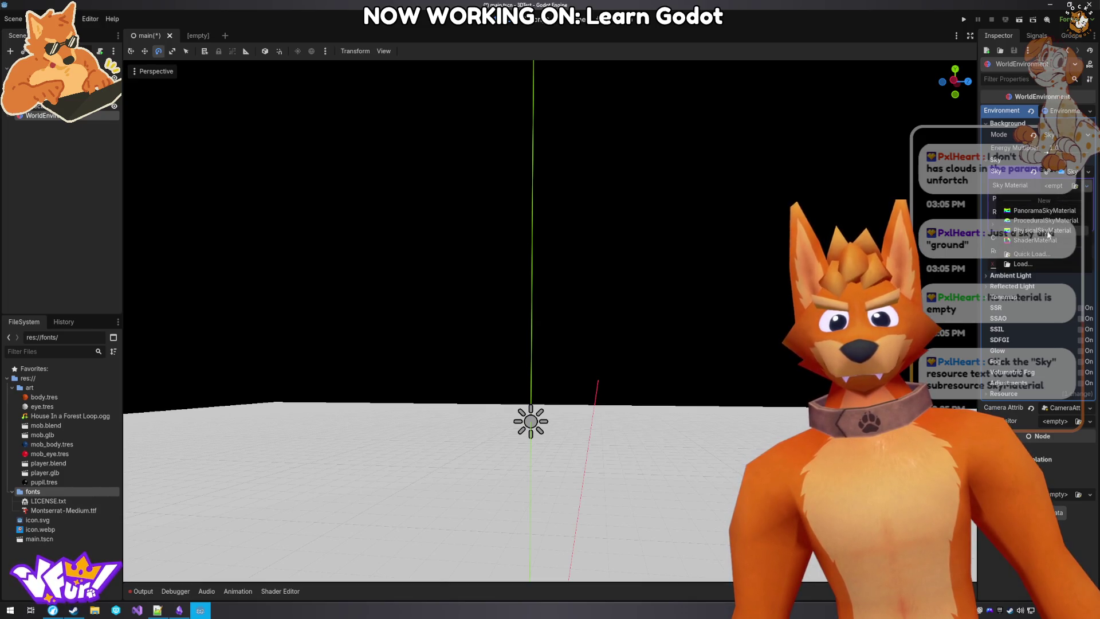
left_click(1051, 221)
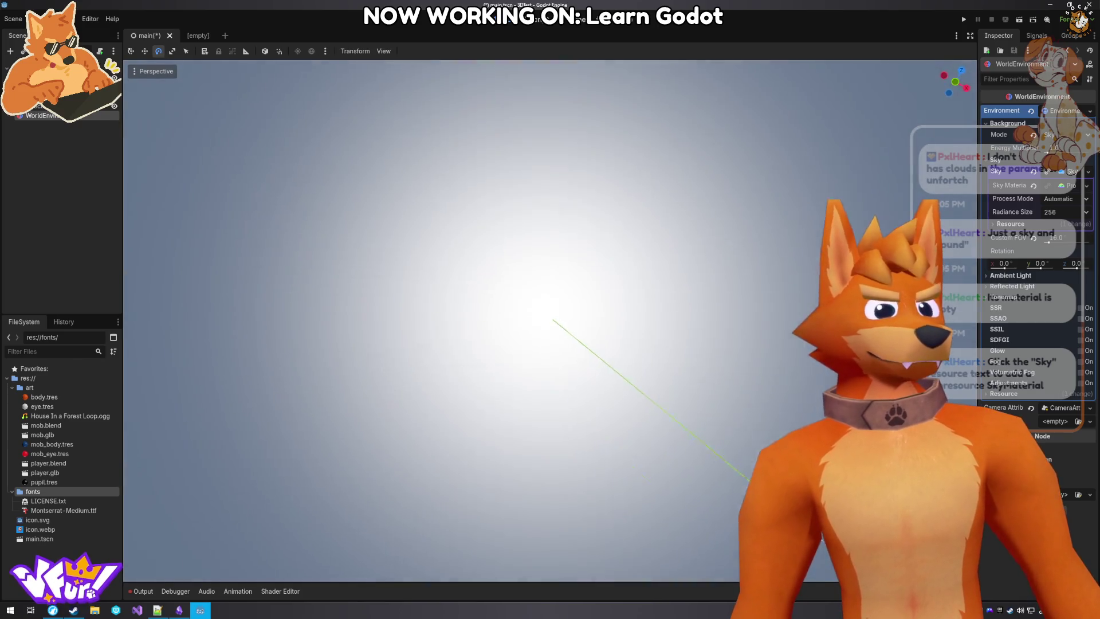
left_click_drag(499, 321, 498, 476)
mouse_move(626, 367)
left_mouse_down()
mouse_move(612, 315)
mouse_move(578, 313)
mouse_move(578, 298)
mouse_move(576, 310)
mouse_move(576, 275)
mouse_move(781, 245)
left_mouse_up()
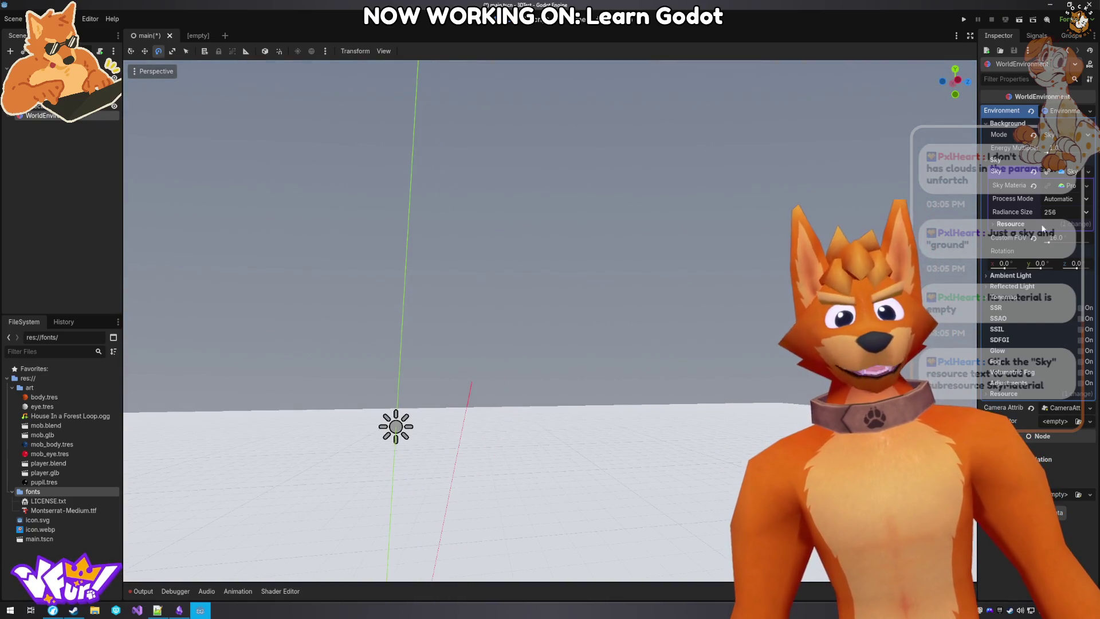
Reset the sky's Local to Scene setting and show the sky material's Ground section
left_click(1002, 224)
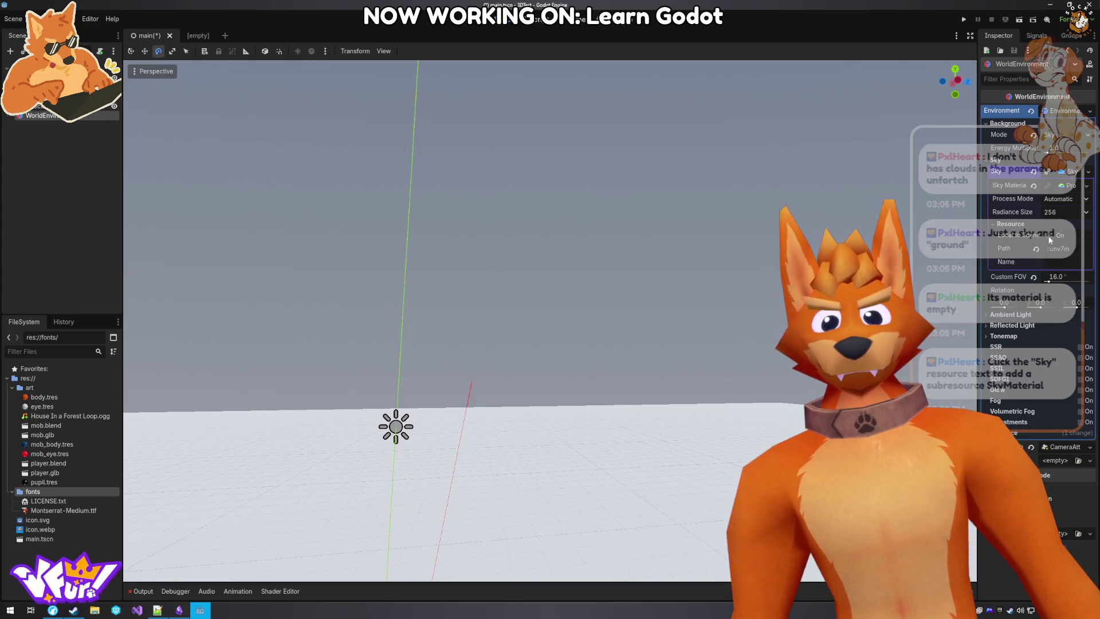
left_click(1015, 234)
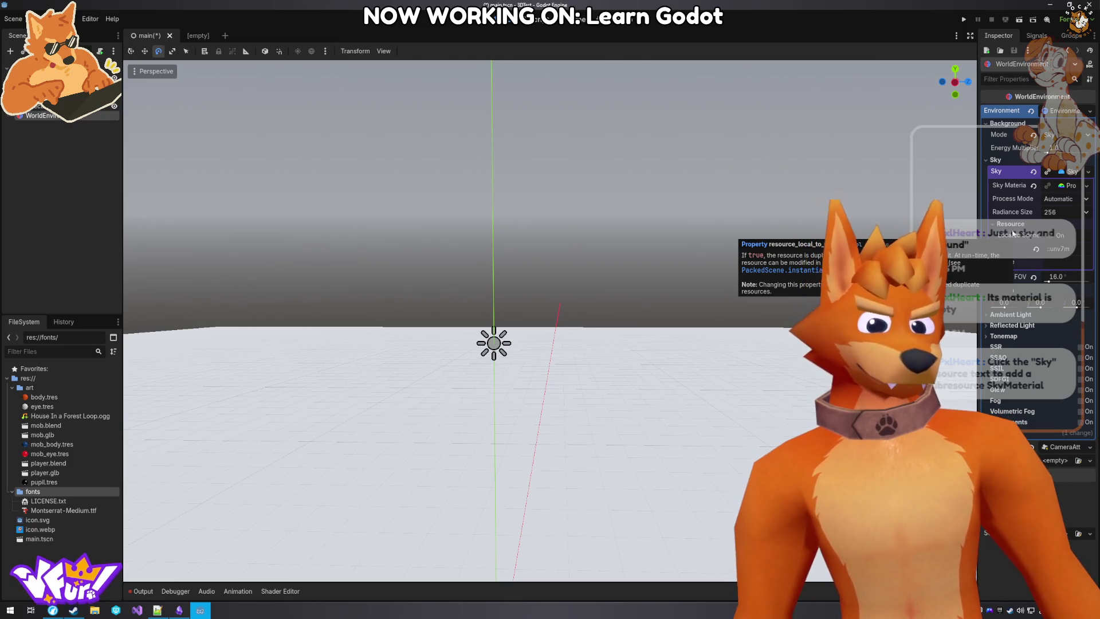
left_click(1011, 225)
left_click(1076, 188)
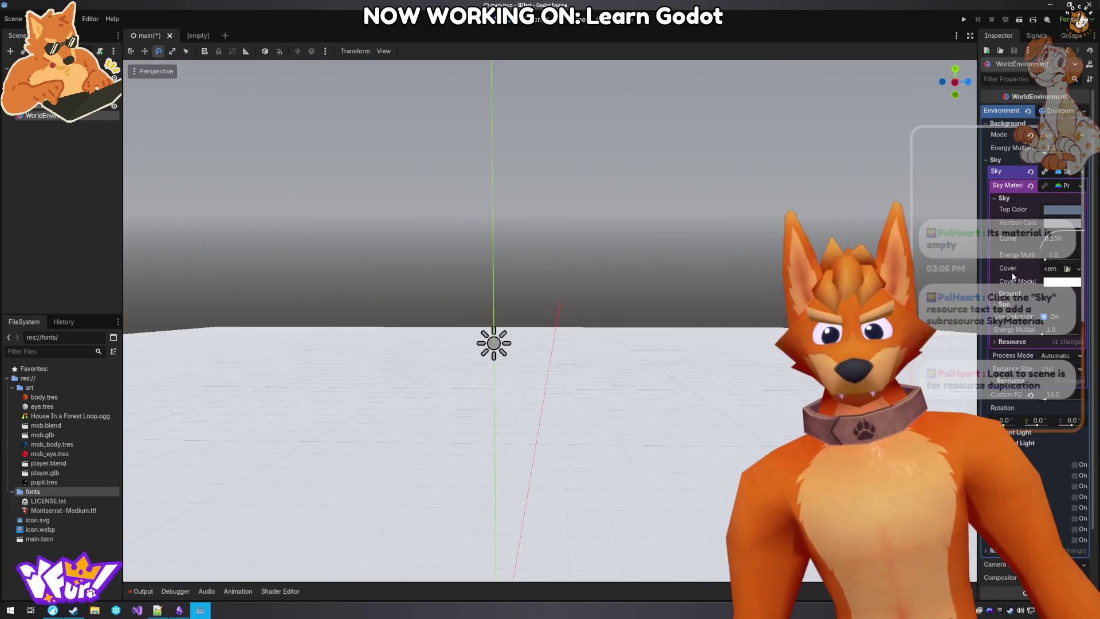
left_click(1014, 295)
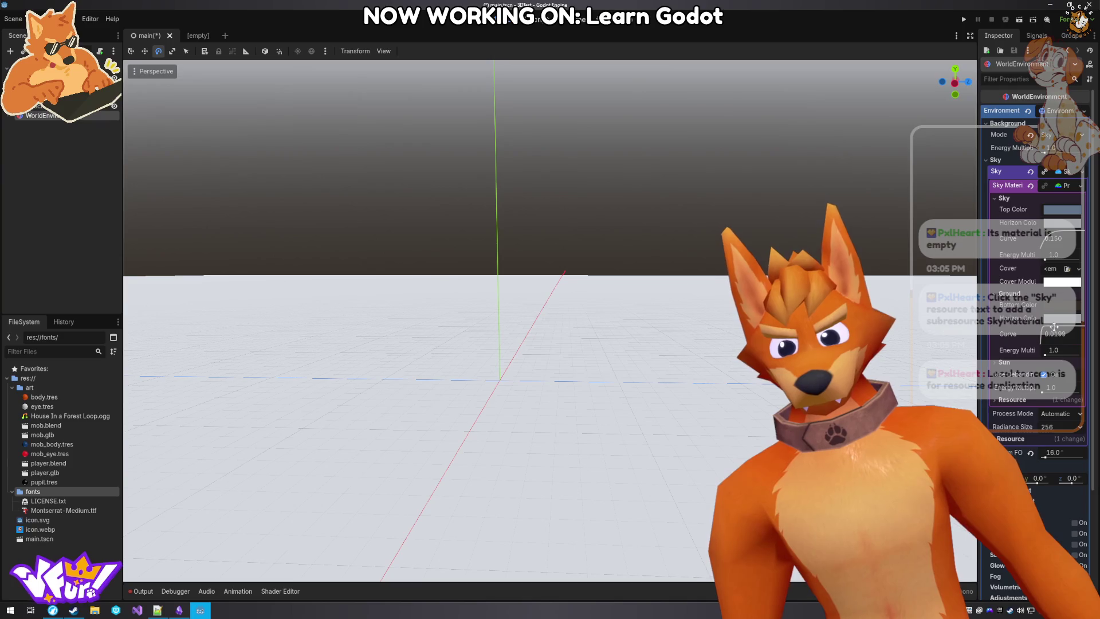
left_click(1013, 363)
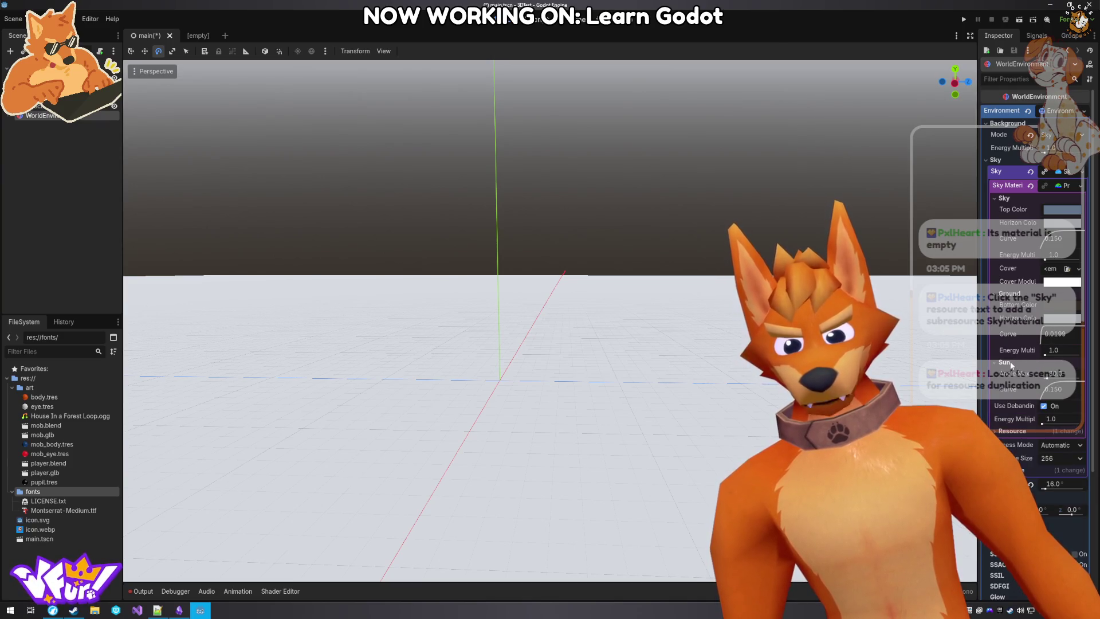
left_click(1011, 363)
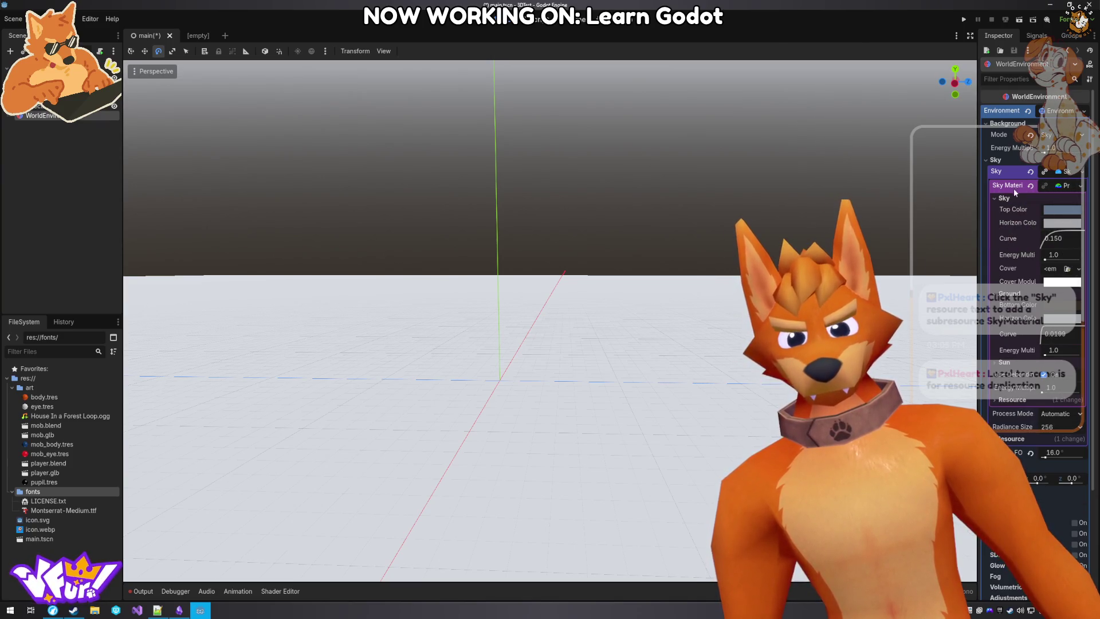
left_click(995, 162)
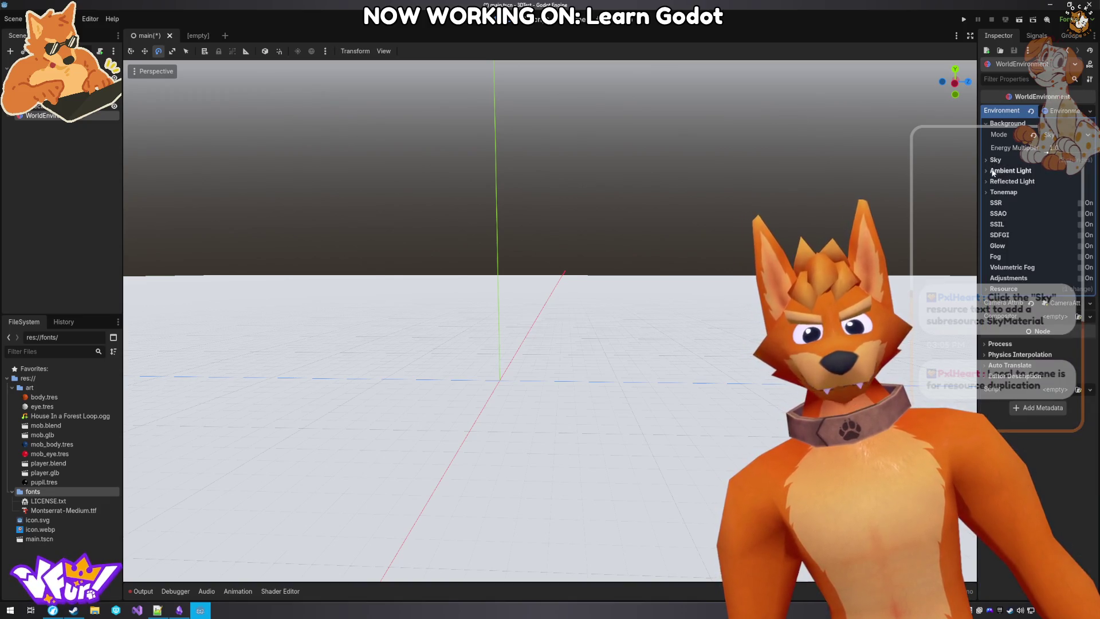
left_click(1064, 303)
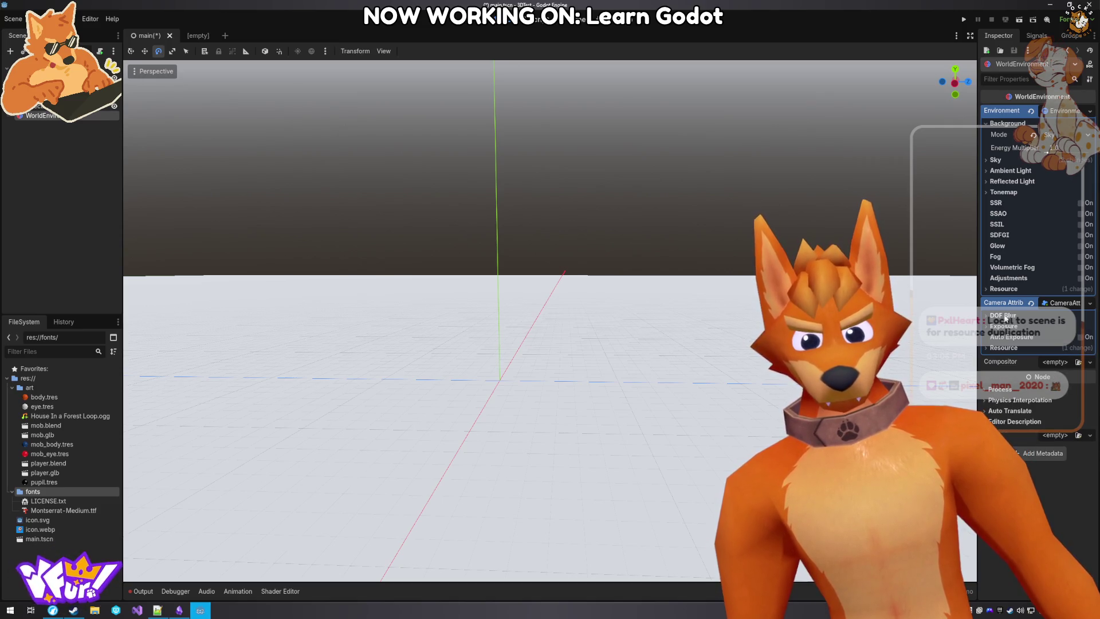
left_click(1007, 170)
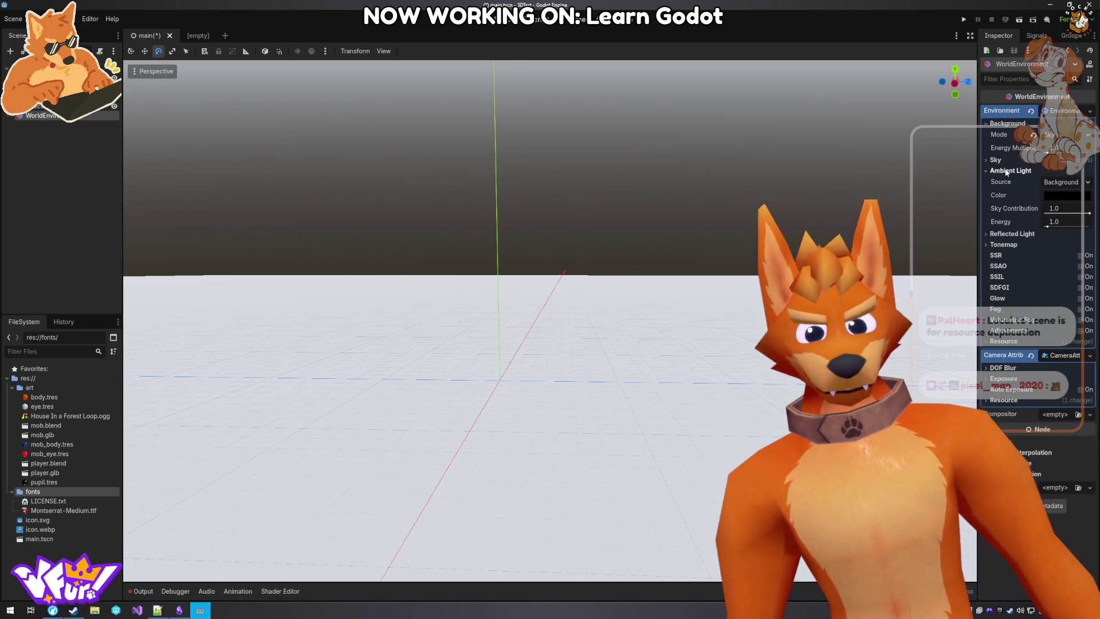
left_click(1007, 171)
left_click(995, 161)
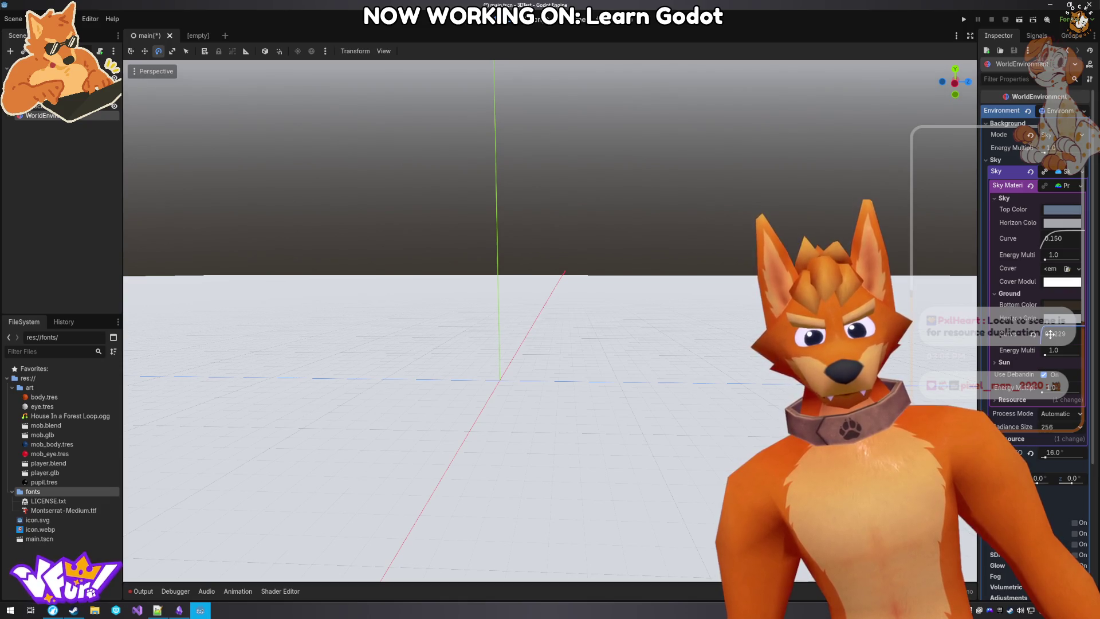
Raise the sky material's Ground Curve value and keep Process Mode on Automatic
left_click_drag(1050, 355, 1054, 318)
left_click_drag(1054, 277, 1088, 305)
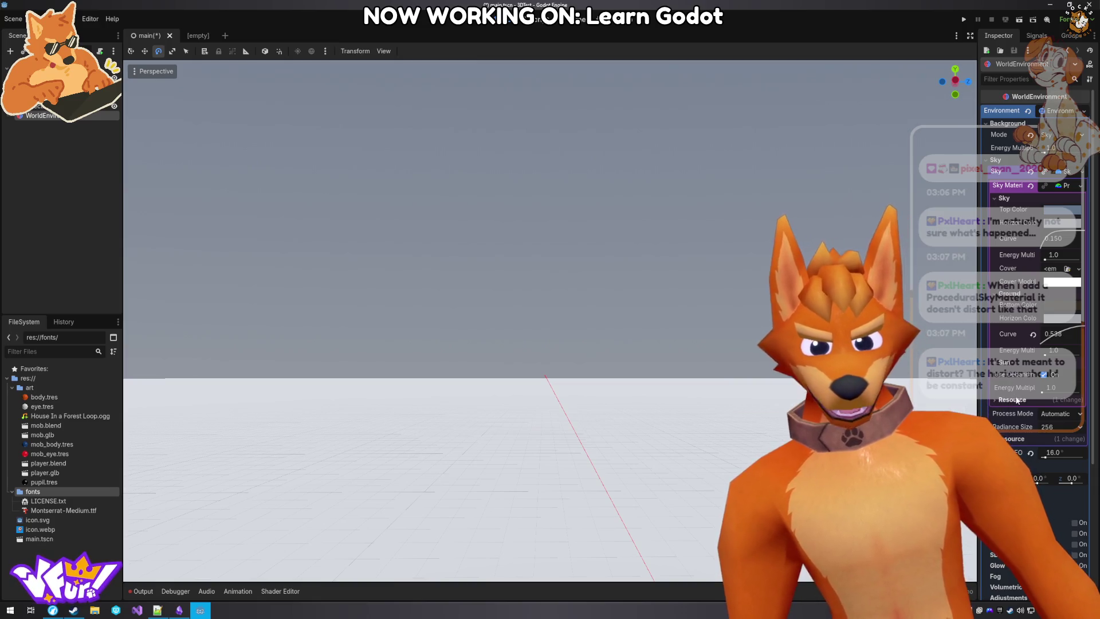
left_click(1059, 415)
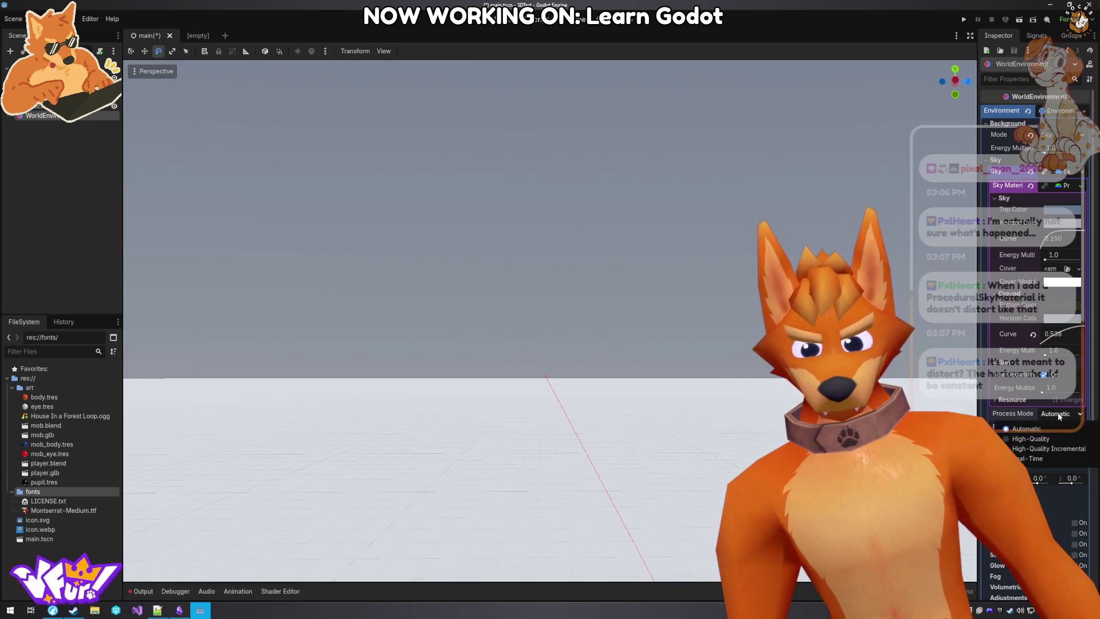
left_click(1059, 419)
left_click(1014, 439)
left_click(1009, 440)
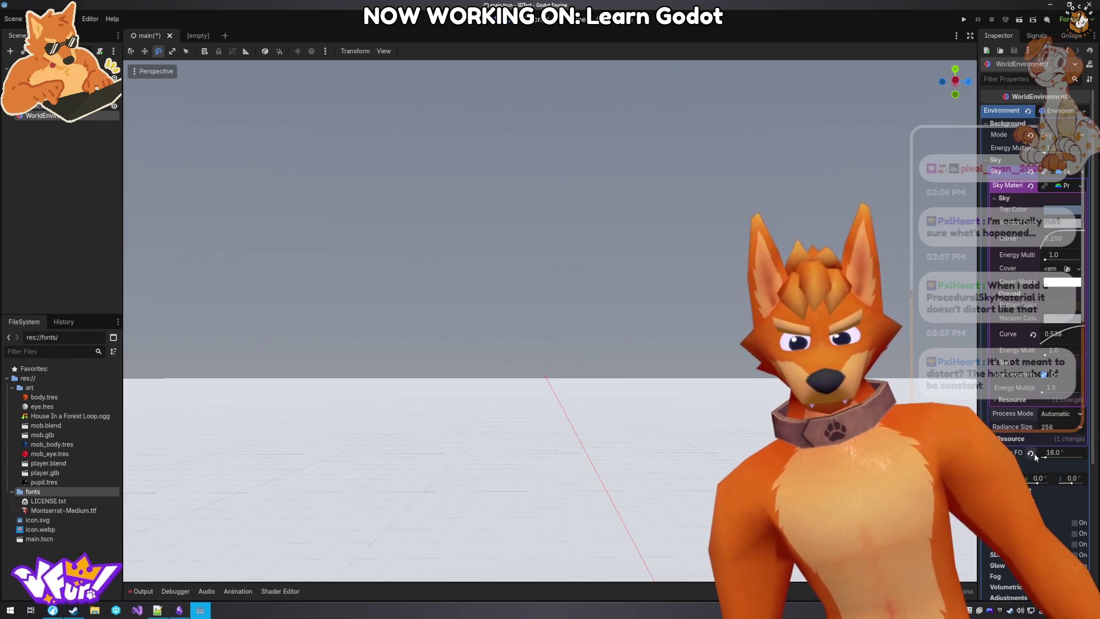
Reset the sky's custom FOV to 0 and collapse the Background and Sky sections
left_click(1030, 452)
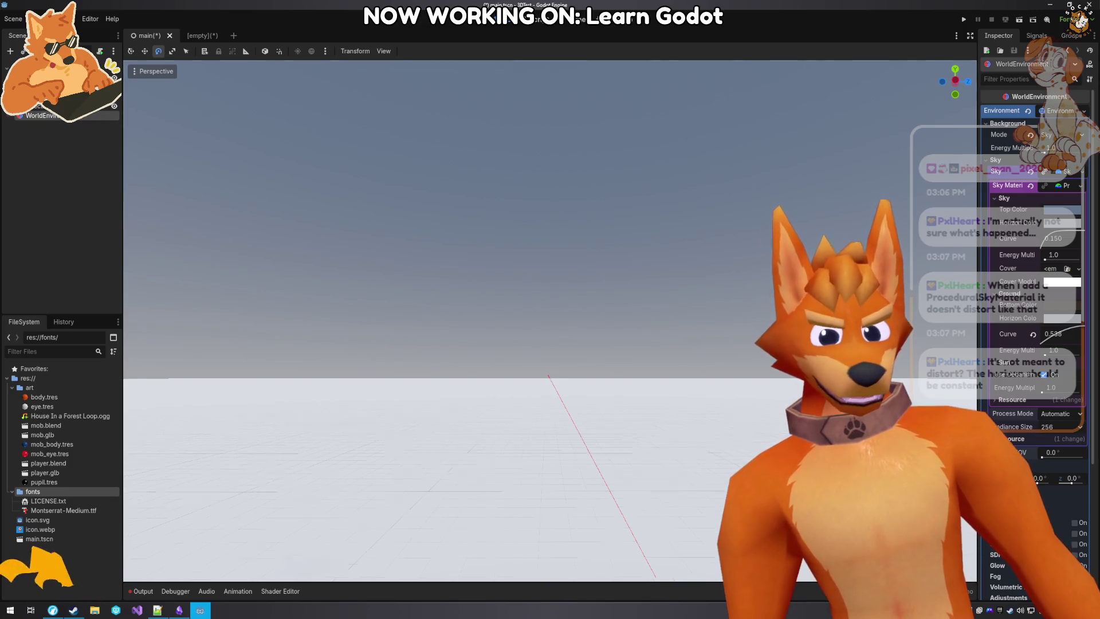
mouse_move(516, 344)
left_mouse_down()
mouse_move(516, 275)
mouse_move(516, 298)
mouse_move(551, 218)
mouse_move(608, 253)
mouse_move(608, 367)
mouse_move(642, 298)
mouse_move(641, 321)
mouse_move(636, 264)
mouse_move(624, 356)
mouse_move(624, 286)
mouse_move(625, 324)
mouse_move(579, 329)
left_mouse_up()
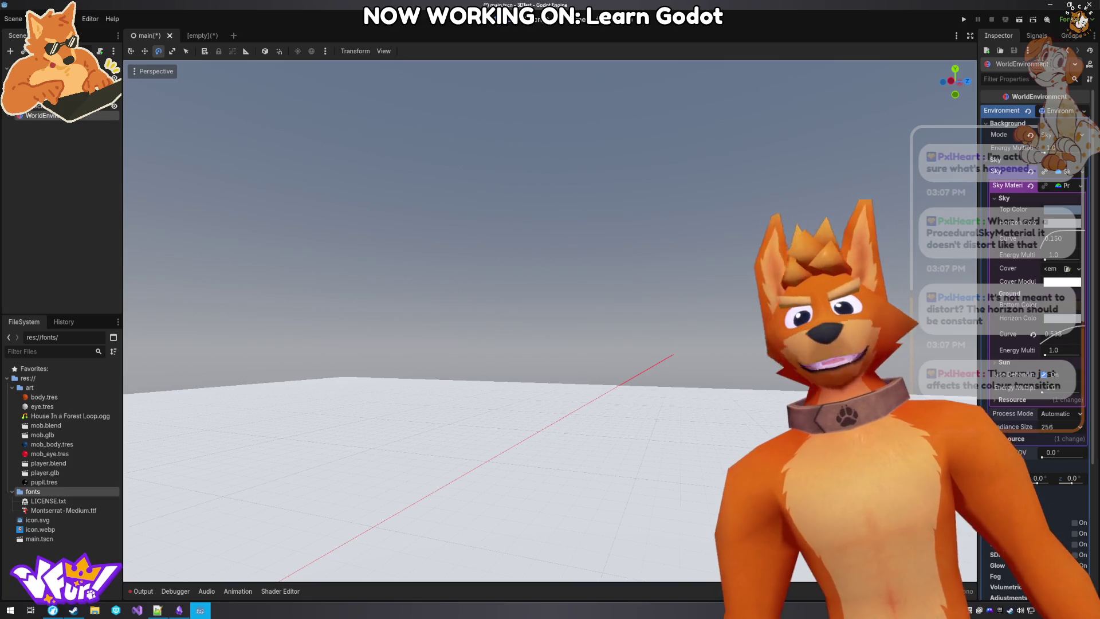
mouse_move(579, 330)
left_mouse_down()
mouse_move(567, 312)
mouse_move(619, 312)
mouse_move(596, 321)
mouse_move(590, 281)
mouse_move(602, 321)
left_mouse_up()
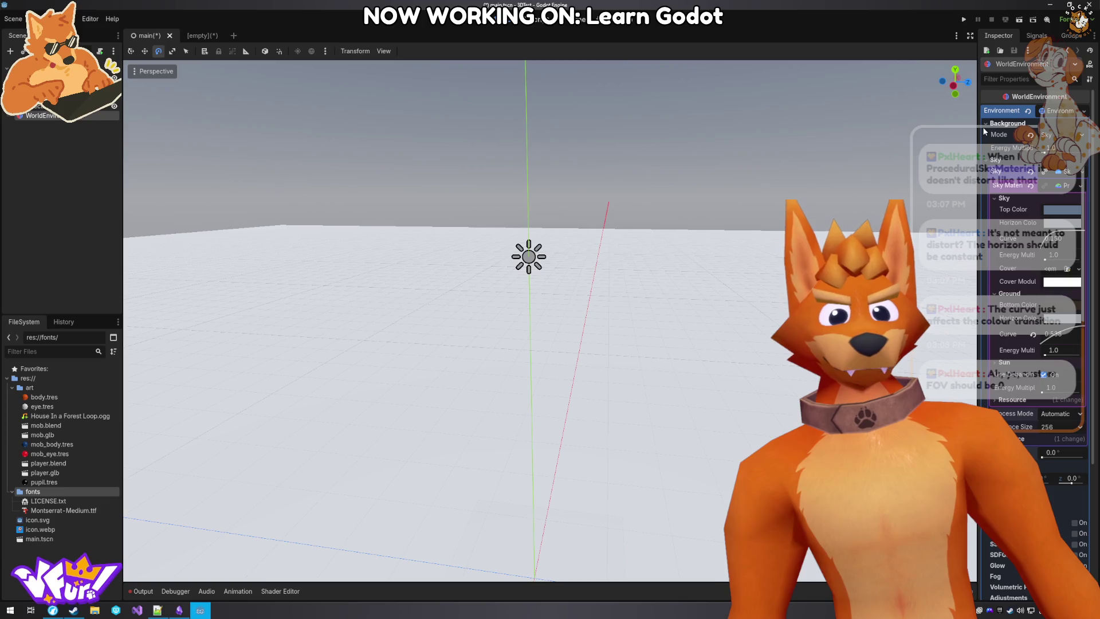
left_click(987, 124)
left_click(989, 134)
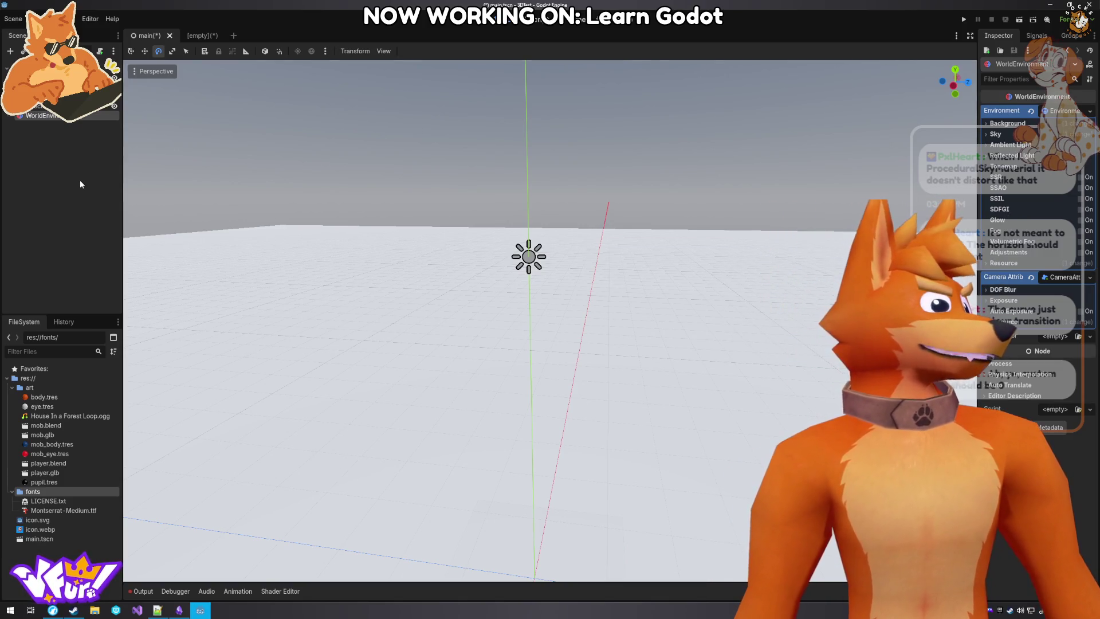
left_click(13, 18)
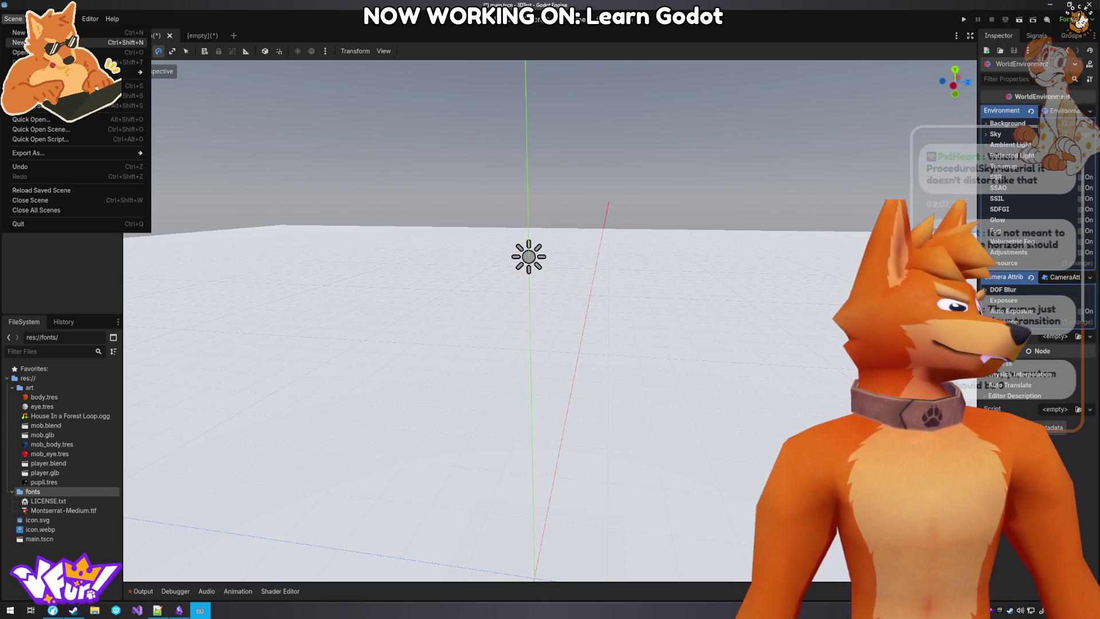
Save main with Ctrl+S, switch to the empty scene, and bring up the Player lesson docs
key("ctrl+s")
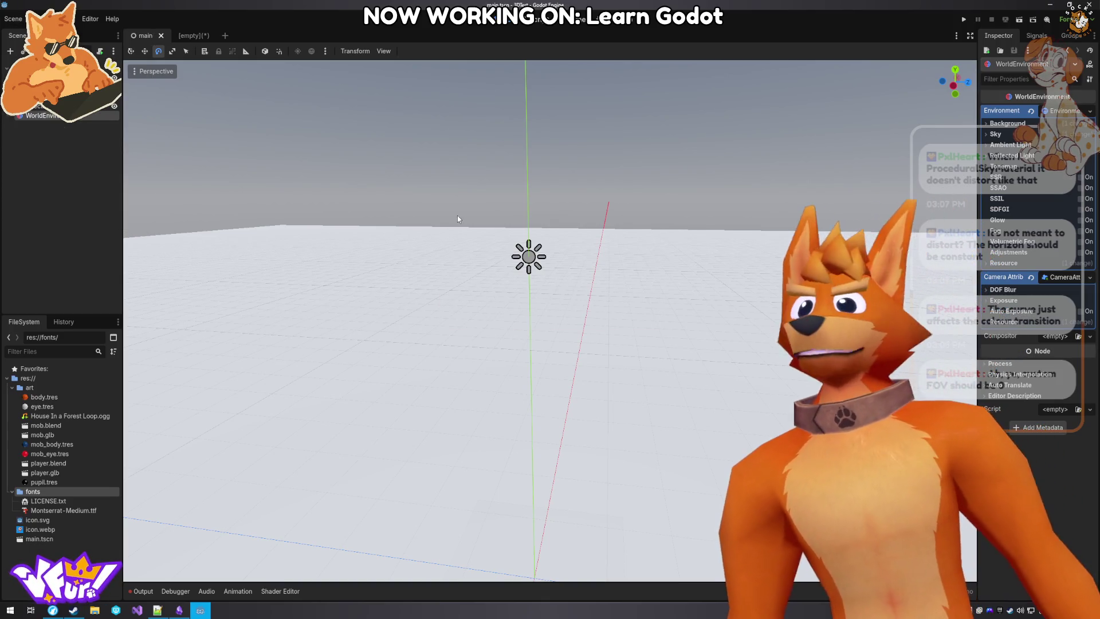
left_click(183, 36)
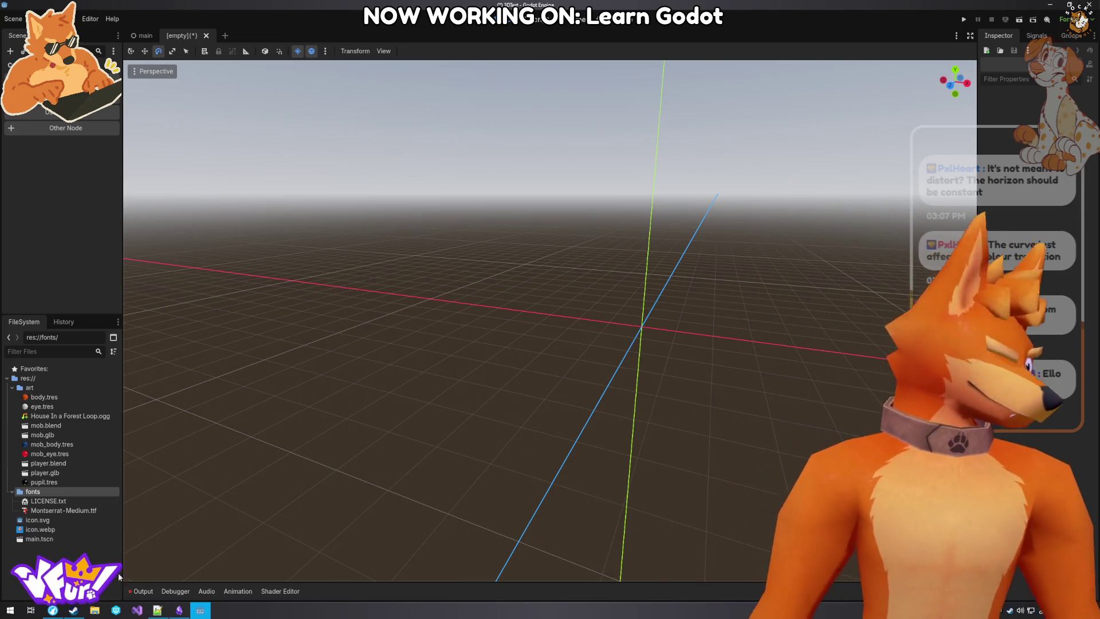
key("alt+Tab")
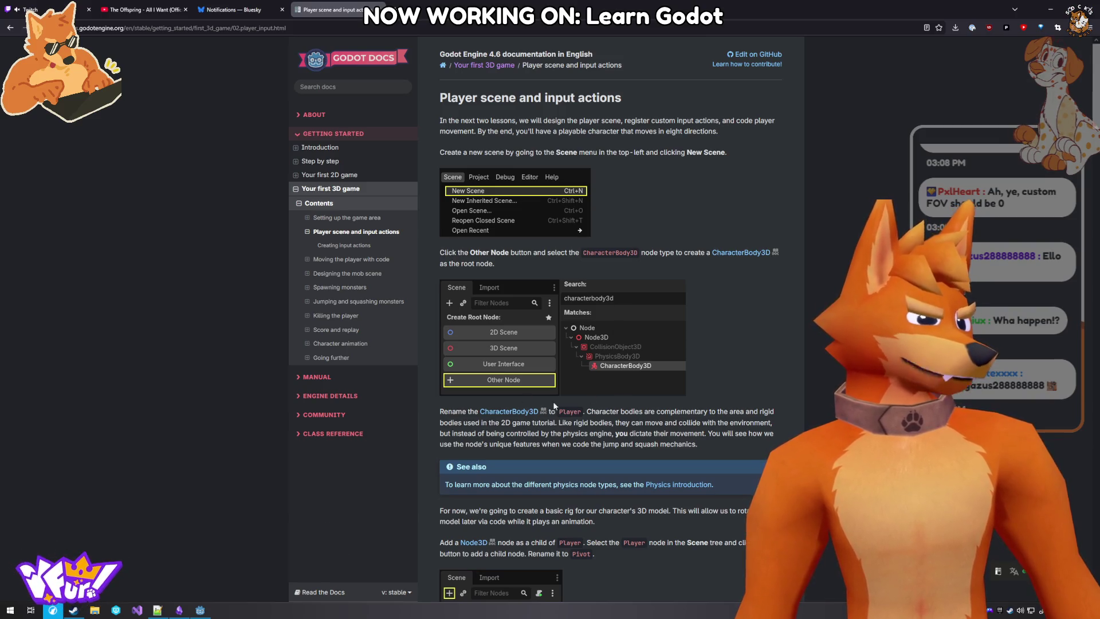
Create a new root node for the empty scene and name it Player
left_click(208, 613)
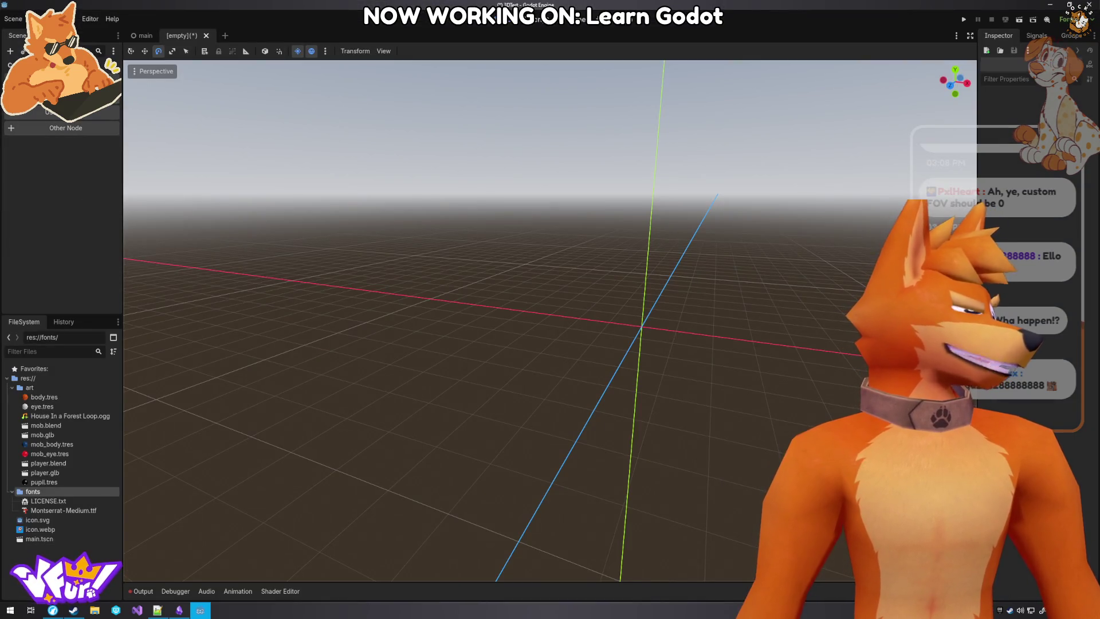
left_click(60, 129)
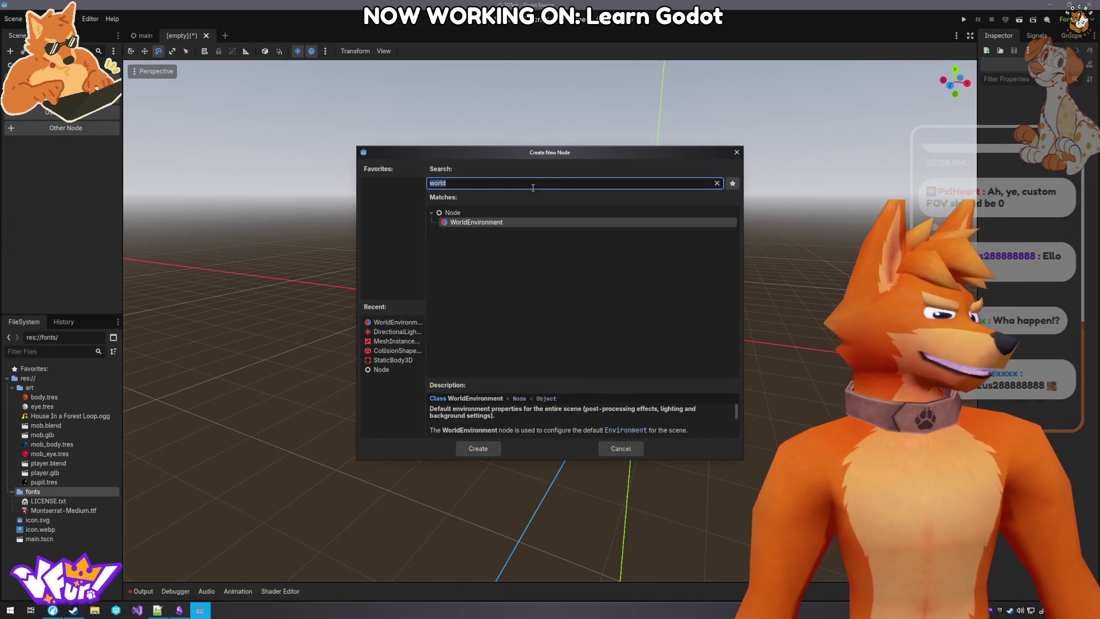
left_click(452, 212)
left_click(478, 449)
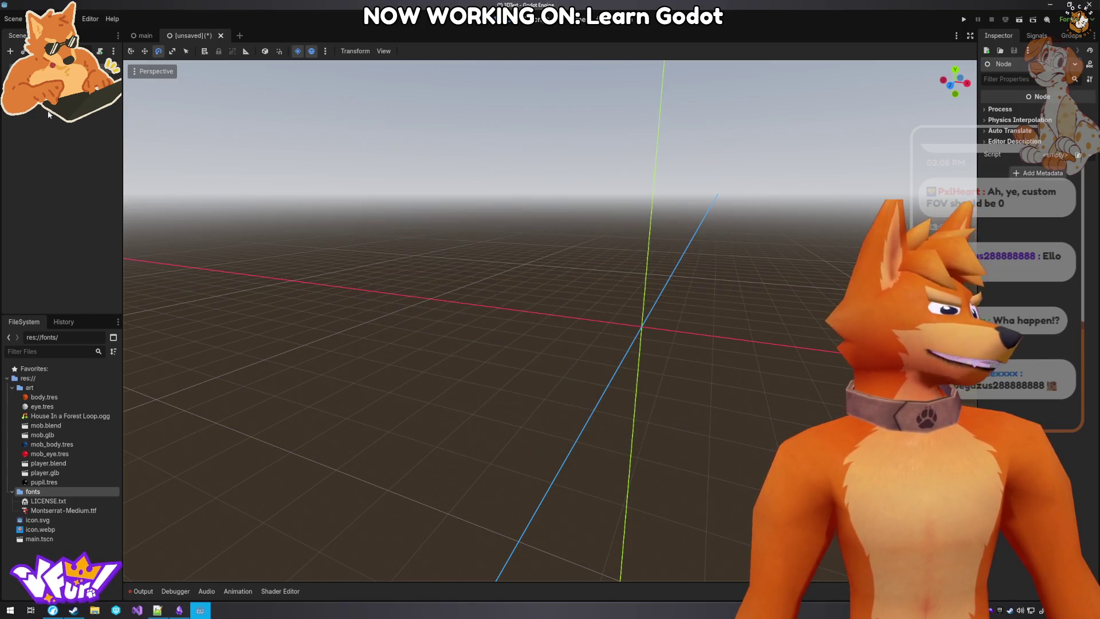
type("Player")
key("Return")
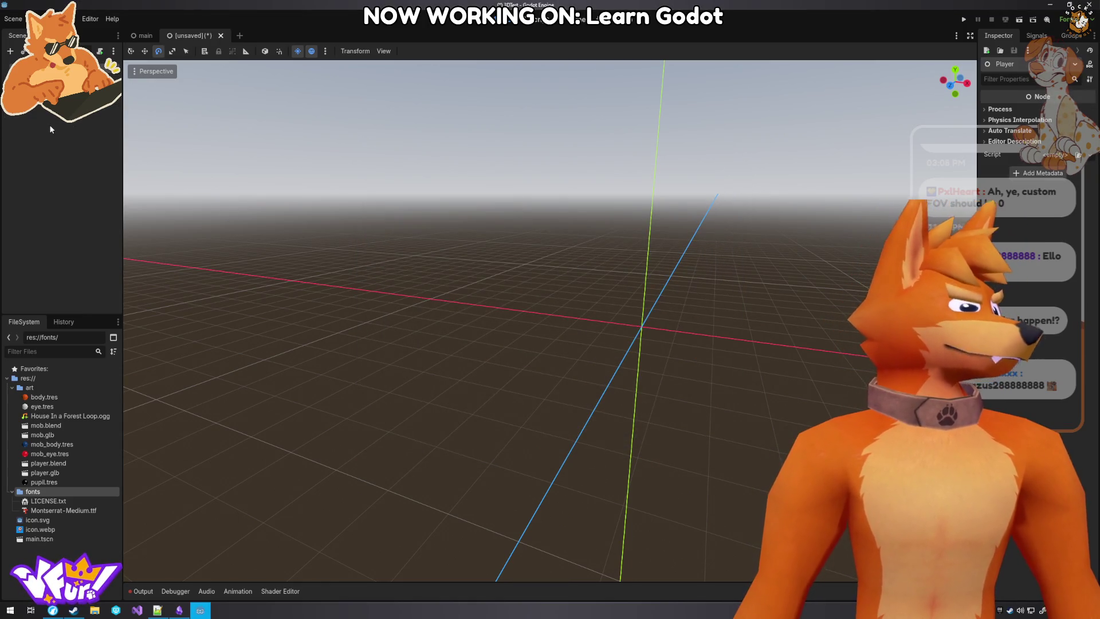
After checking the docs, add a Node3D child to the Player node
left_click(196, 610)
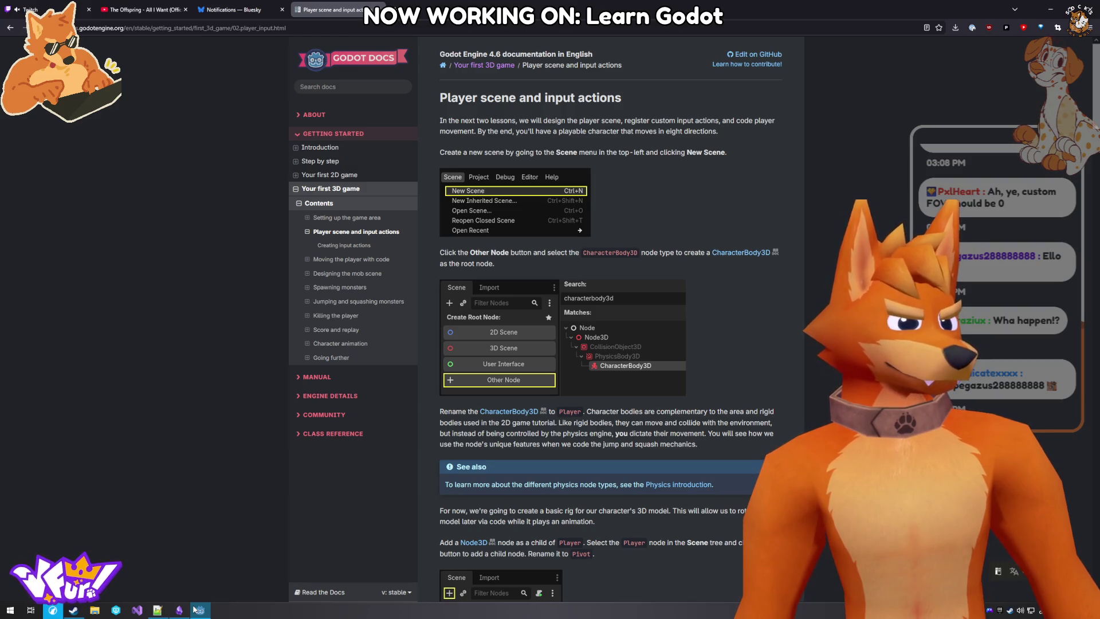
left_click(197, 610)
right_click(40, 72)
key("Escape")
right_click(55, 72)
left_click(86, 82)
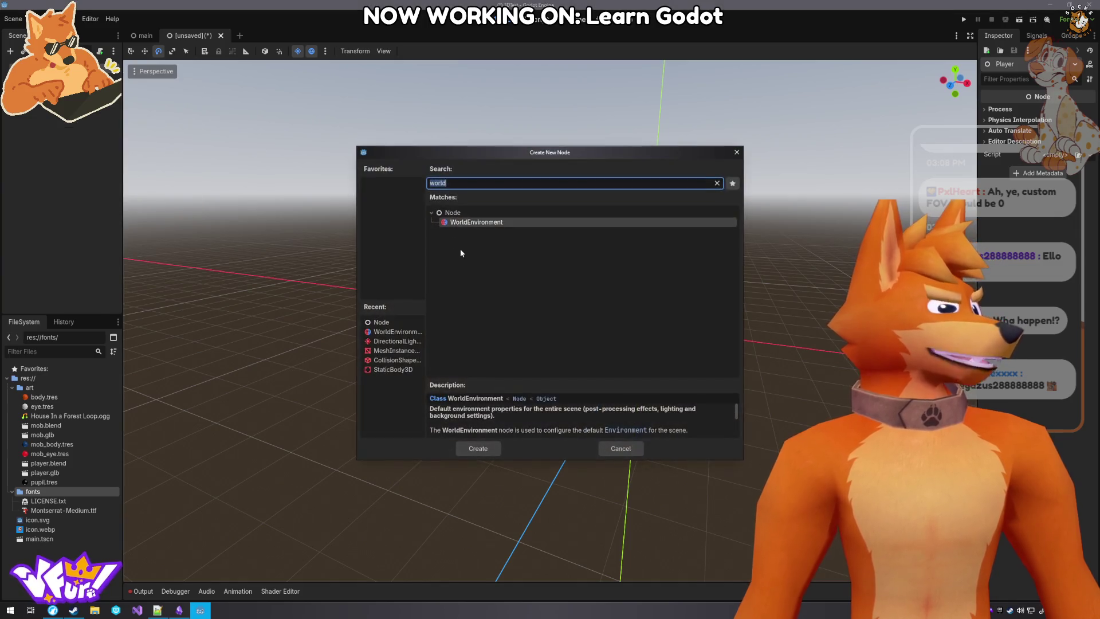
type("3D")
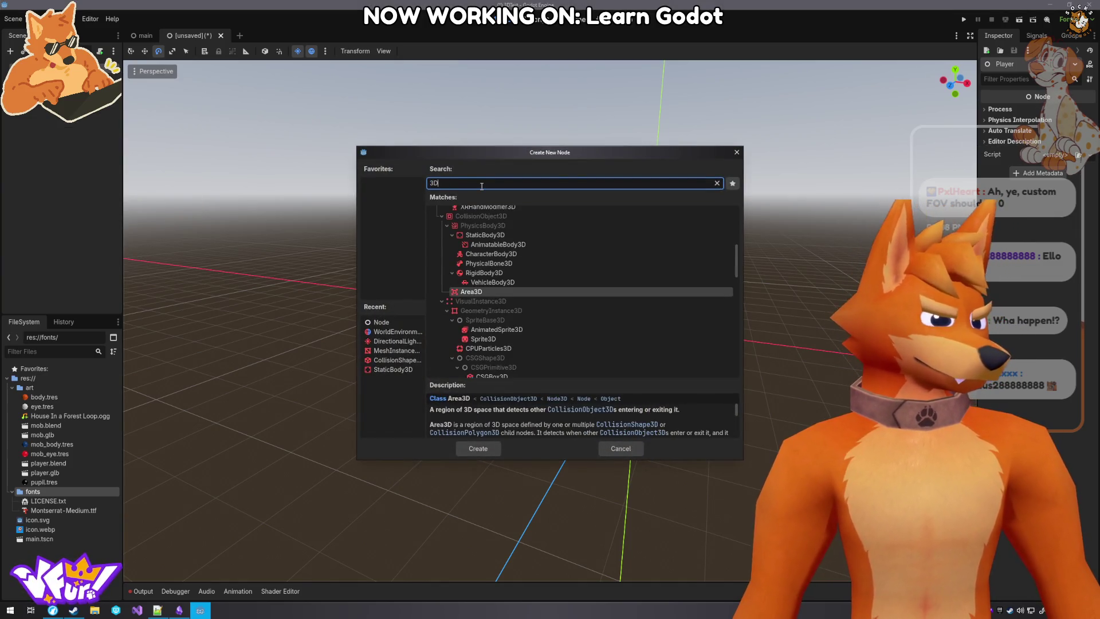
scroll(517, 246, "up", 10)
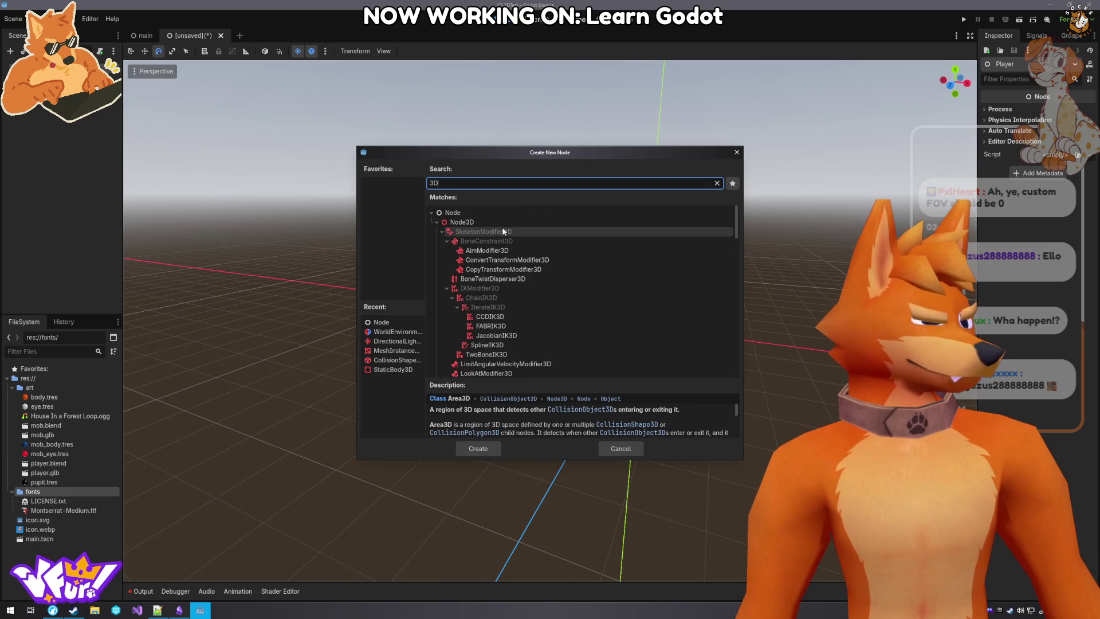
double_click(483, 223)
Add a CharacterBody3D node to the scene tree
right_click(70, 79)
left_click(143, 88)
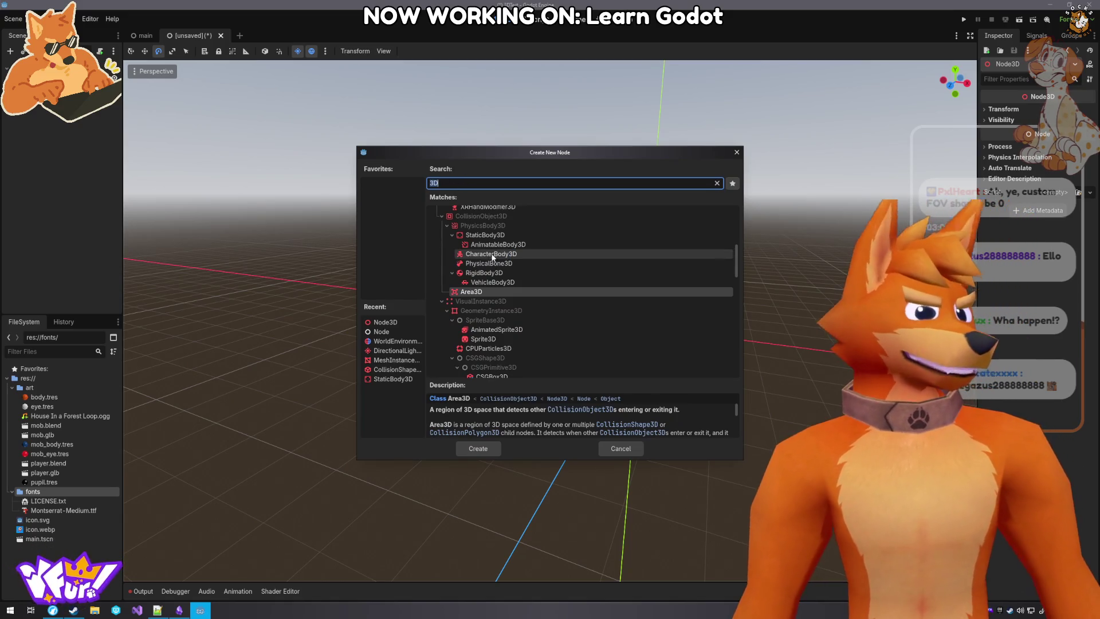
left_click(490, 218)
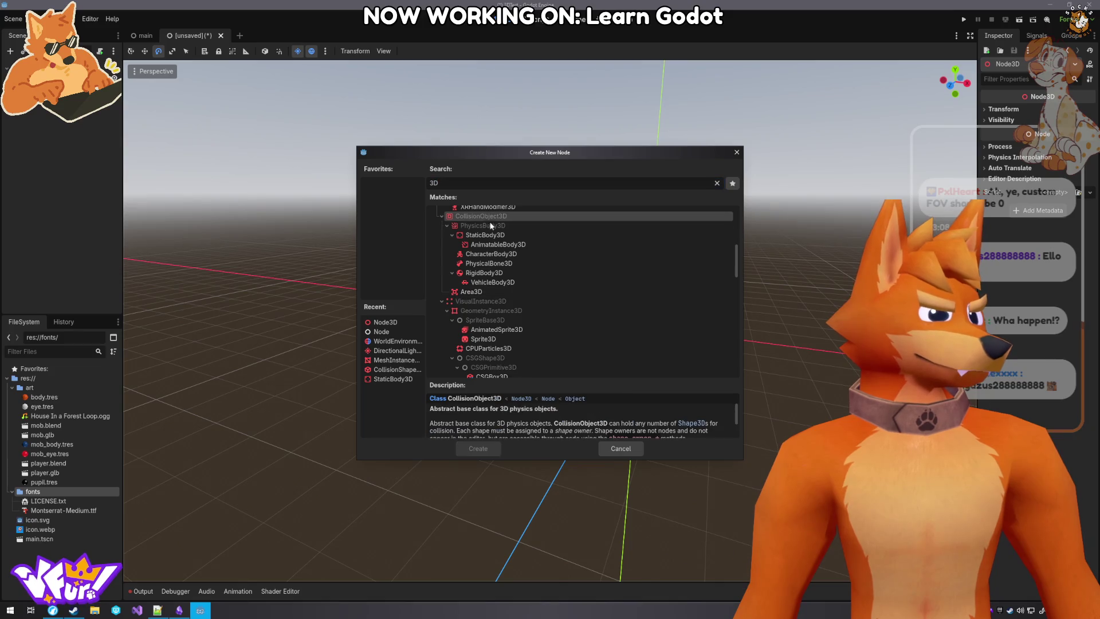
double_click(494, 255)
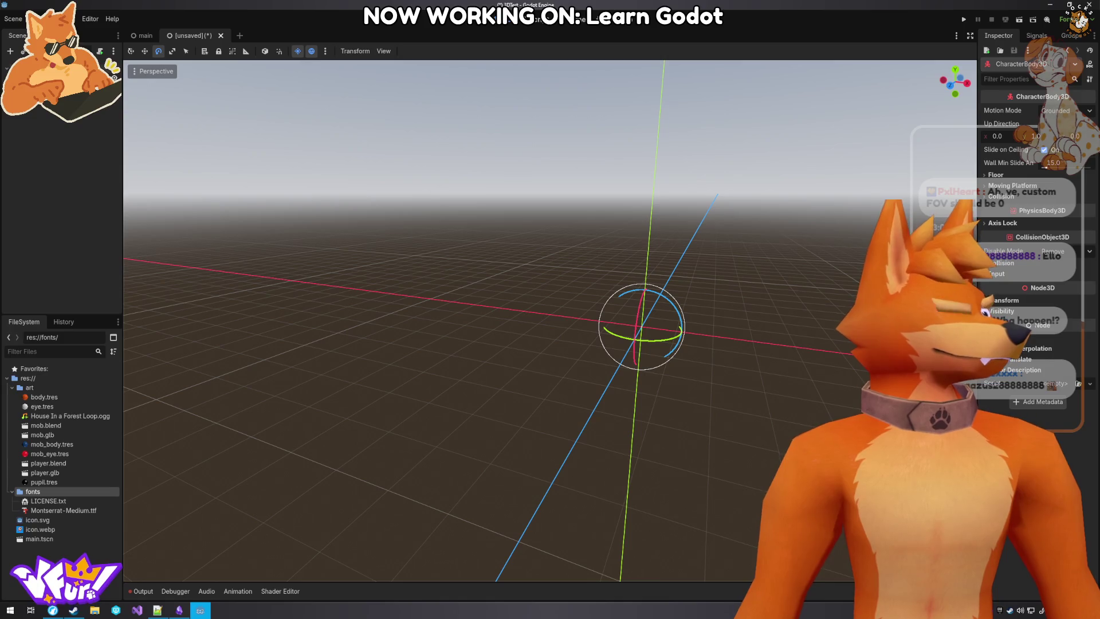
right_click(51, 78)
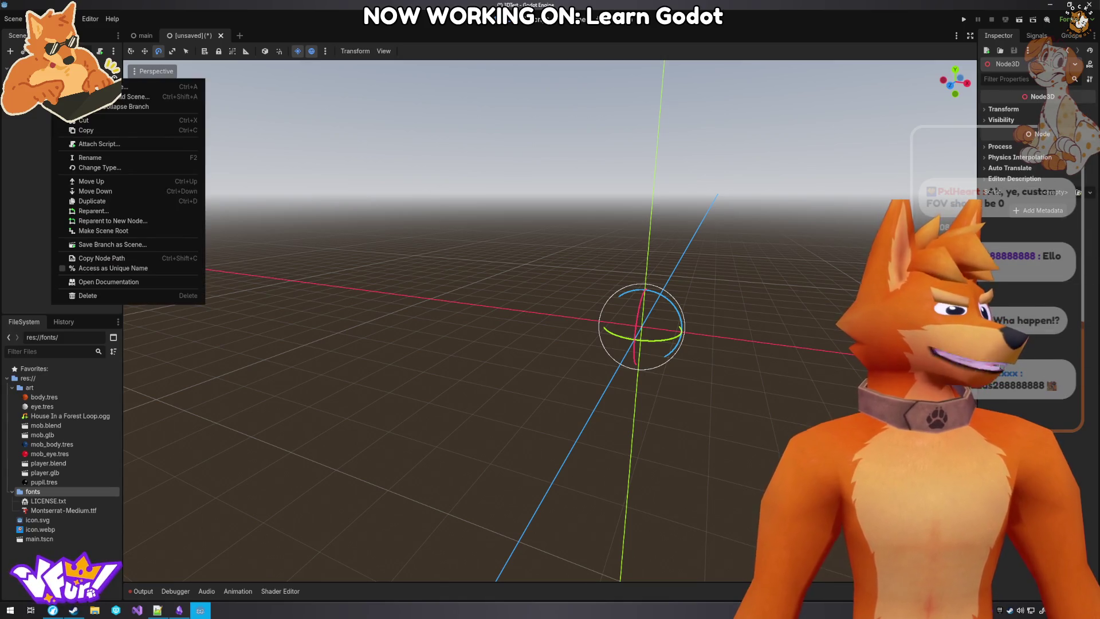
left_click(86, 86)
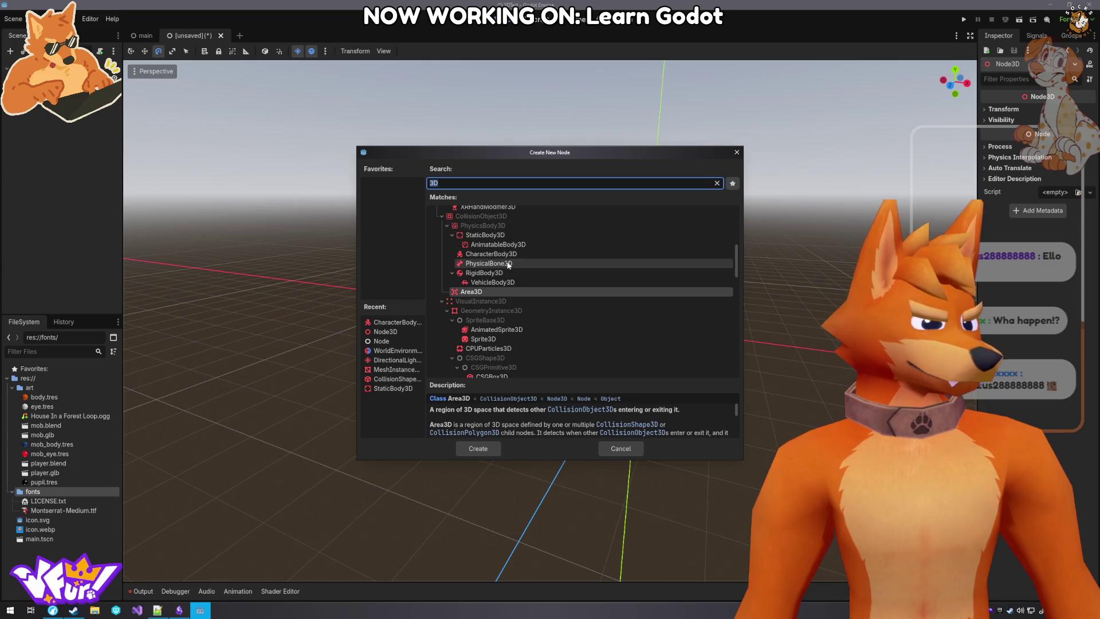
scroll(503, 235, "up", 1)
left_click(500, 237)
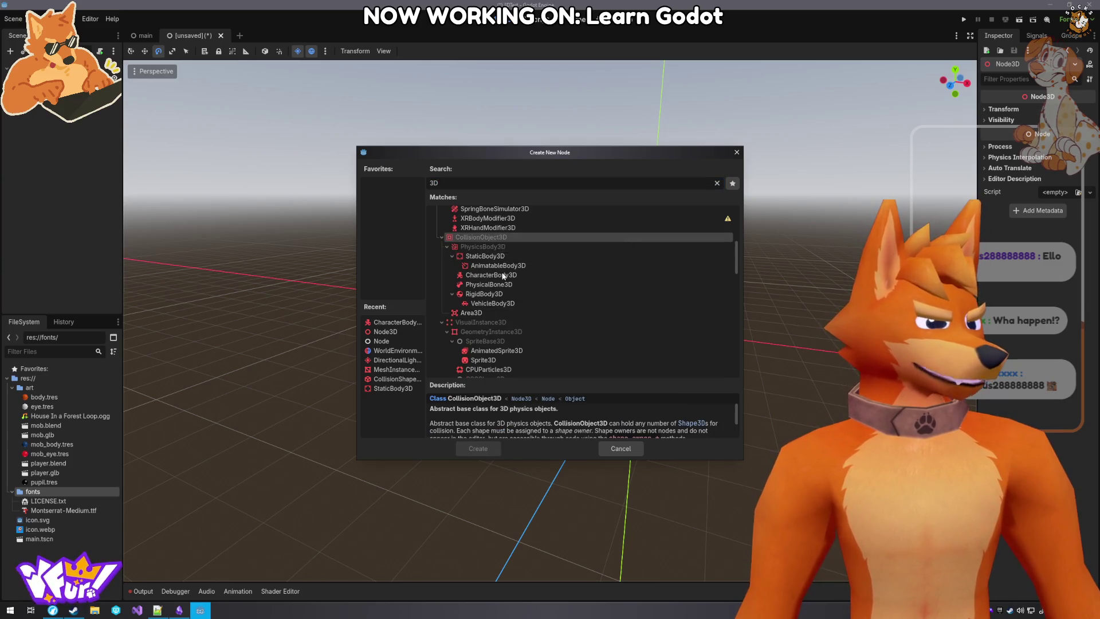
left_click(490, 247)
left_click(482, 237)
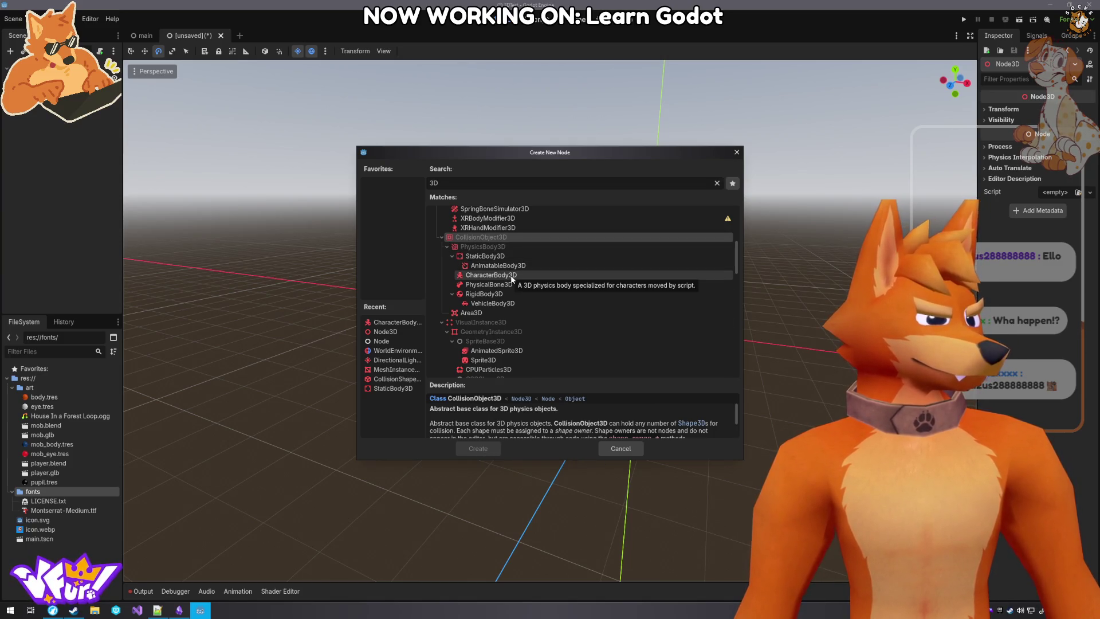
left_click(504, 303)
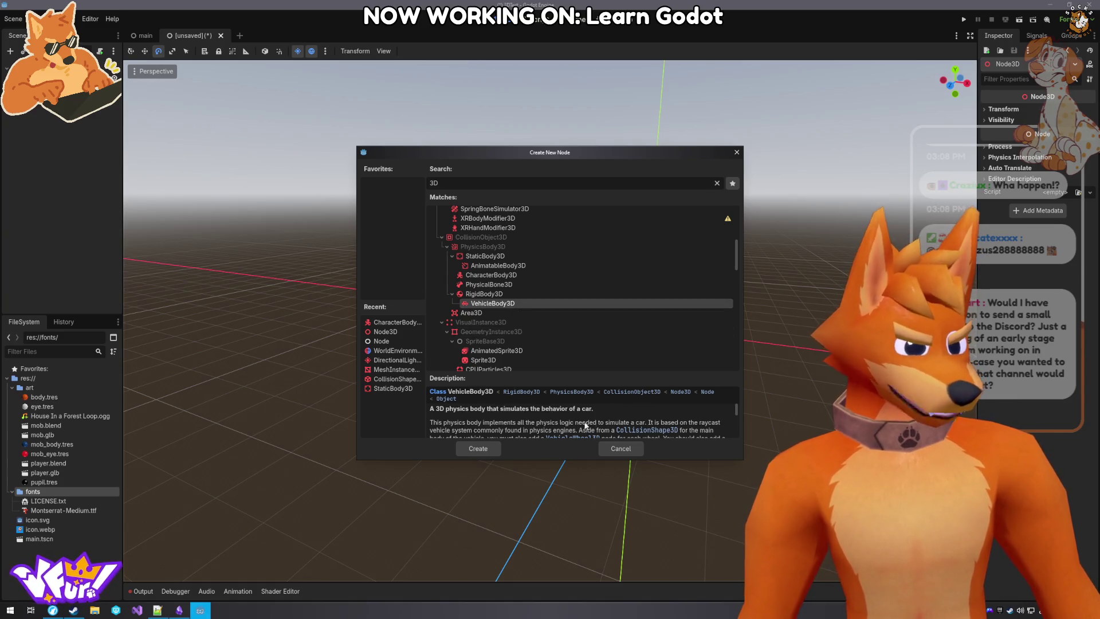
scroll(709, 425, "down", 2)
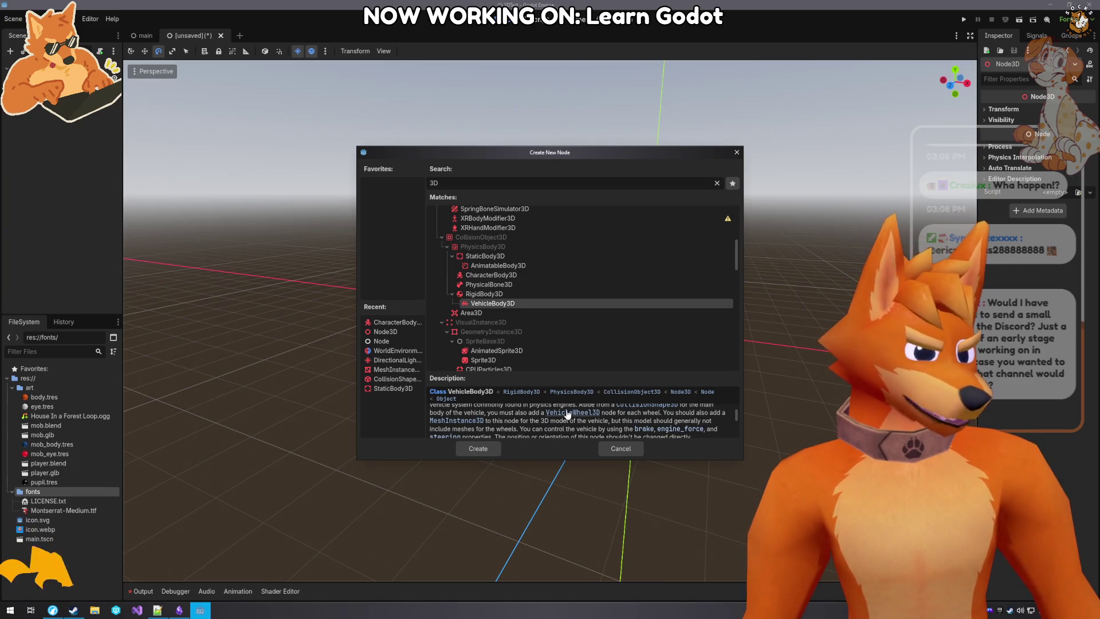
scroll(493, 425, "down", 2)
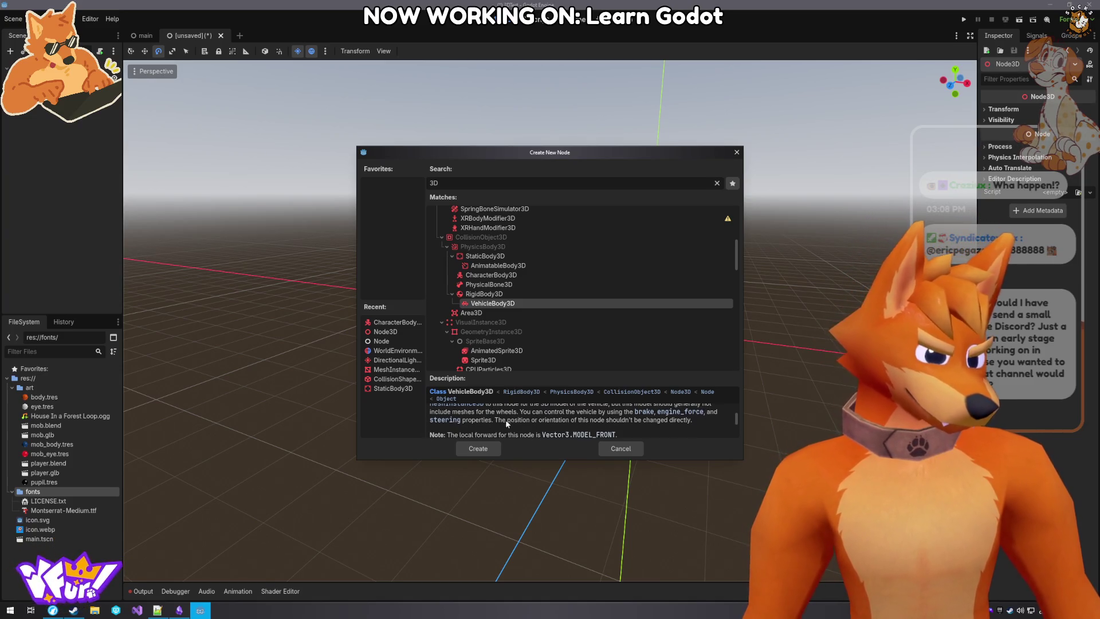
scroll(506, 424, "up", 3)
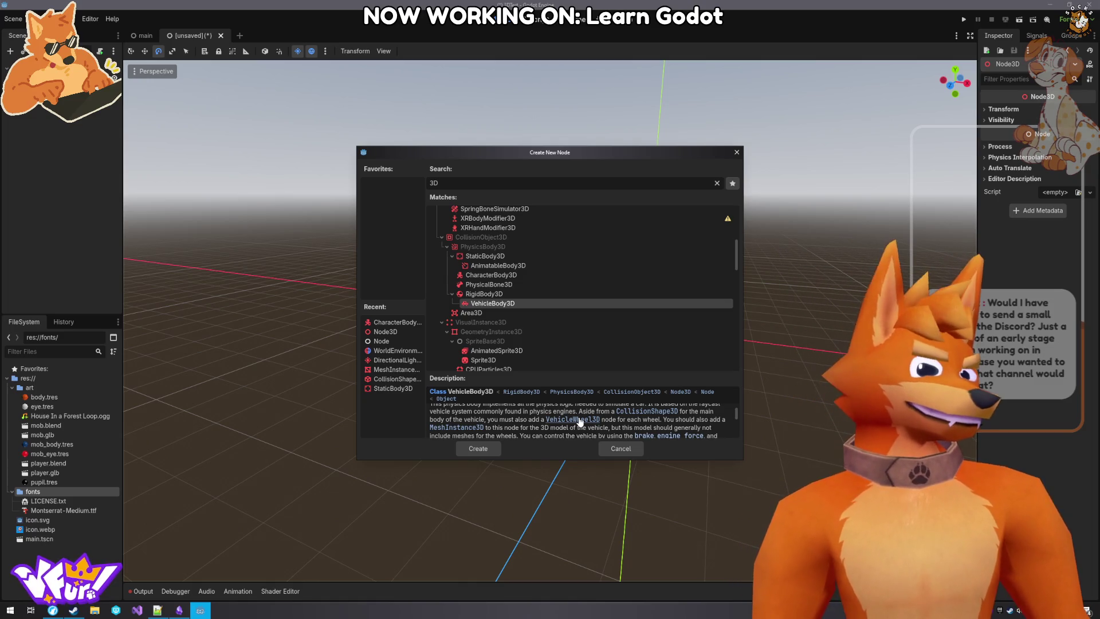
scroll(601, 422, "up", 3)
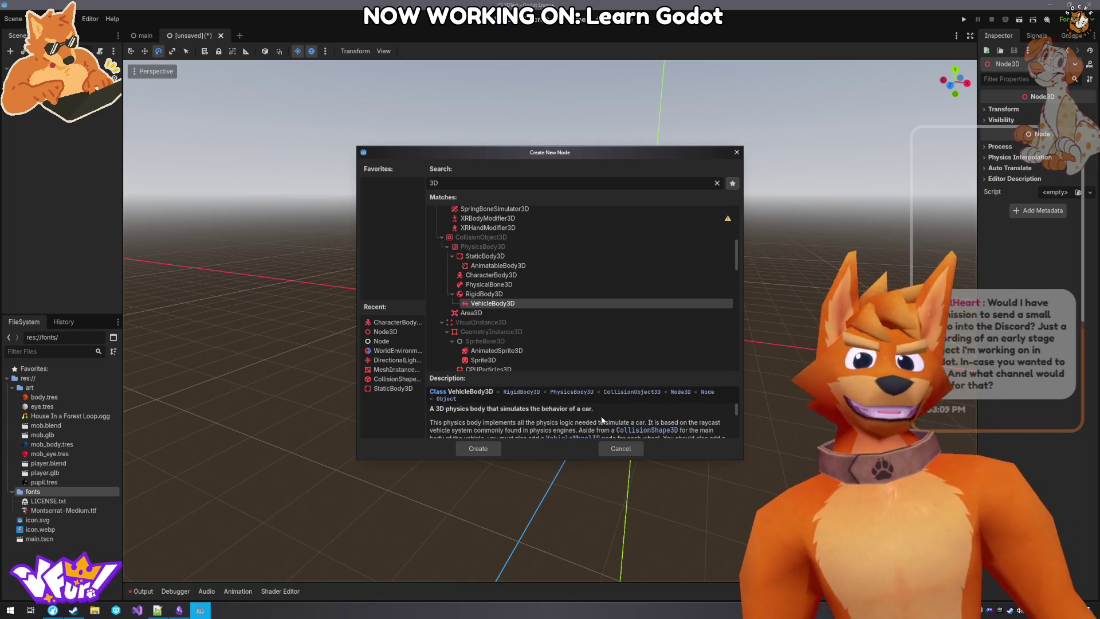
scroll(637, 430, "down", 2)
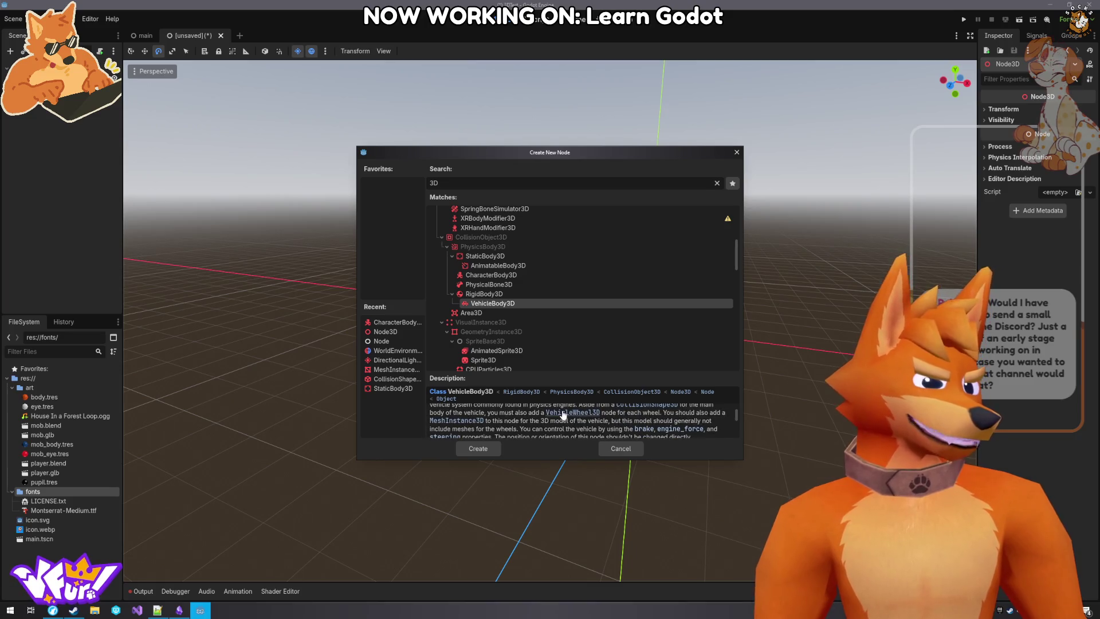
scroll(562, 416, "down", 2)
scroll(569, 423, "up", 1)
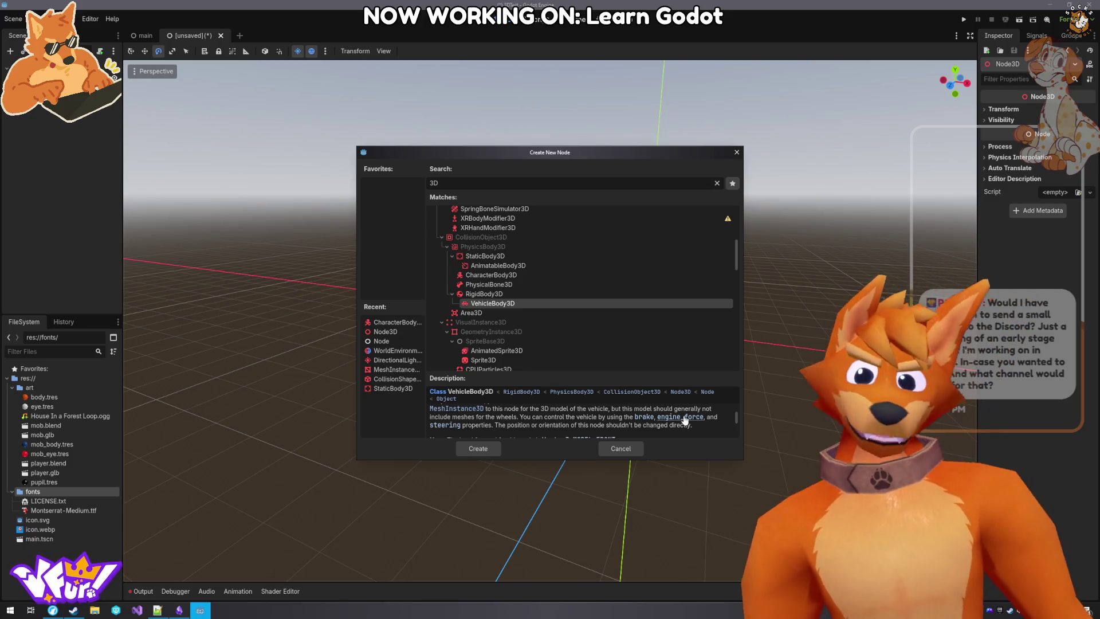
scroll(572, 412, "up", 5)
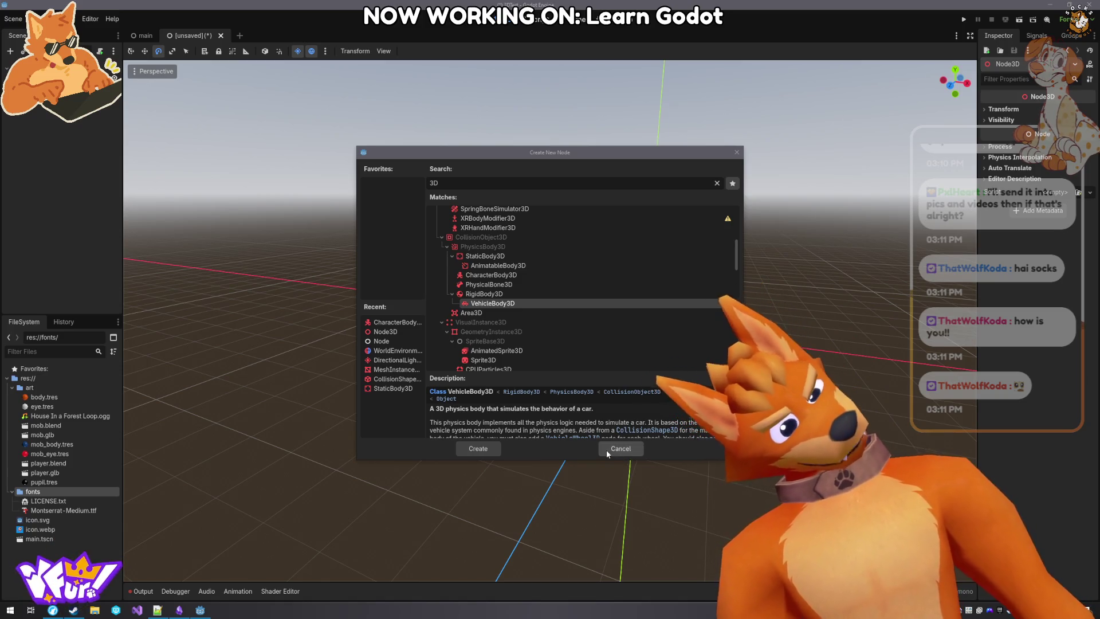
left_click(621, 448)
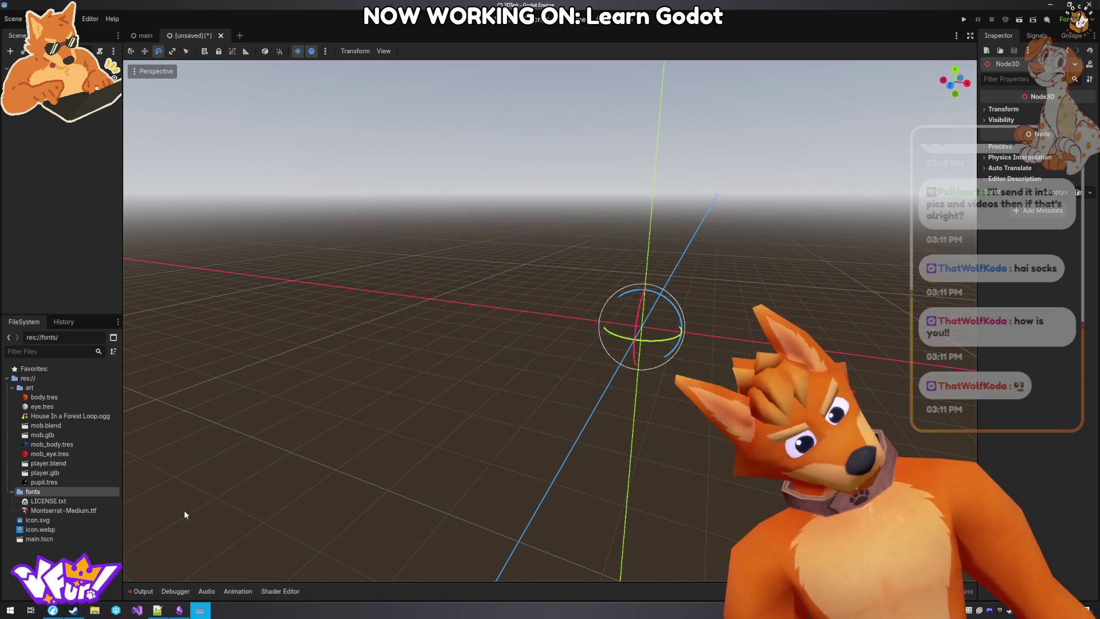
Review the Player scene lesson in the browser docs
left_click(56, 610)
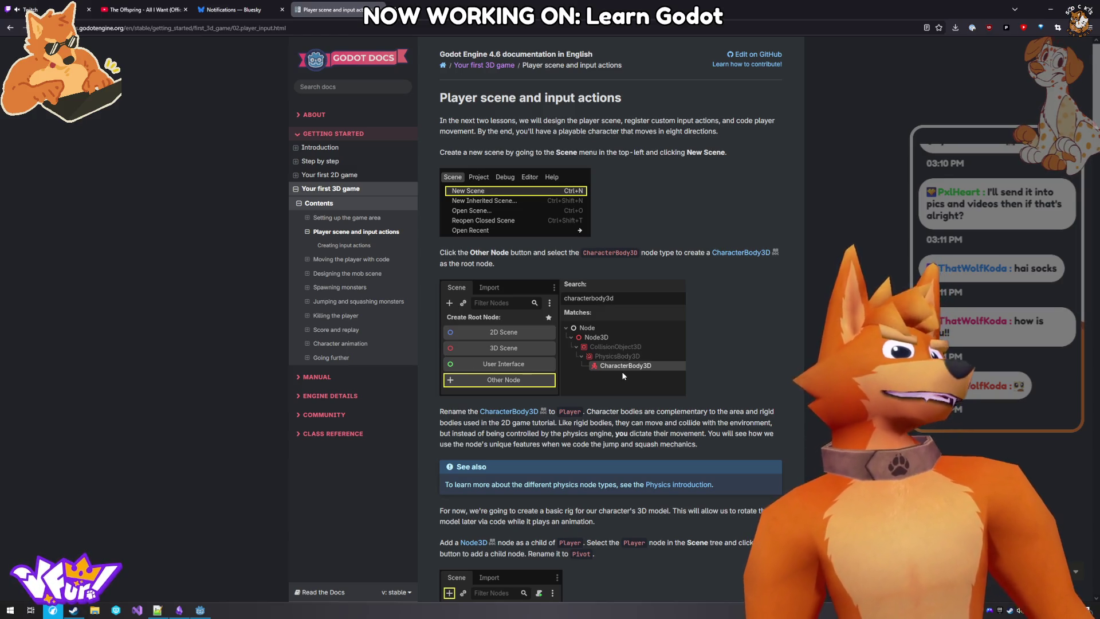
scroll(626, 372, "down", 3)
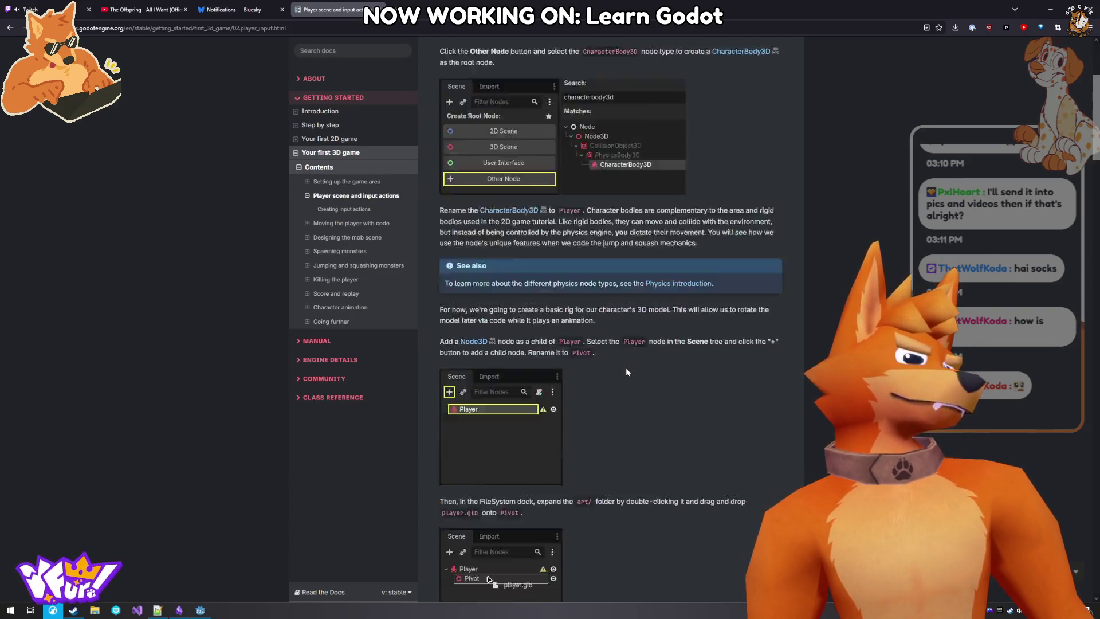
scroll(626, 372, "down", 3)
scroll(626, 372, "up", 4)
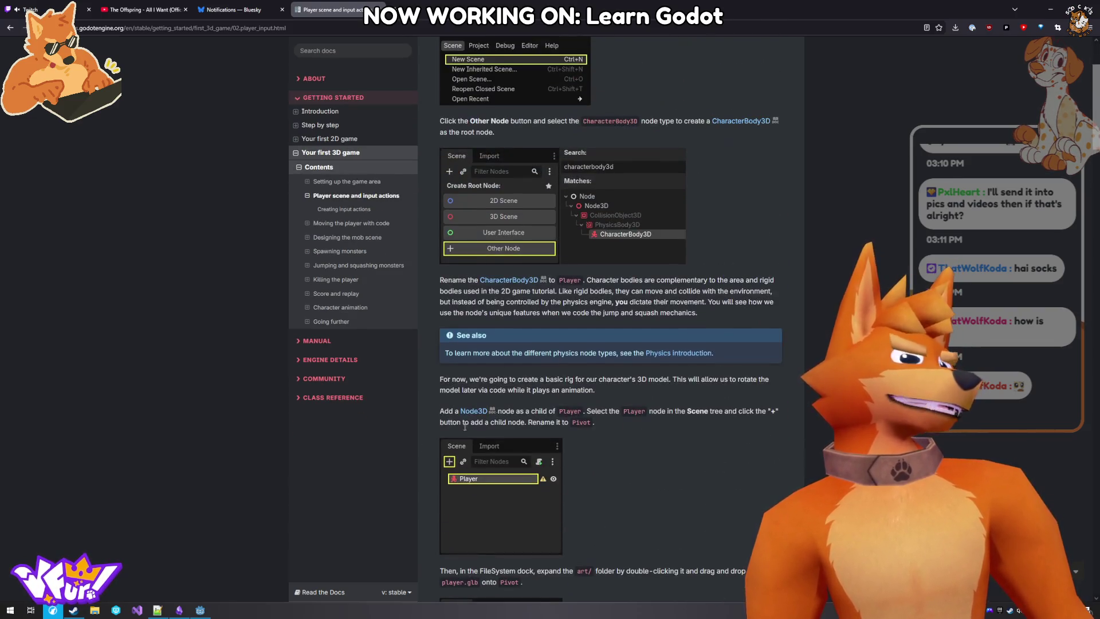
left_click(202, 611)
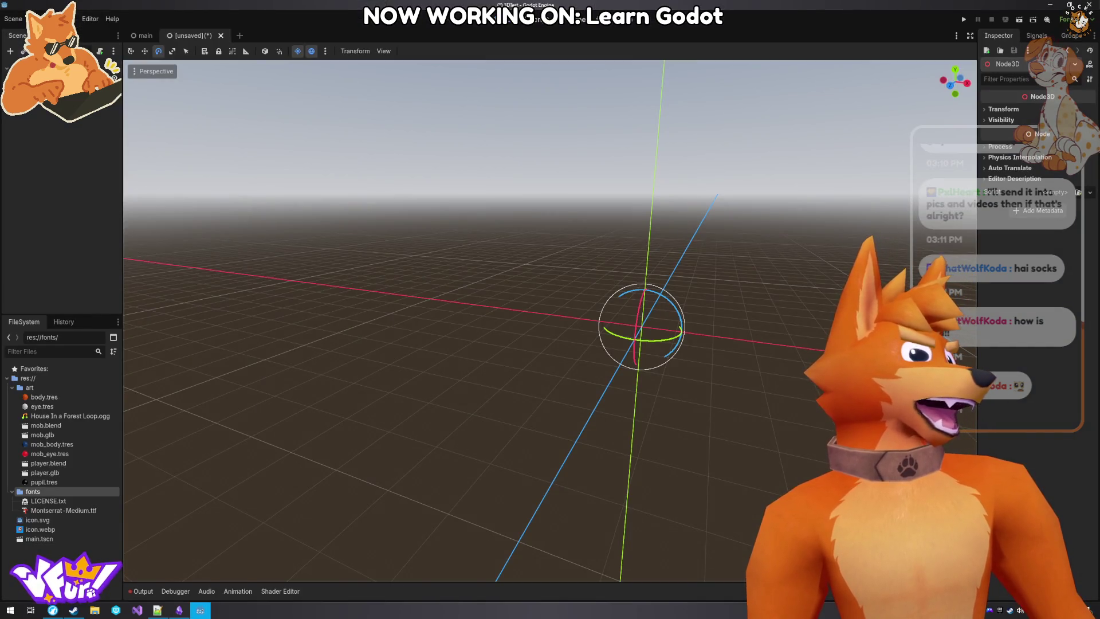
Select the Player root node and delete it, confirming the prompt
key("Down")
key("Up")
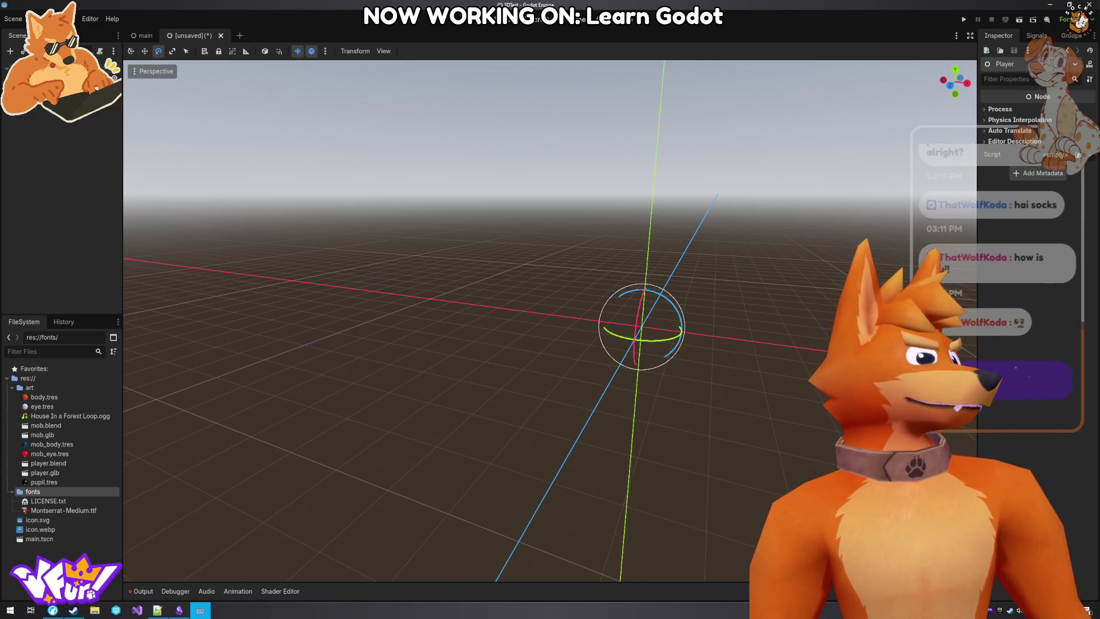
key("Delete")
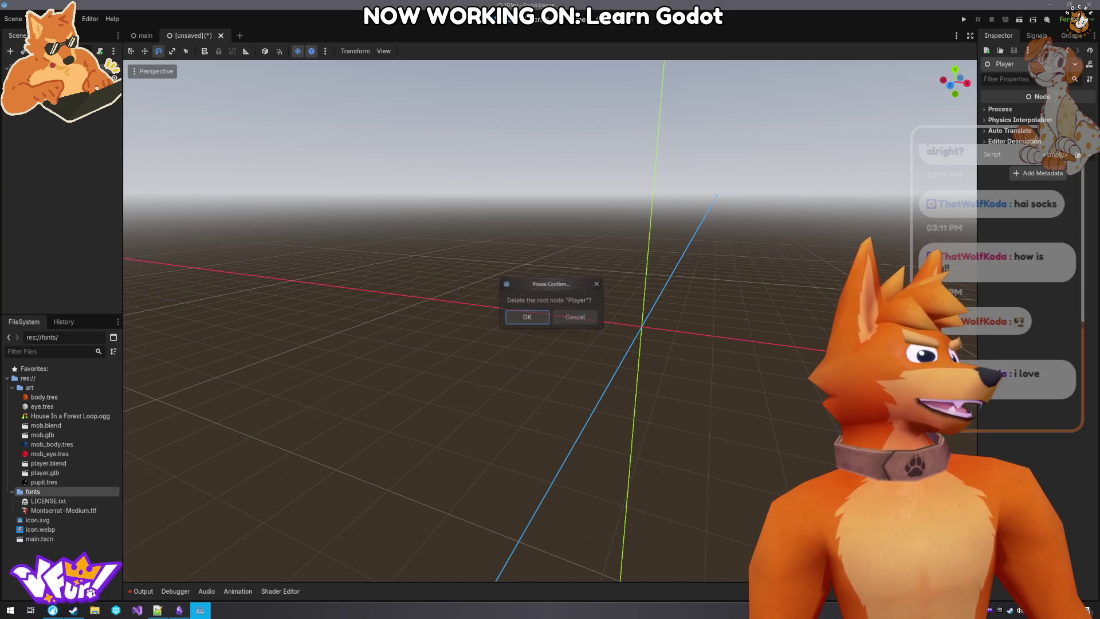
left_click(538, 315)
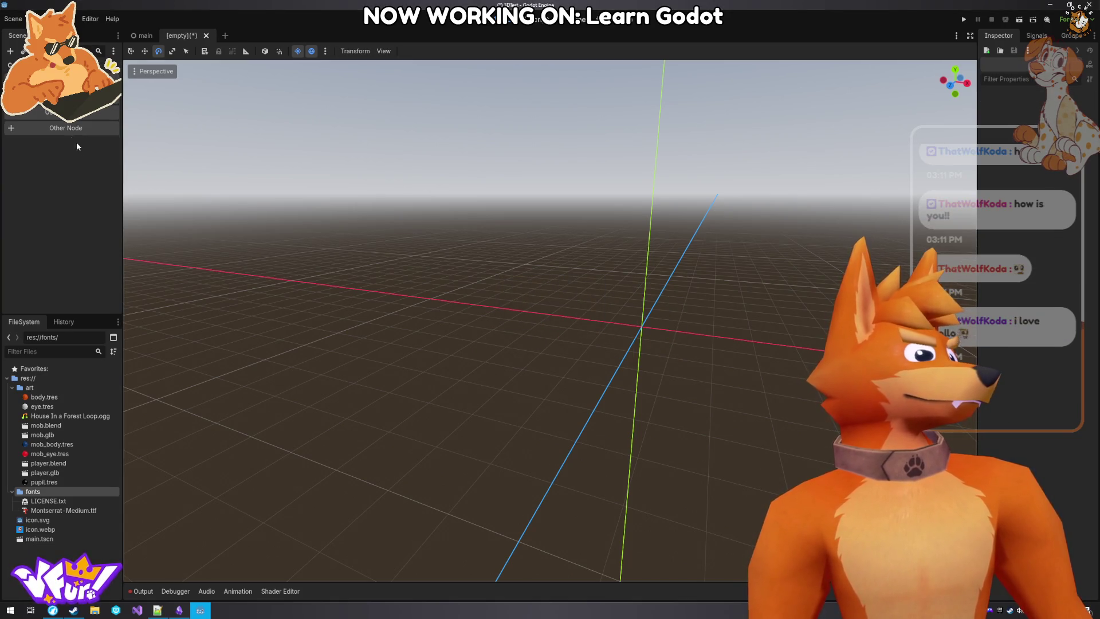
Create a CharacterBody3D root node and rename it Player
left_click(74, 128)
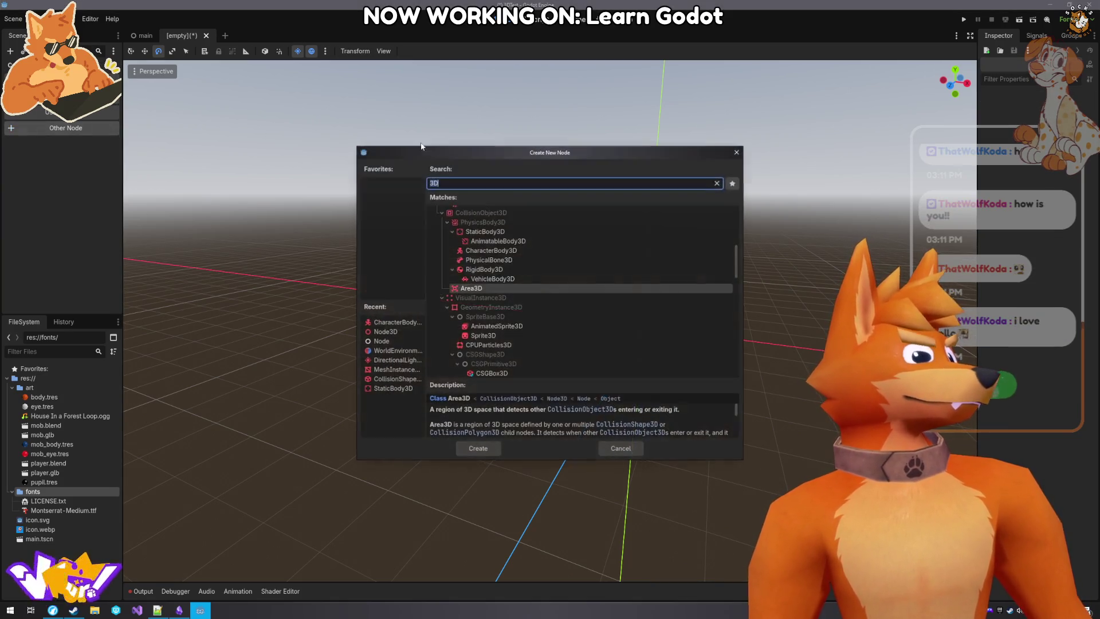
left_click(502, 251)
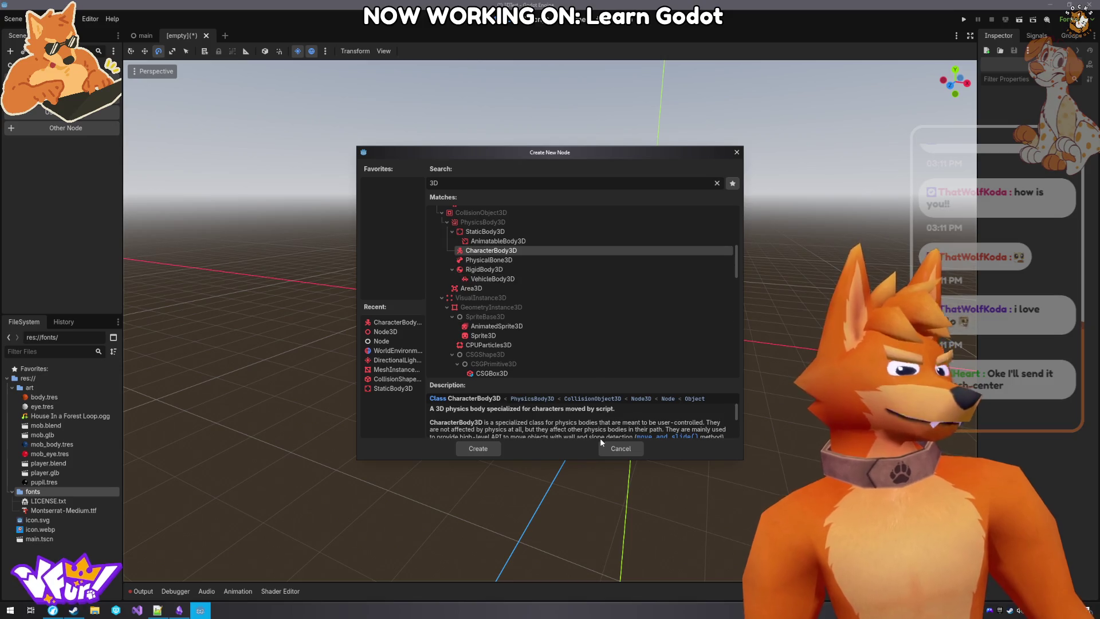
left_click(478, 449)
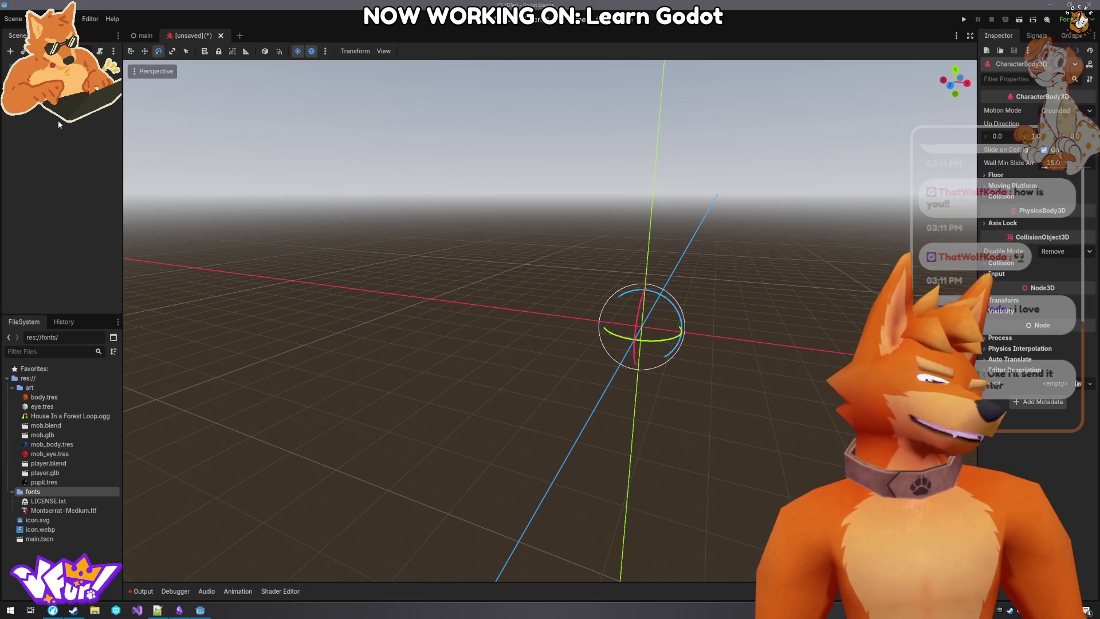
key("Return")
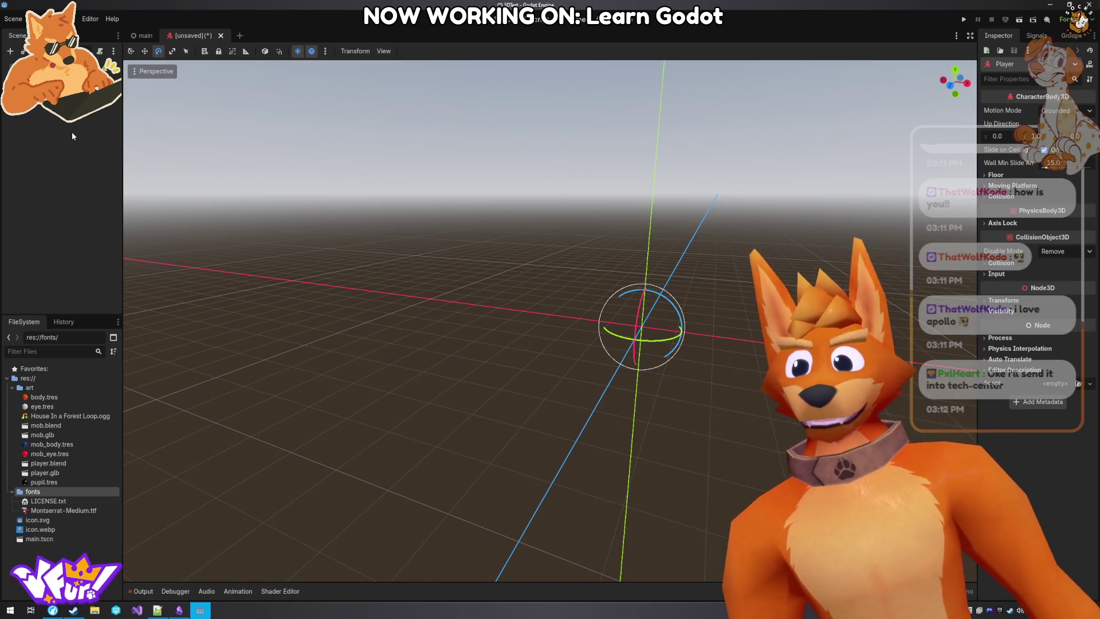
After checking the docs, start adding a child node under Player
left_click(52, 609)
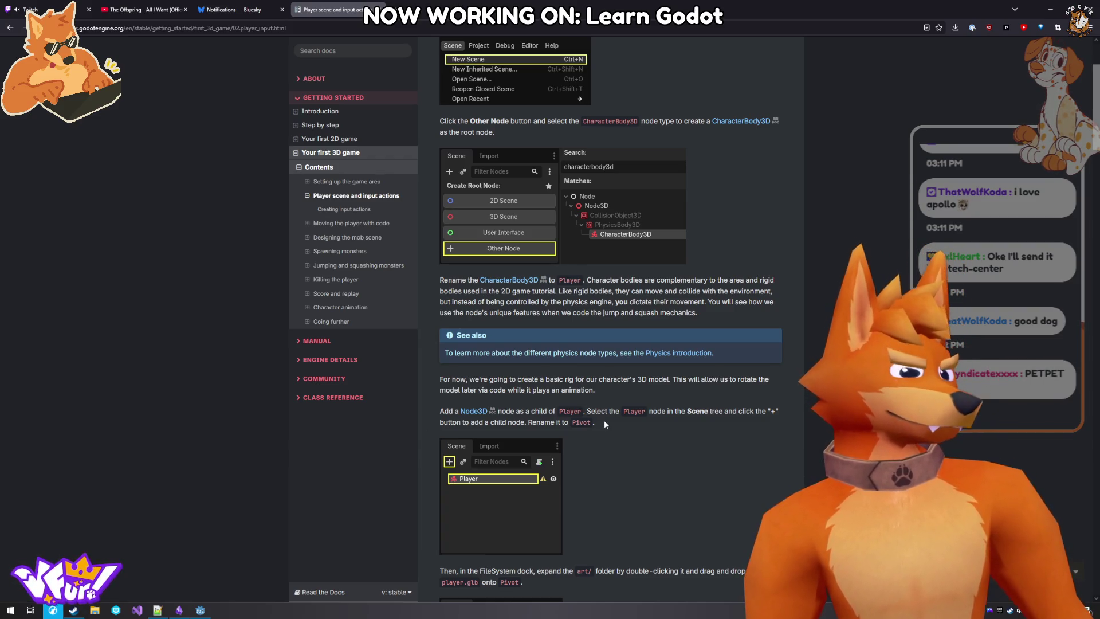
scroll(604, 421, "down", 4)
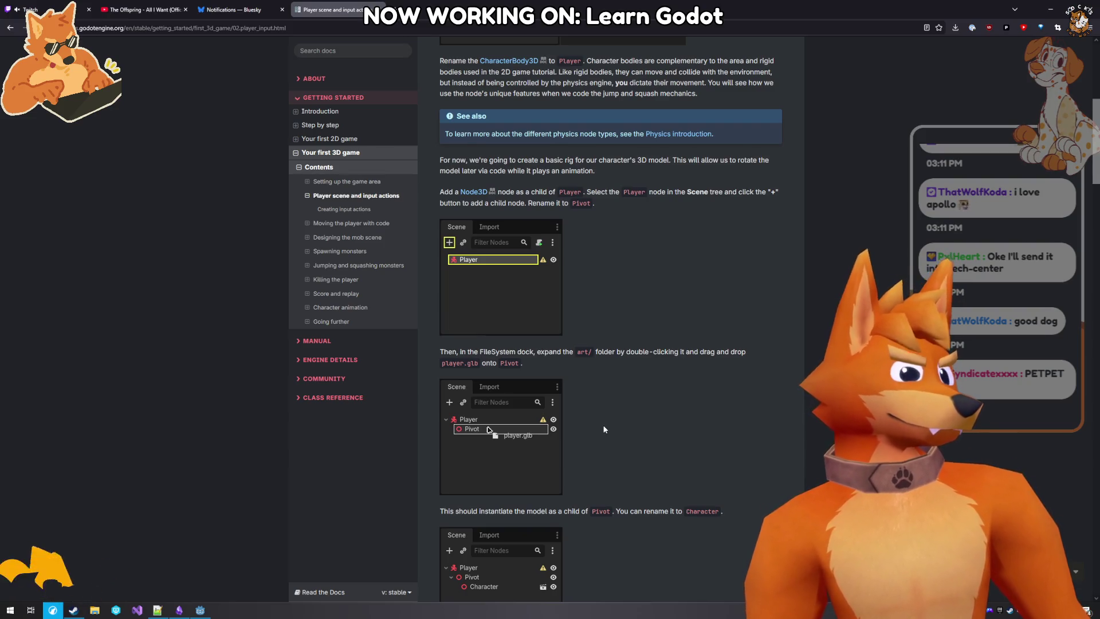
left_click(200, 609)
right_click(34, 62)
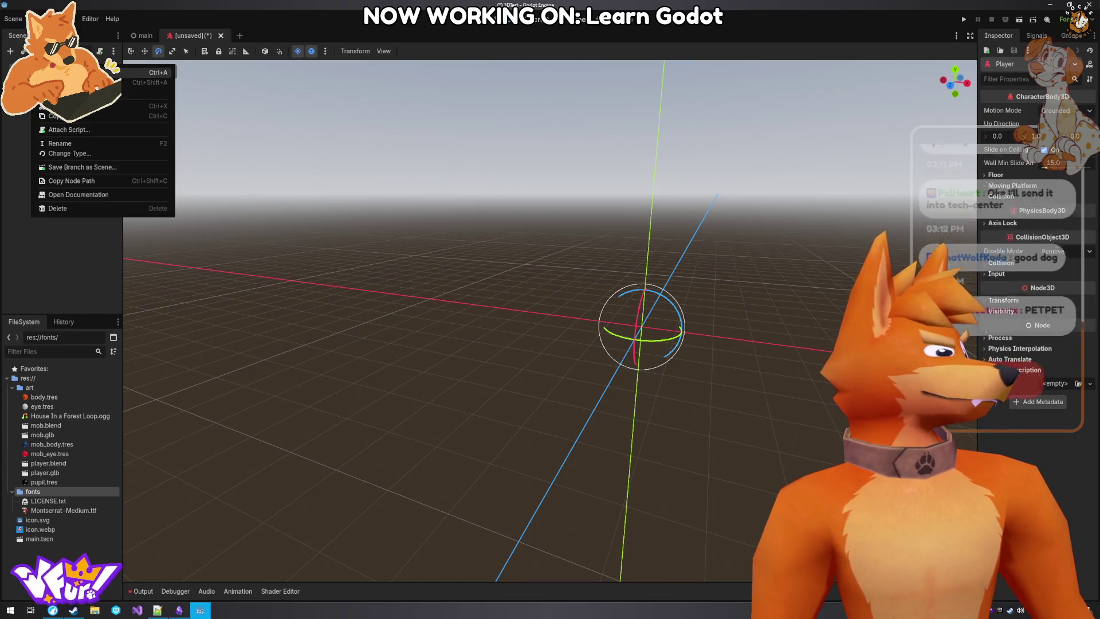
left_click(63, 69)
scroll(508, 247, "up", 3)
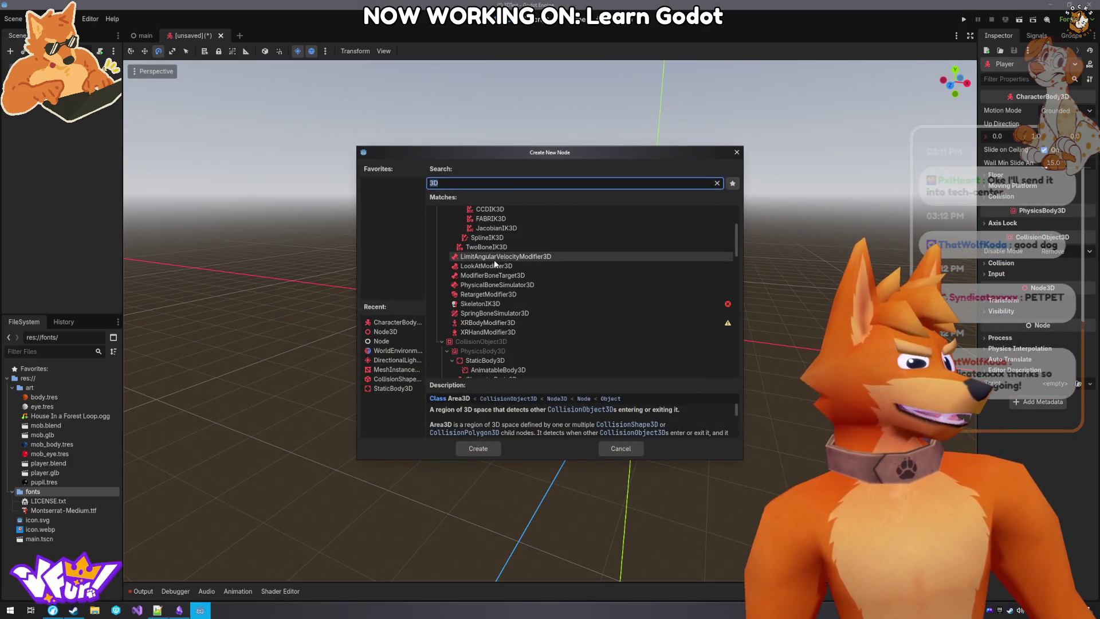
Search 'node' in the node list and create a Node3D child under Player
left_click(492, 186)
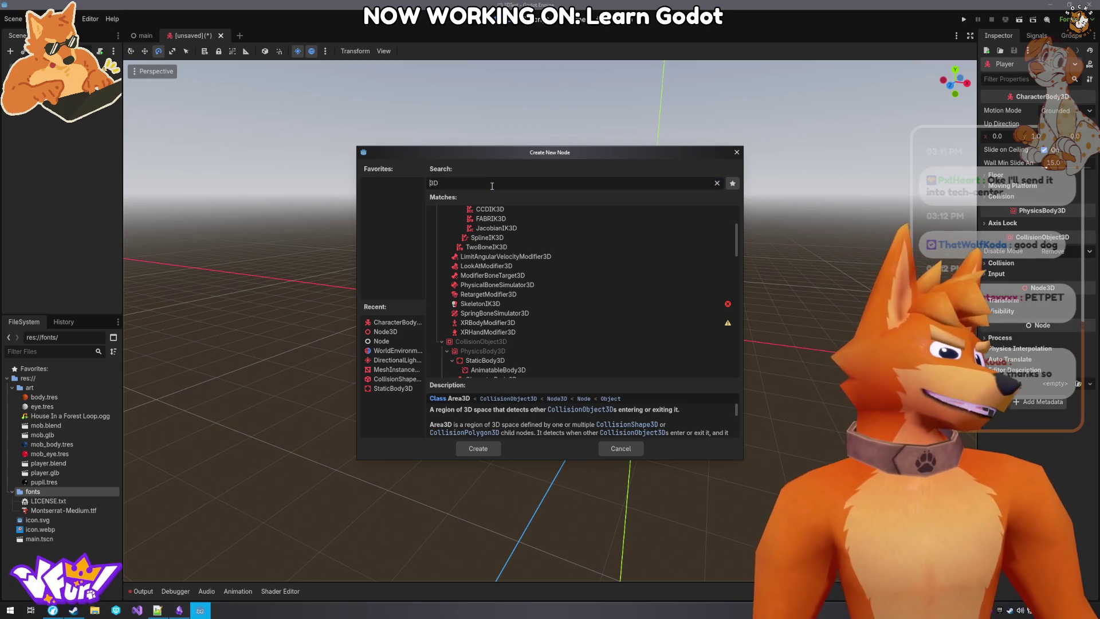
type("node")
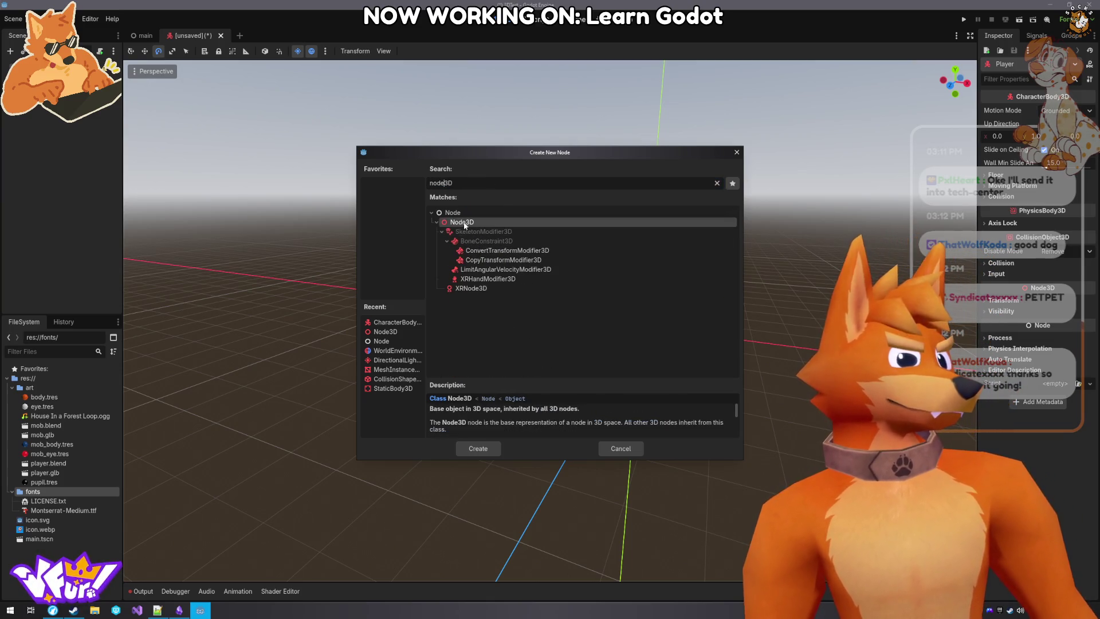
left_click(479, 280)
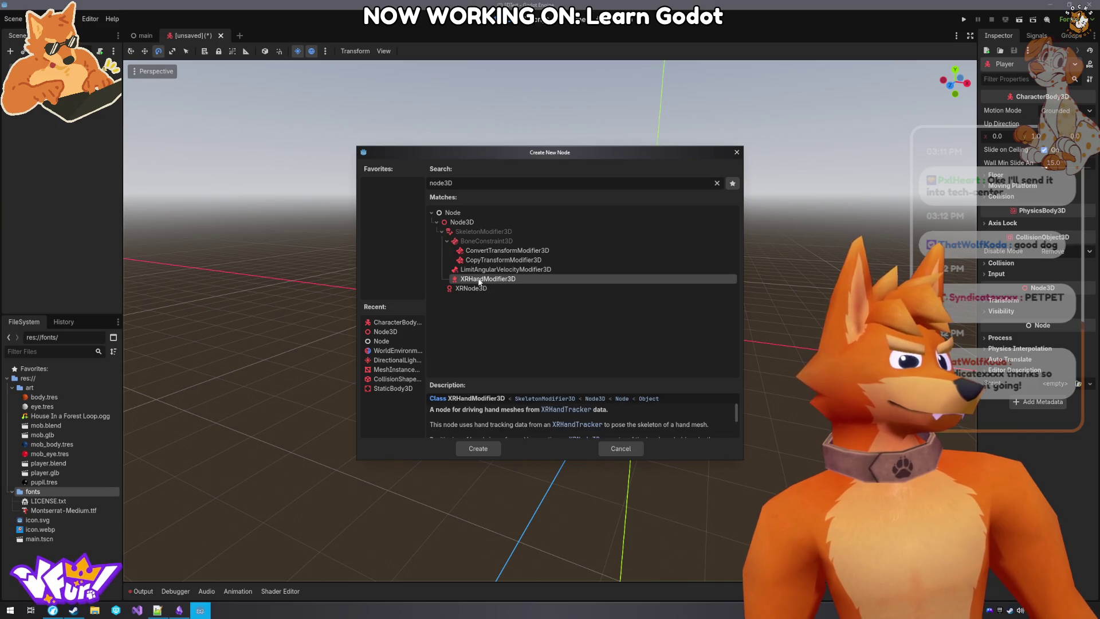
left_click(492, 270)
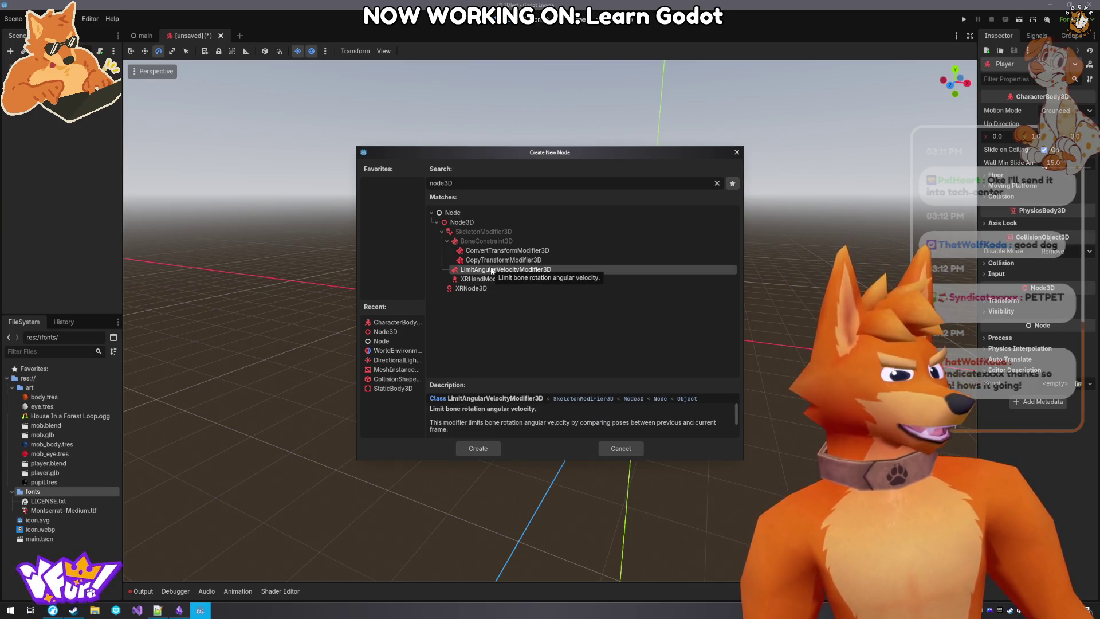
left_click(470, 291)
key("Up")
key("Up")
key("Up")
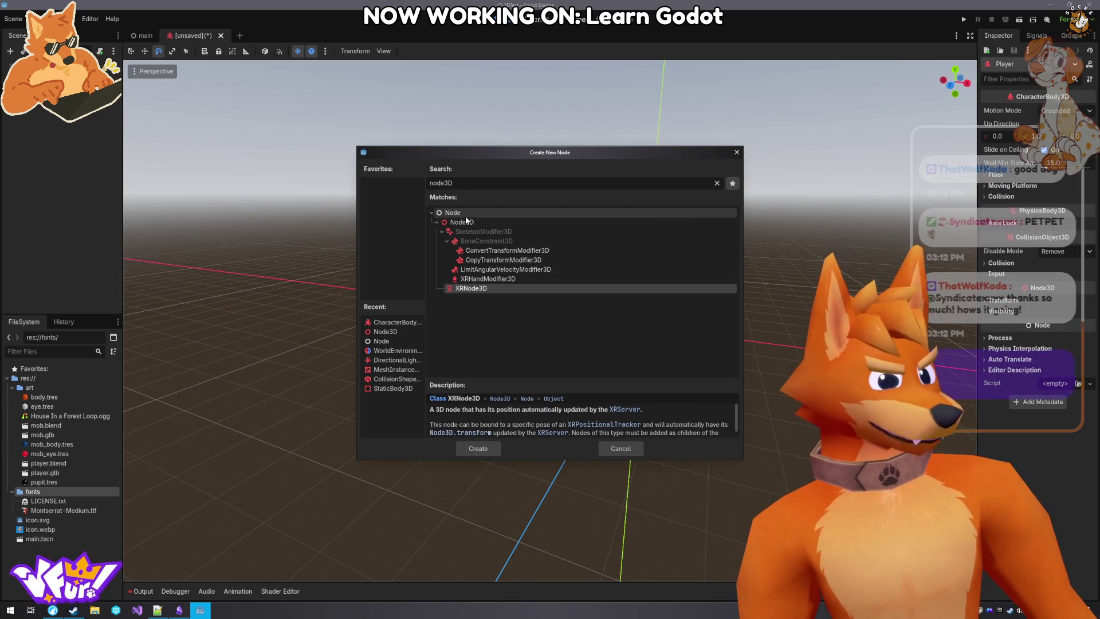
key("Return")
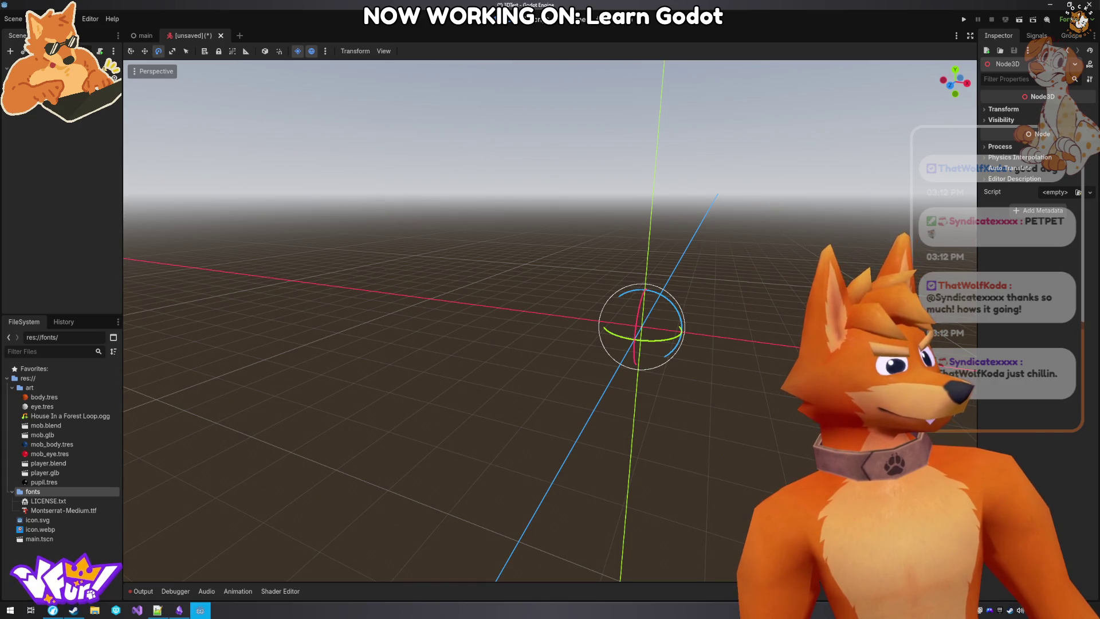
Rename the new Node3D to Pivot, then select player.glb in the FileSystem
type("Pivot")
key("Return")
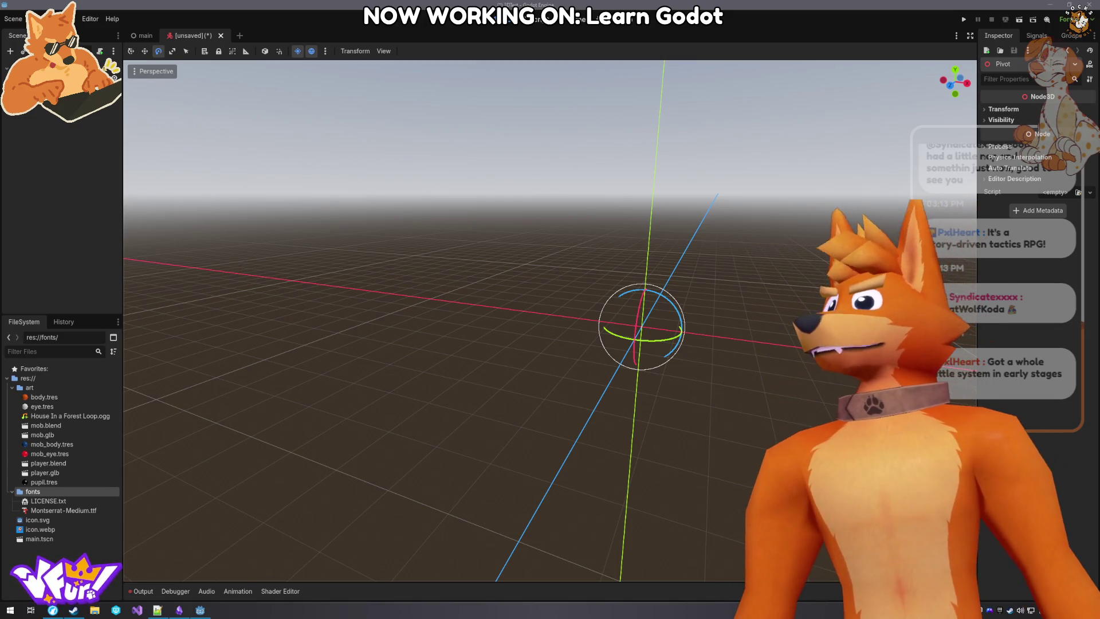
left_click(379, 255)
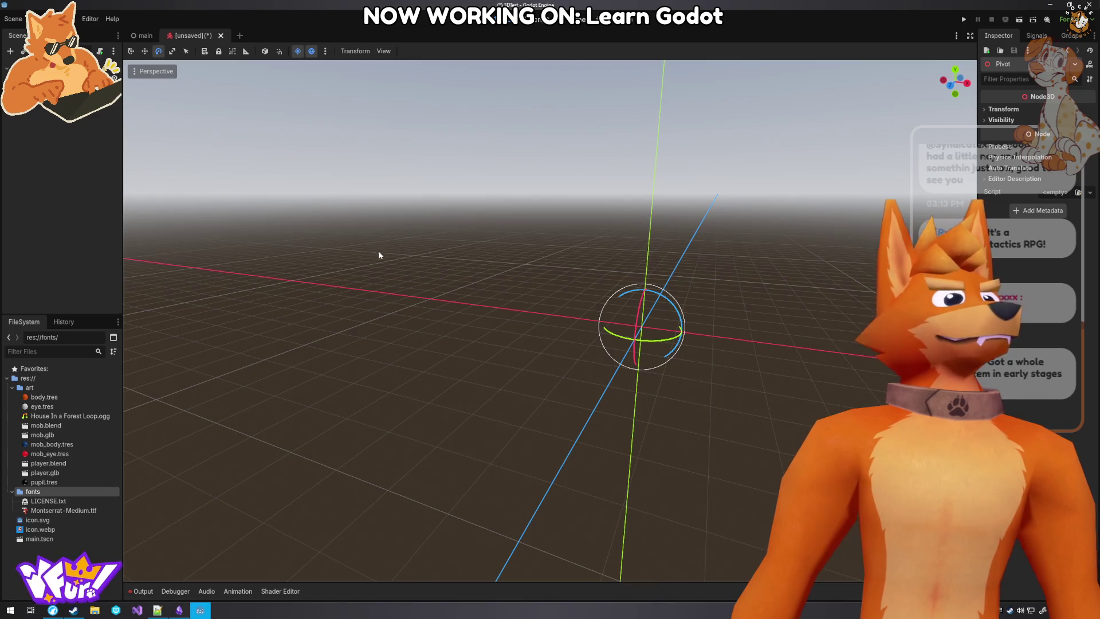
left_click(52, 473)
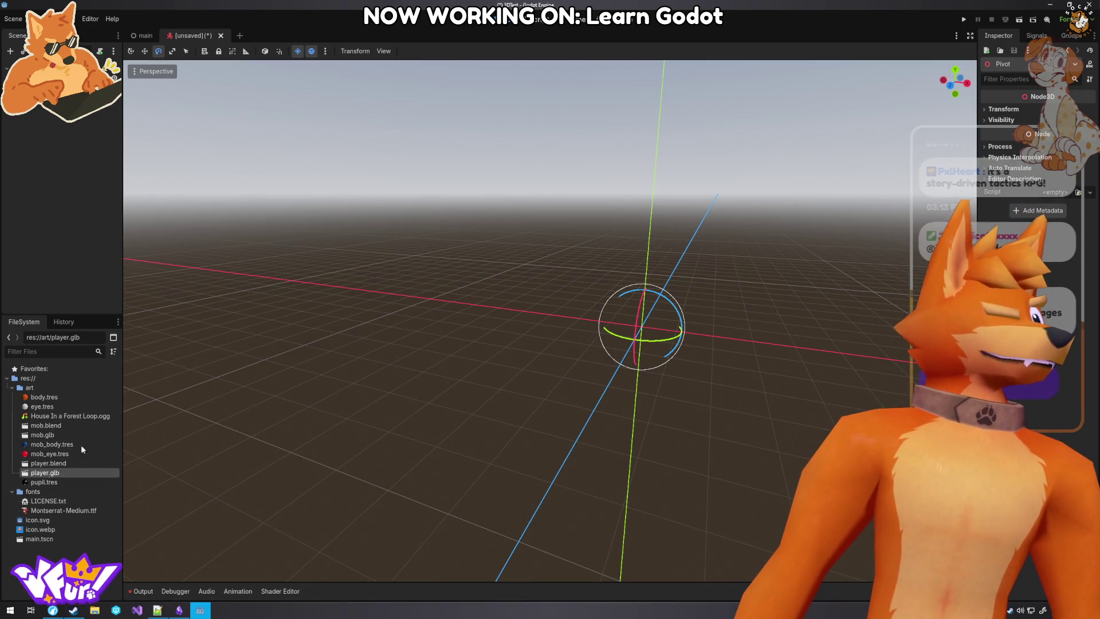
Check the docs step on dragging player.glb onto Pivot, then return to Godot
key("alt+Tab")
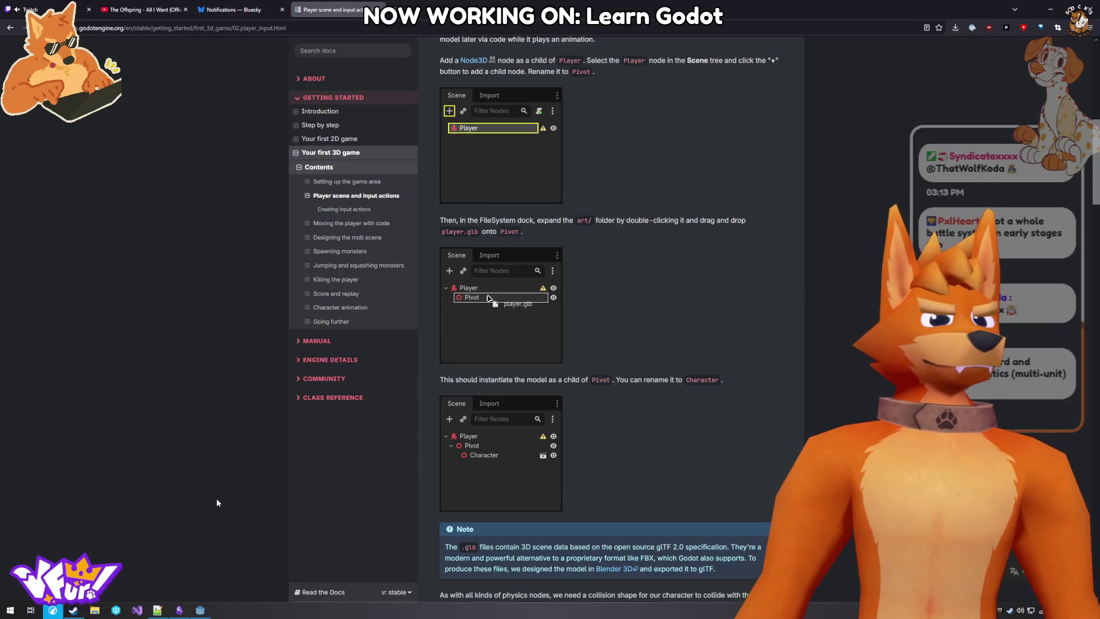
left_click(200, 610)
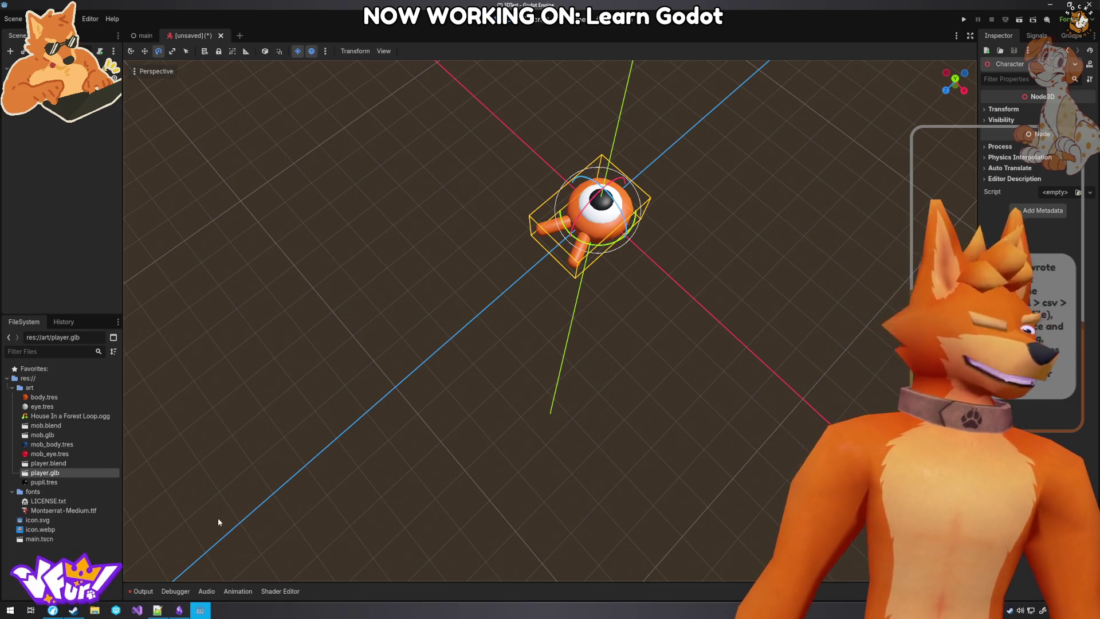
Read the docs down to the CollisionShape3D / SphereShape3D section, comparing with the editor
key("alt+Tab")
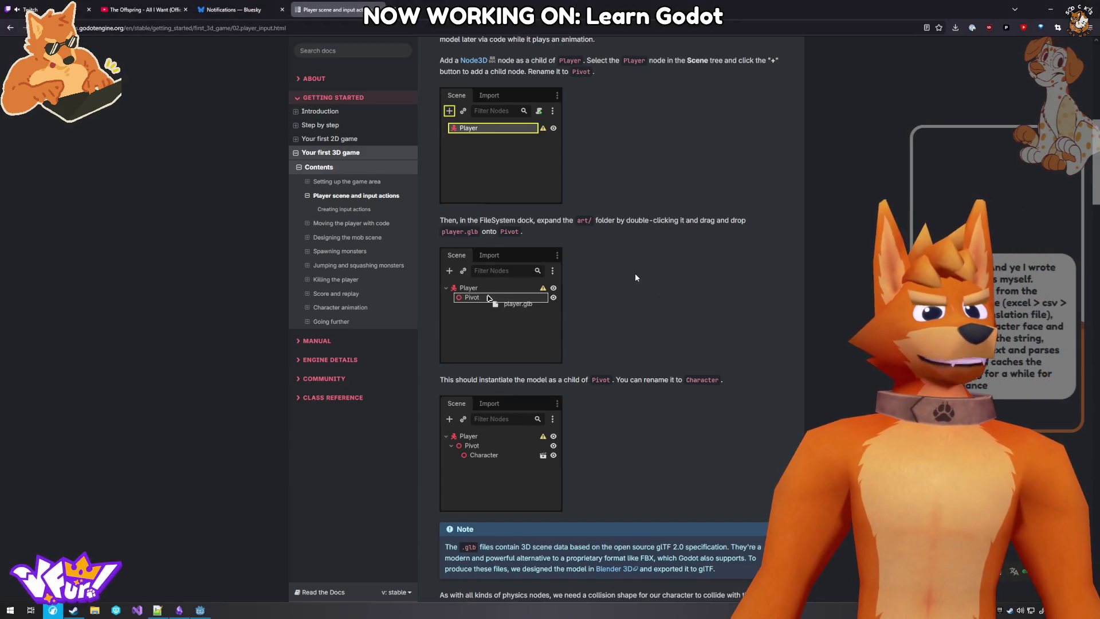
scroll(630, 276, "down", 4)
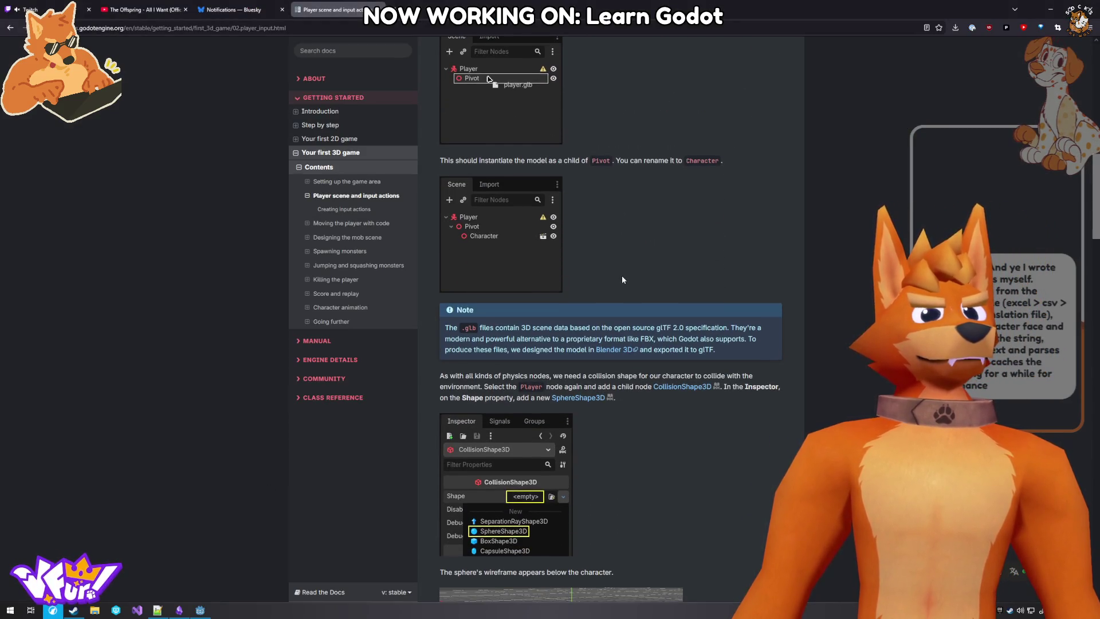
left_click(200, 610)
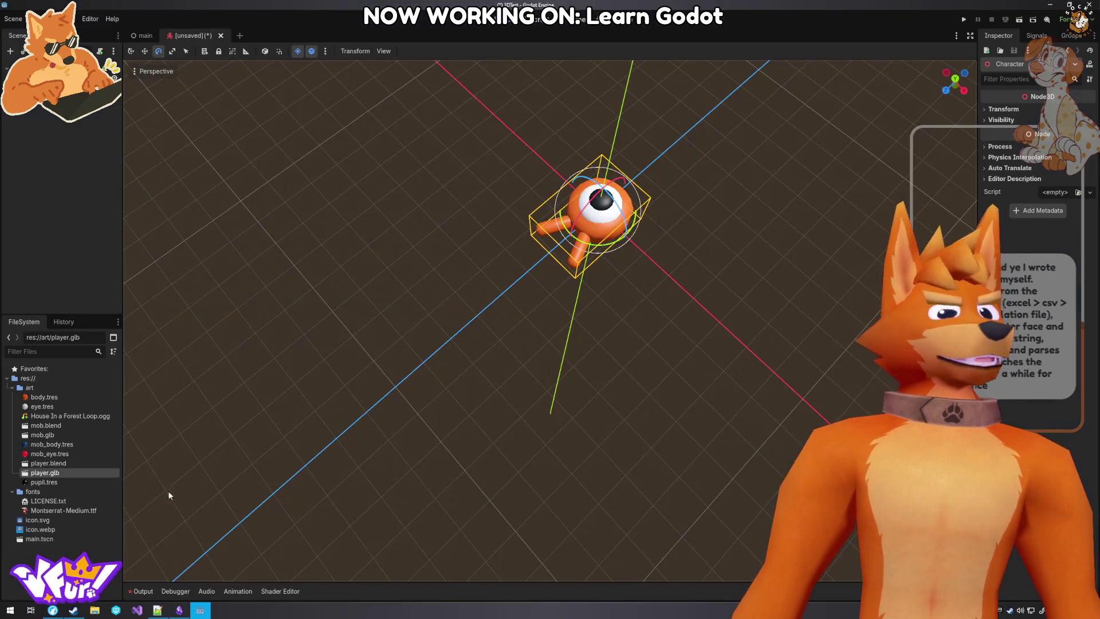
left_click(52, 610)
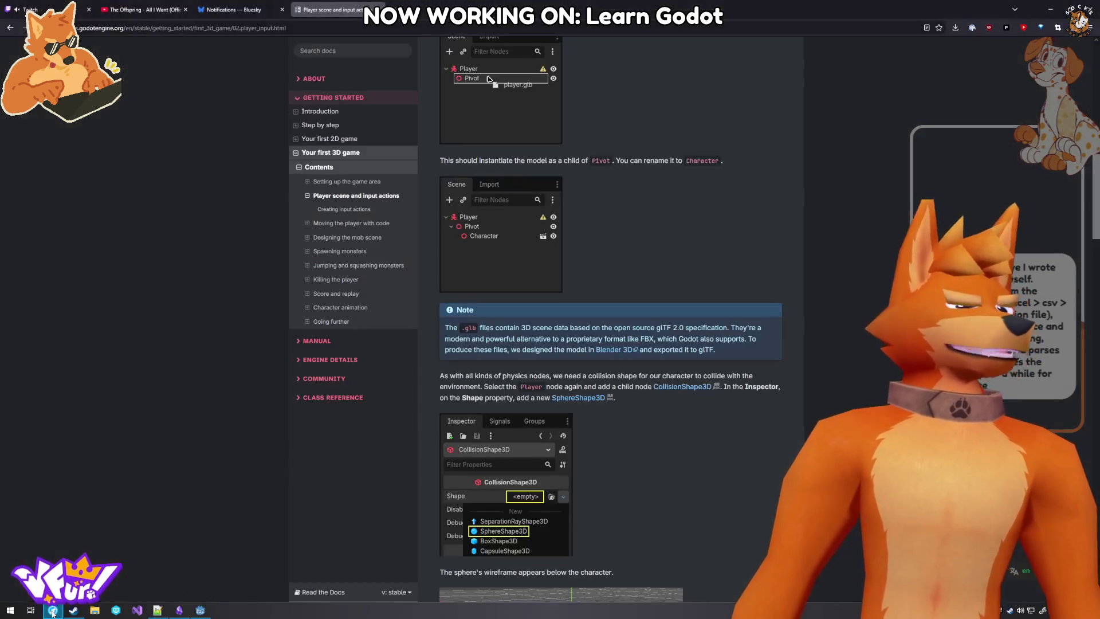
left_click(200, 610)
mouse_move(106, 68)
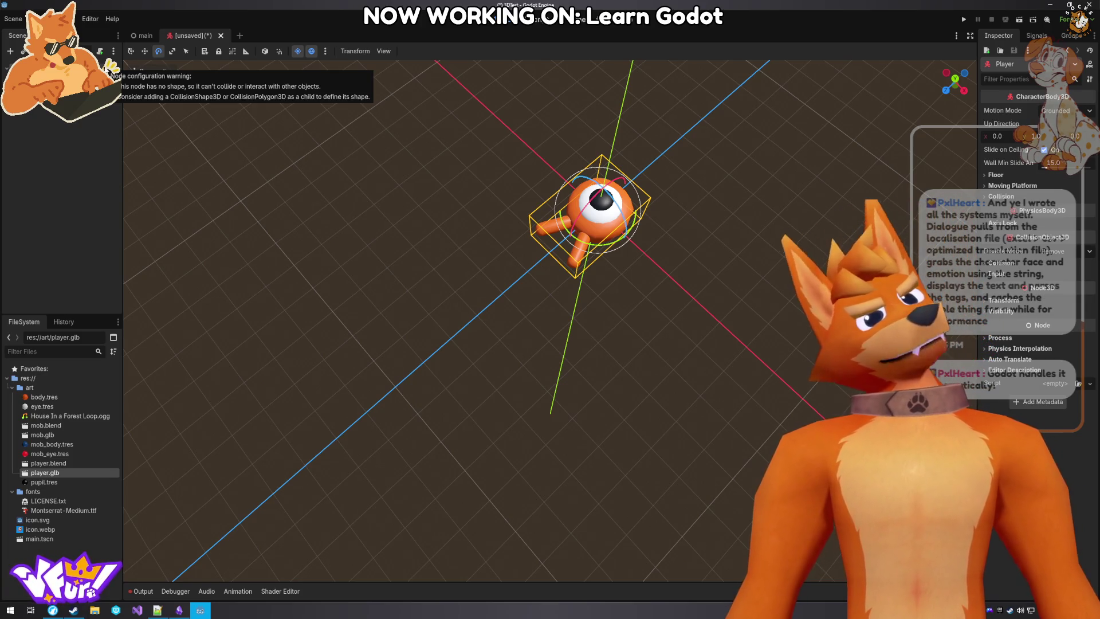
mouse_move(995, 123)
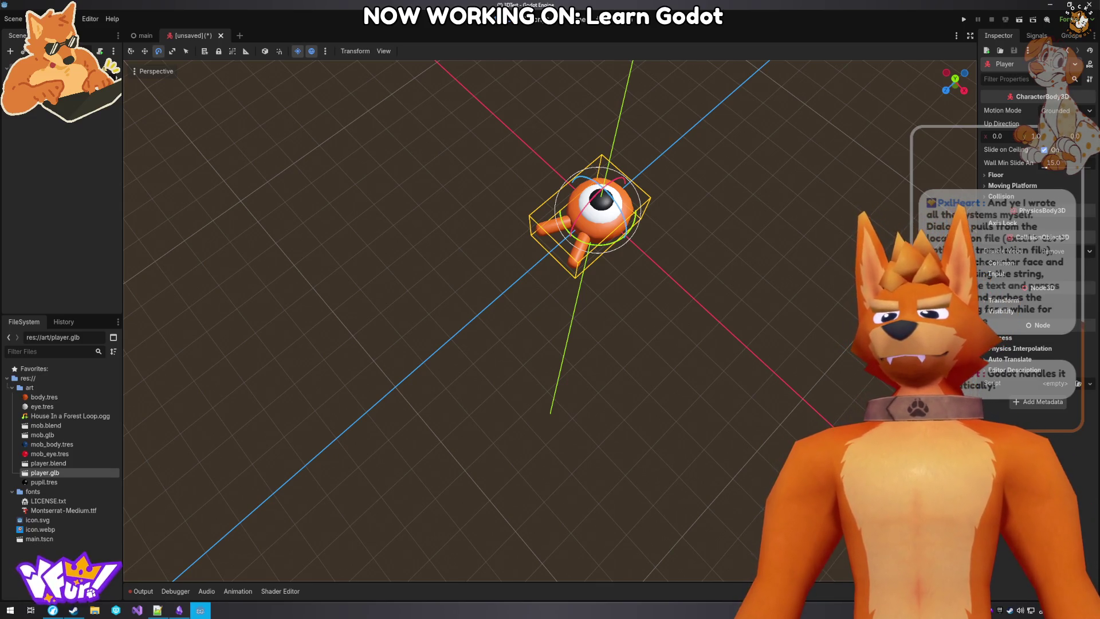
left_click(52, 610)
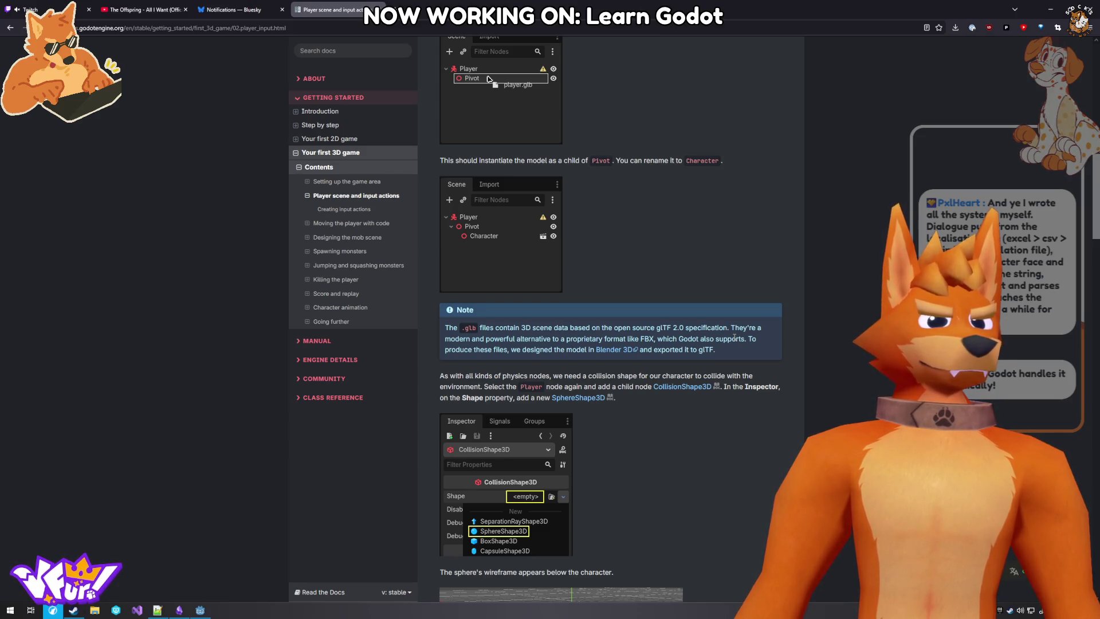
scroll(735, 338, "down", 3)
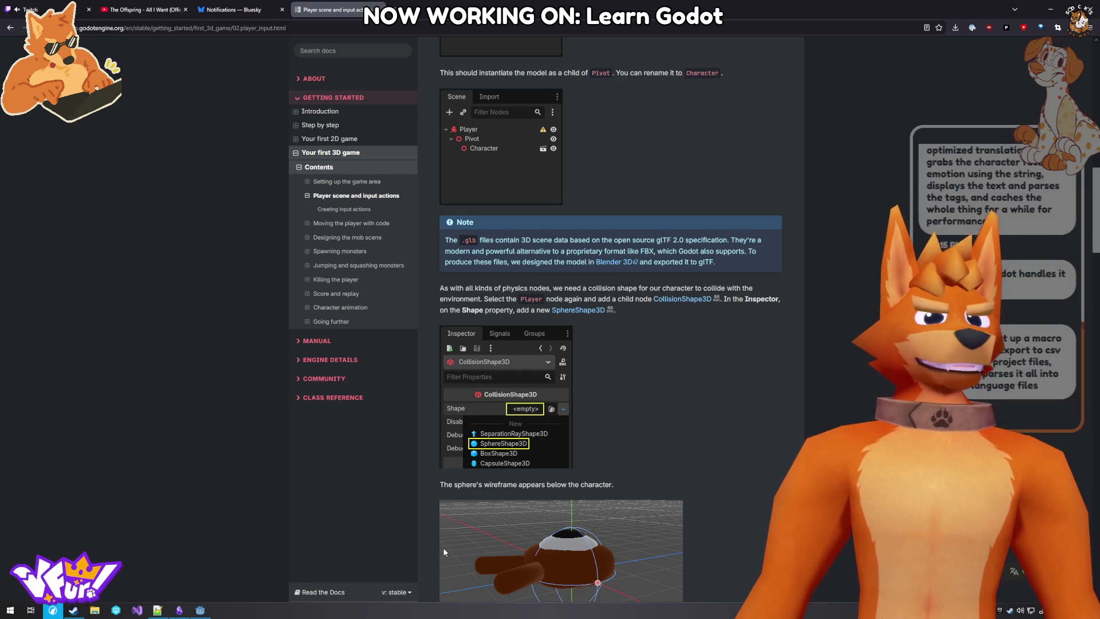
left_click(200, 609)
Add a CollisionShape3D child to Player via 'collision' search and assign a new SphereShape3D
right_click(28, 69)
left_click(69, 78)
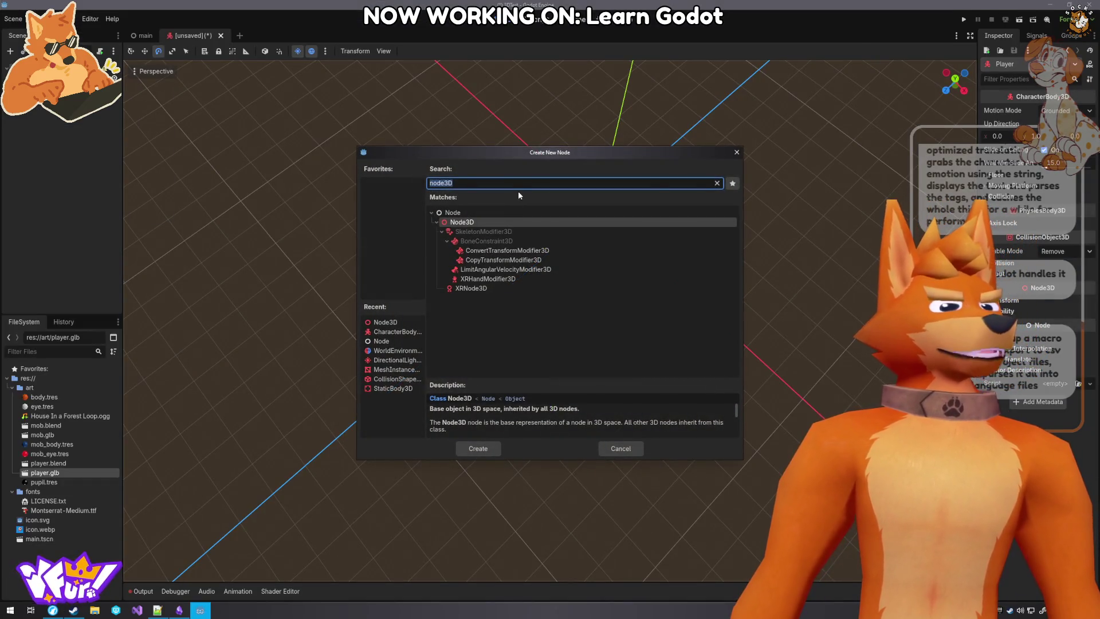
type("collision")
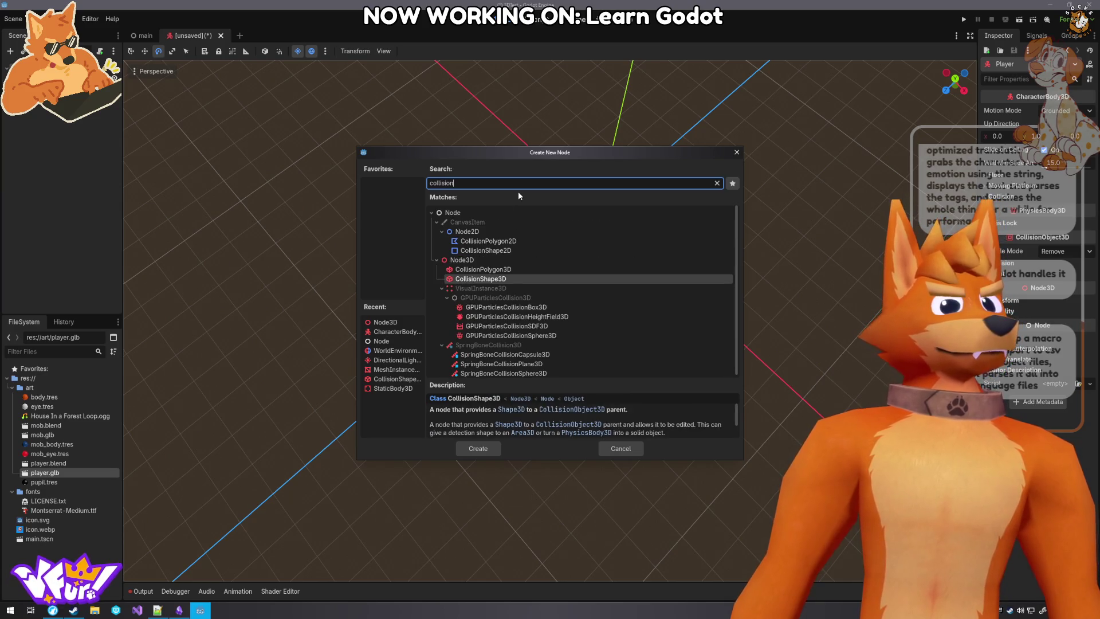
key("Return")
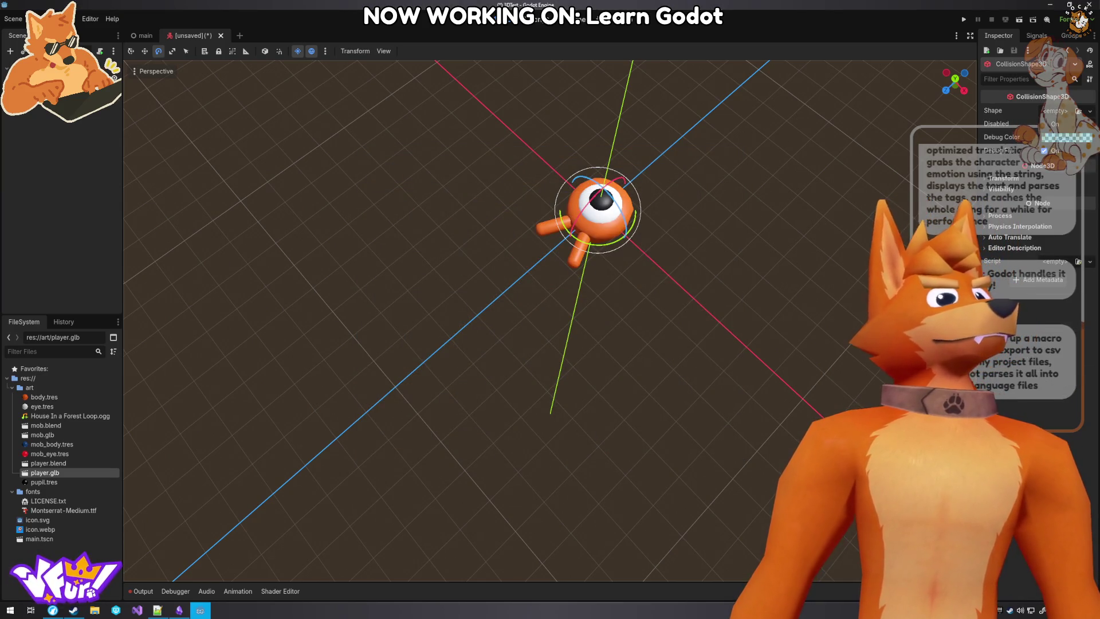
left_click(1090, 111)
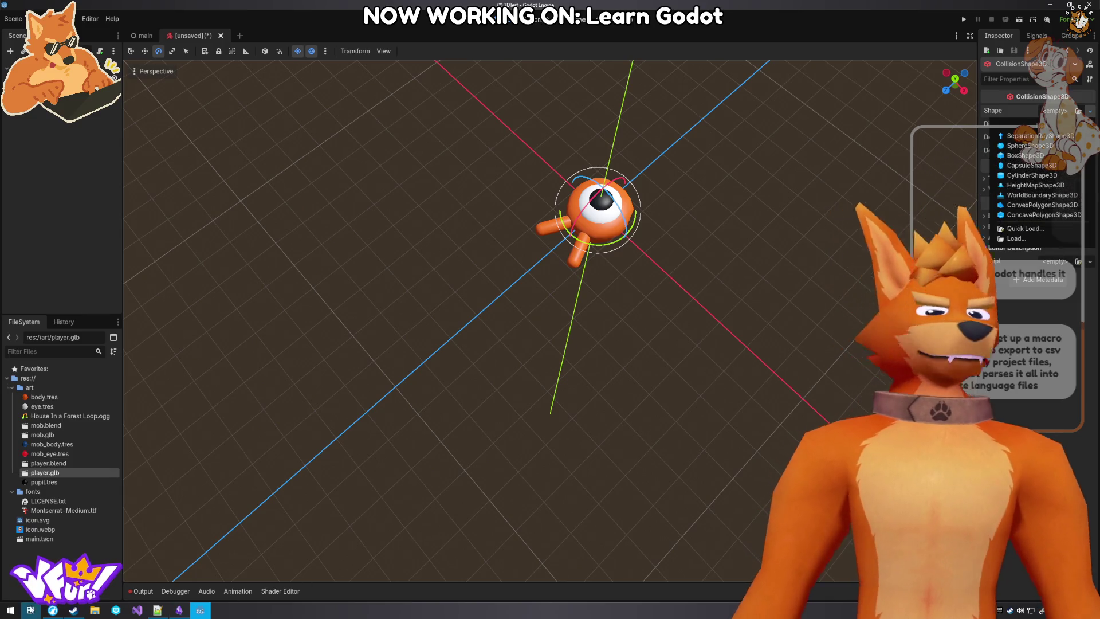
left_click(207, 607)
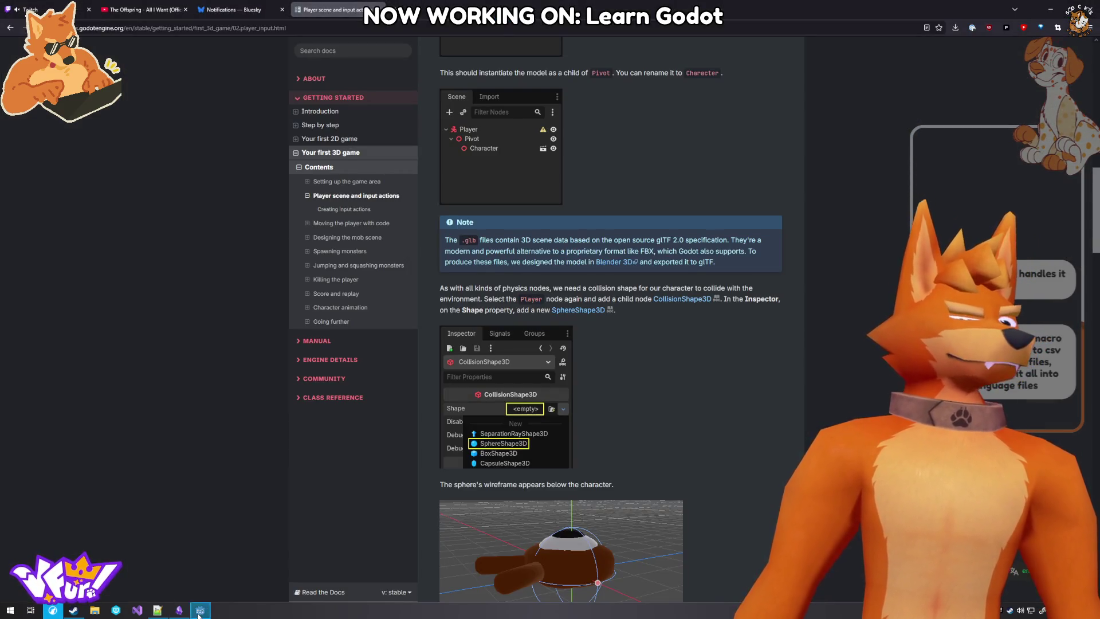
left_click(199, 610)
left_click(1090, 111)
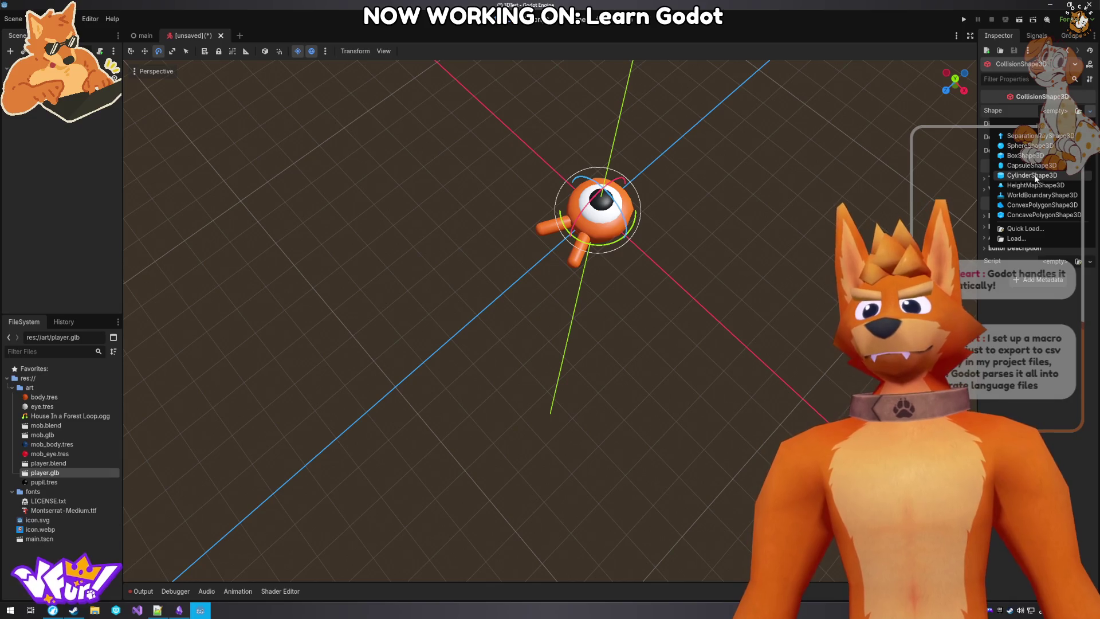
left_click(1030, 145)
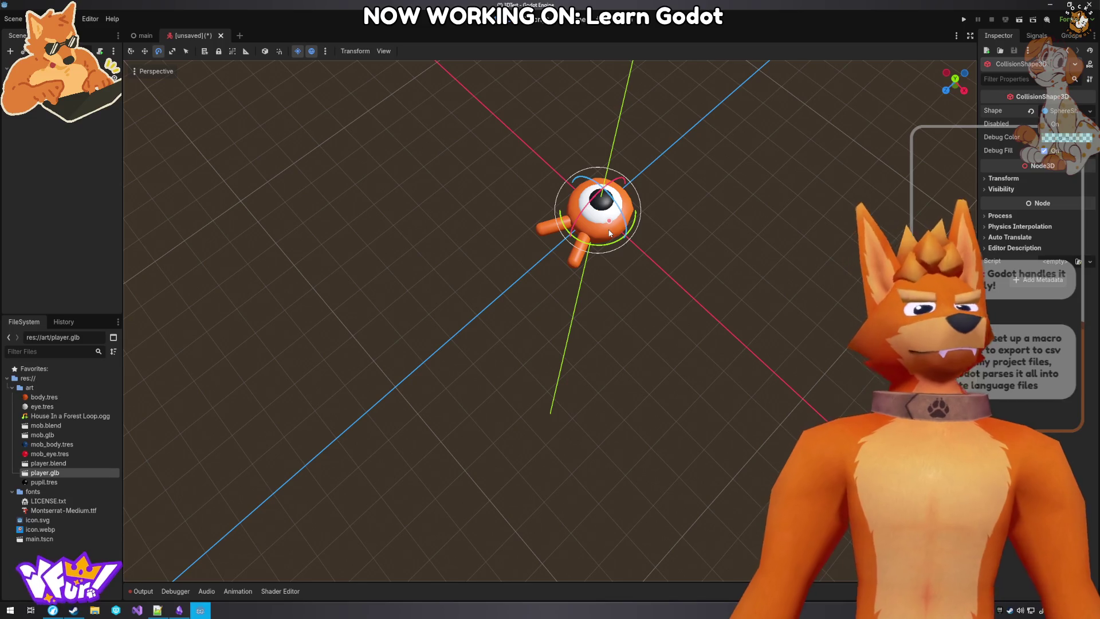
scroll(762, 179, "up", 4)
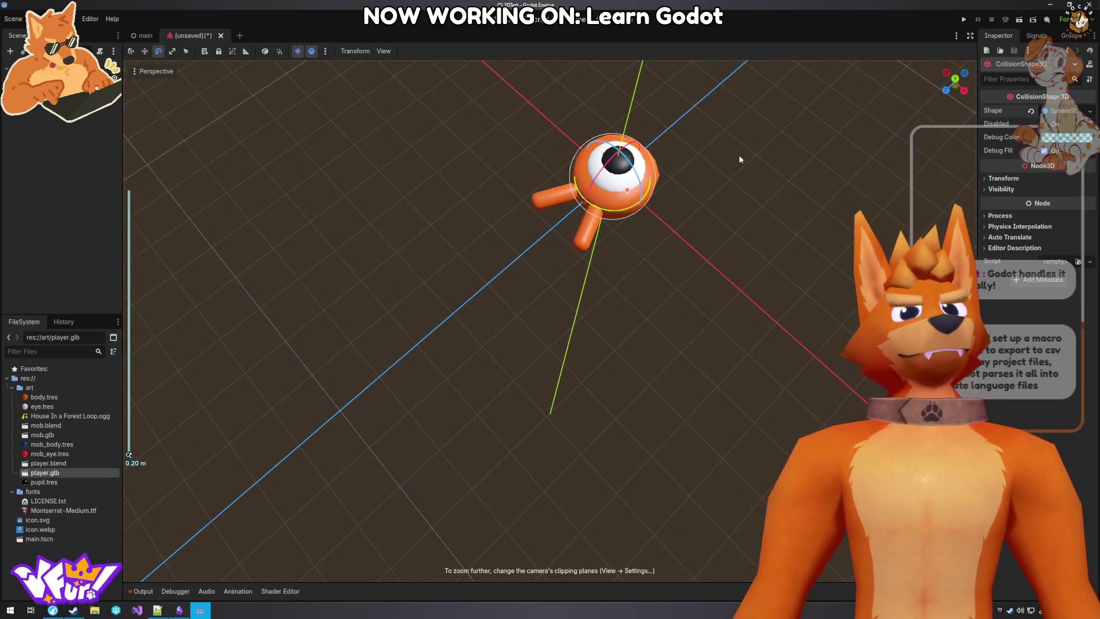
Fly the viewport camera around and through the player model to inspect the sphere
scroll(740, 160, "up", 5)
key("s")
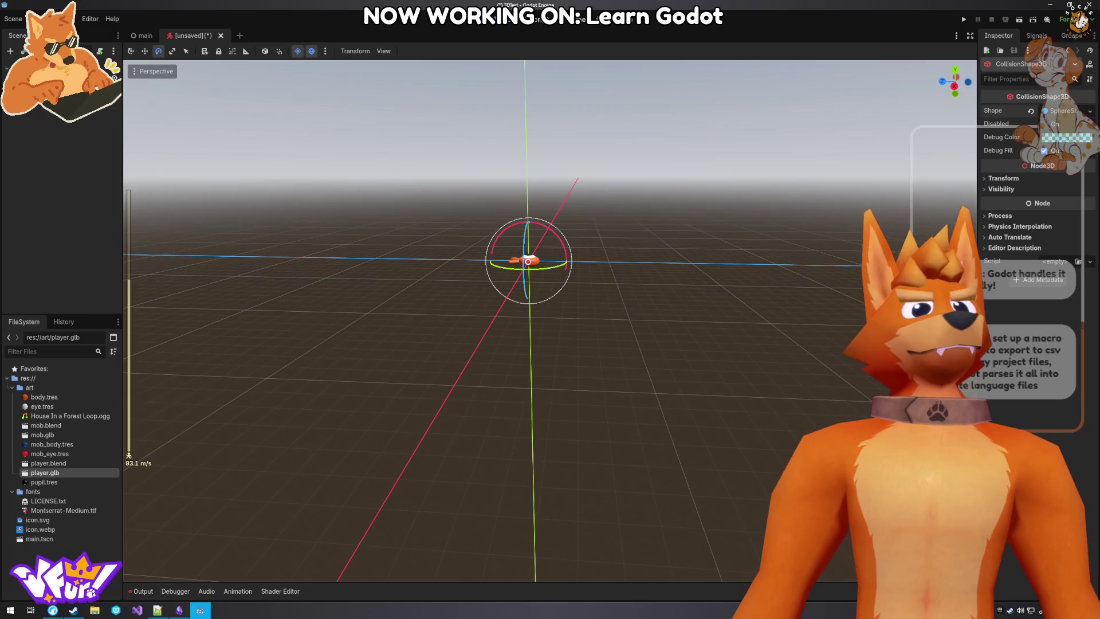
scroll(678, 225, "down", 10)
right_click(678, 225)
key("w")
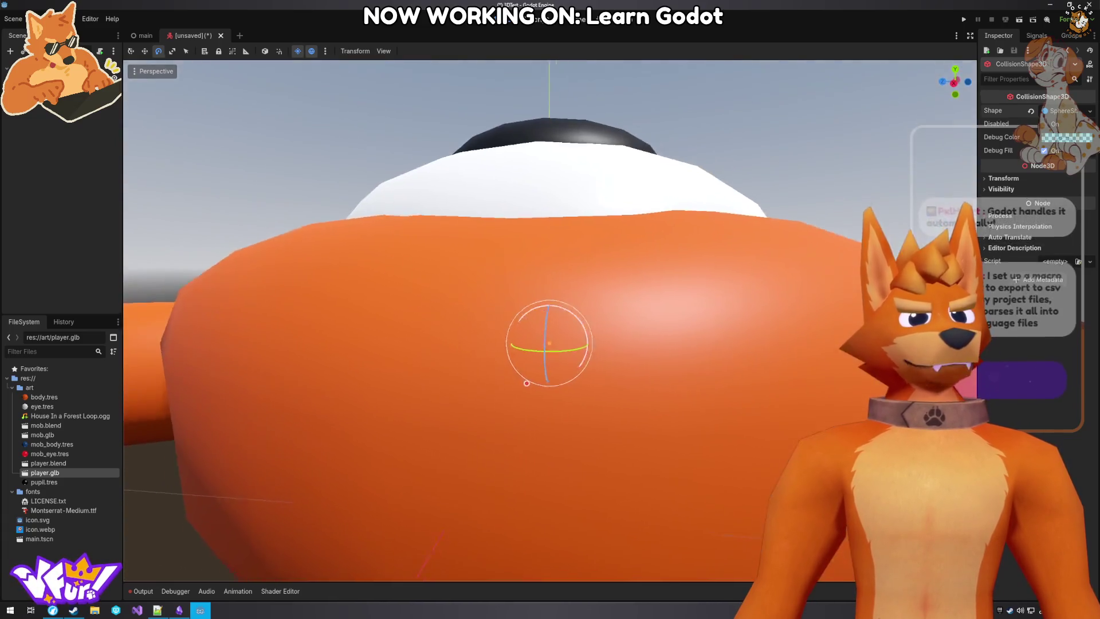
key("w")
key("s")
key("s")
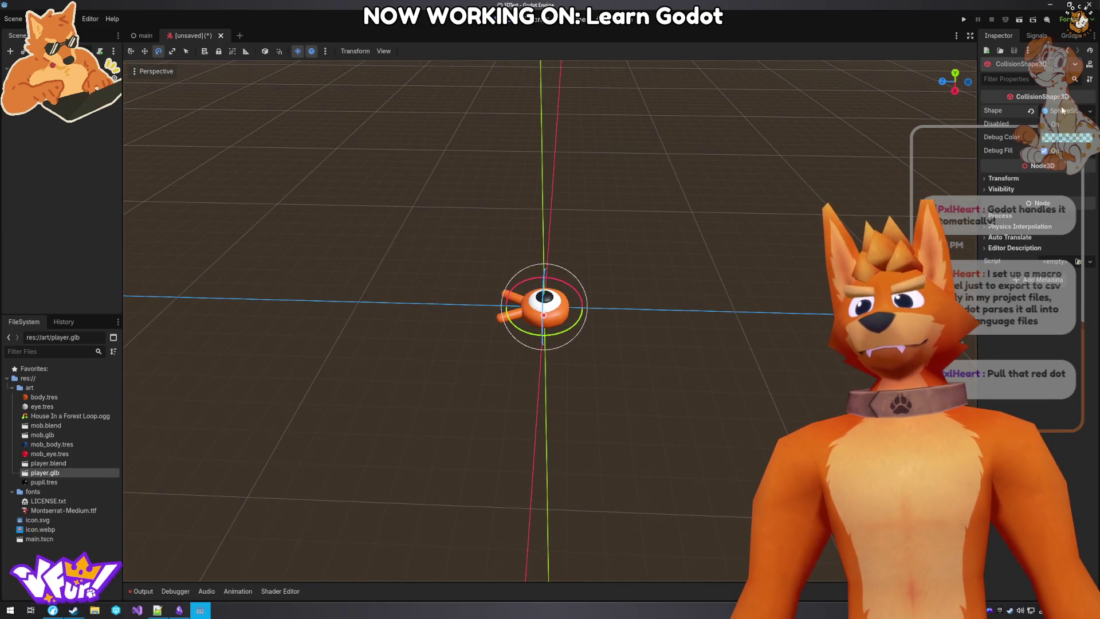
Enlarge the sphere radius to about 12.3 and reset its Margin to 0.04
left_click(1063, 111)
left_click_drag(1048, 125, 1044, 131)
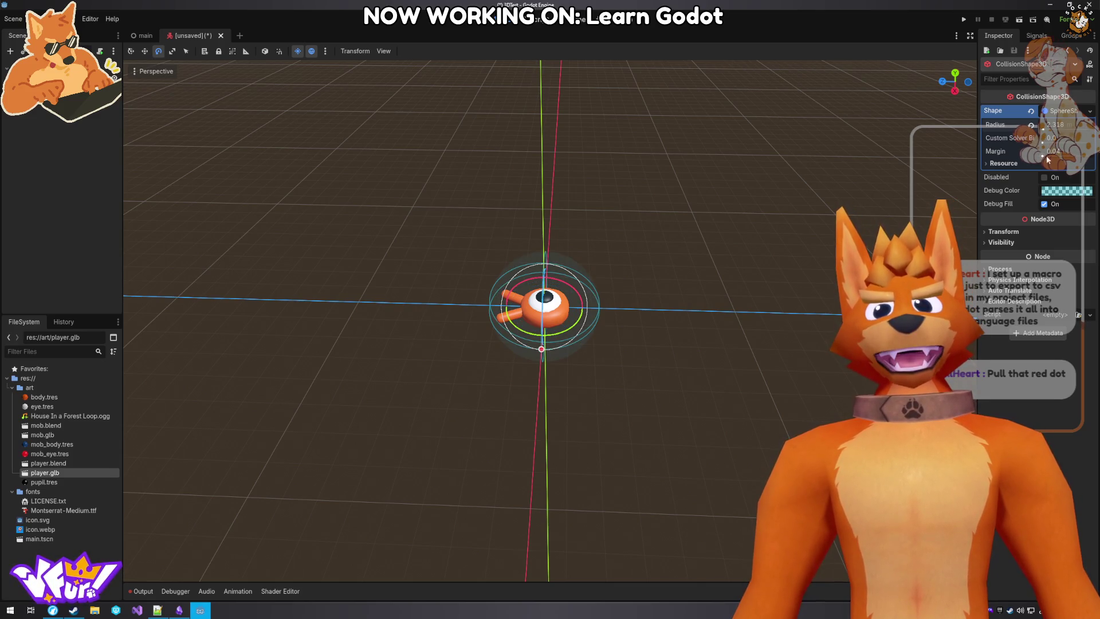
left_click_drag(1048, 152, 1036, 152)
left_click(1031, 152)
scroll(639, 229, "up", 3)
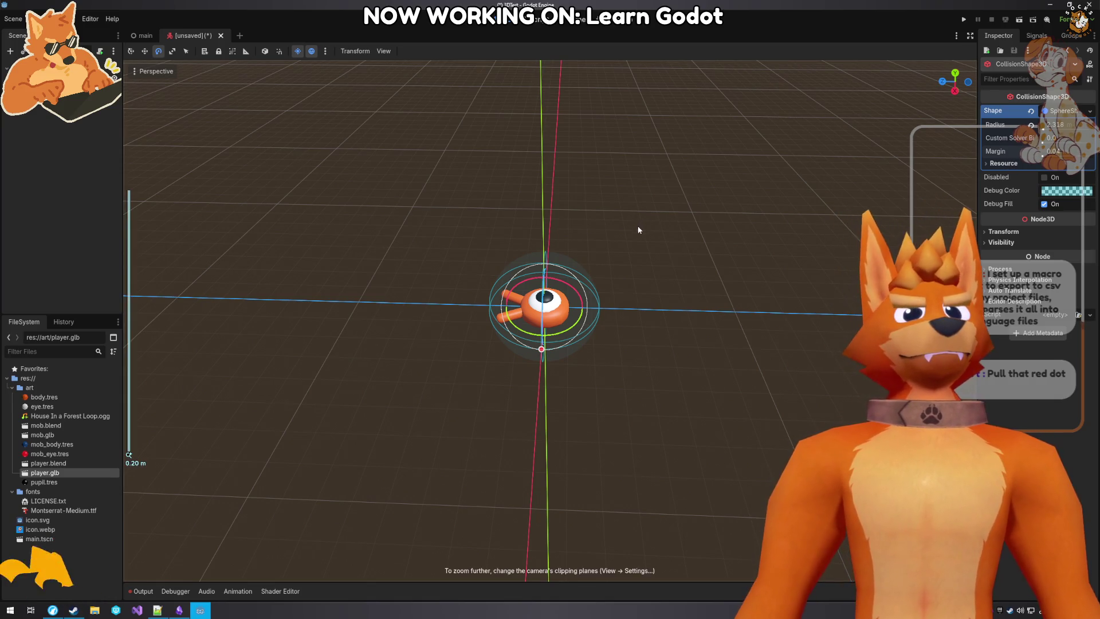
Reselect the collision shape and check the docs' suggested radius of about 0.8 meters
left_click(638, 229)
scroll(636, 229, "down", 5)
scroll(631, 232, "down", 5)
scroll(615, 236, "down", 12)
scroll(582, 289, "up", 15)
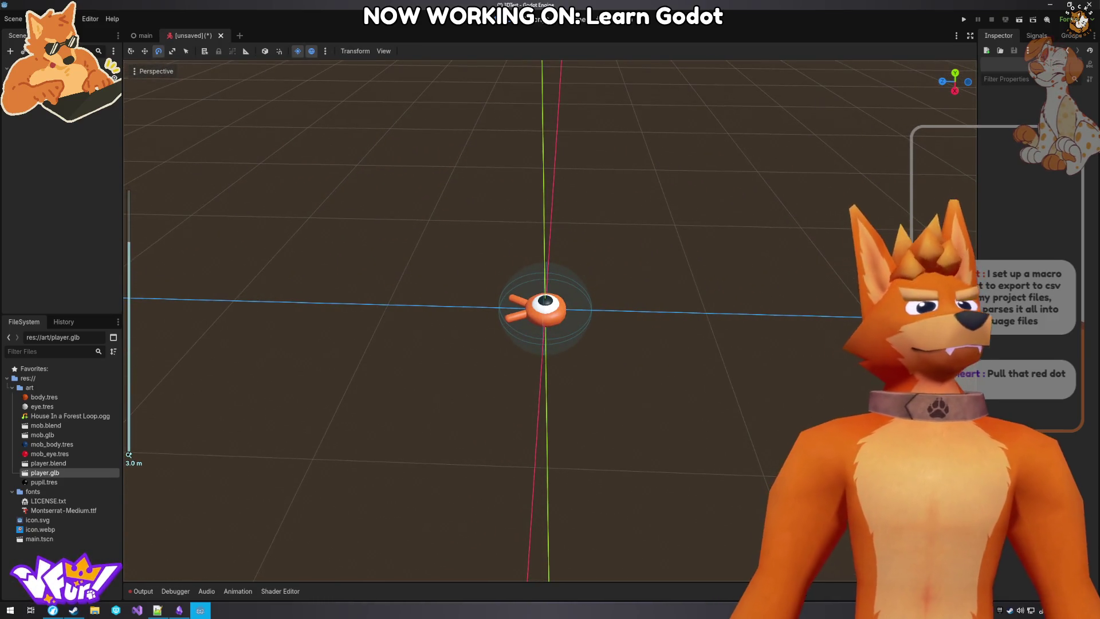
left_click(544, 310)
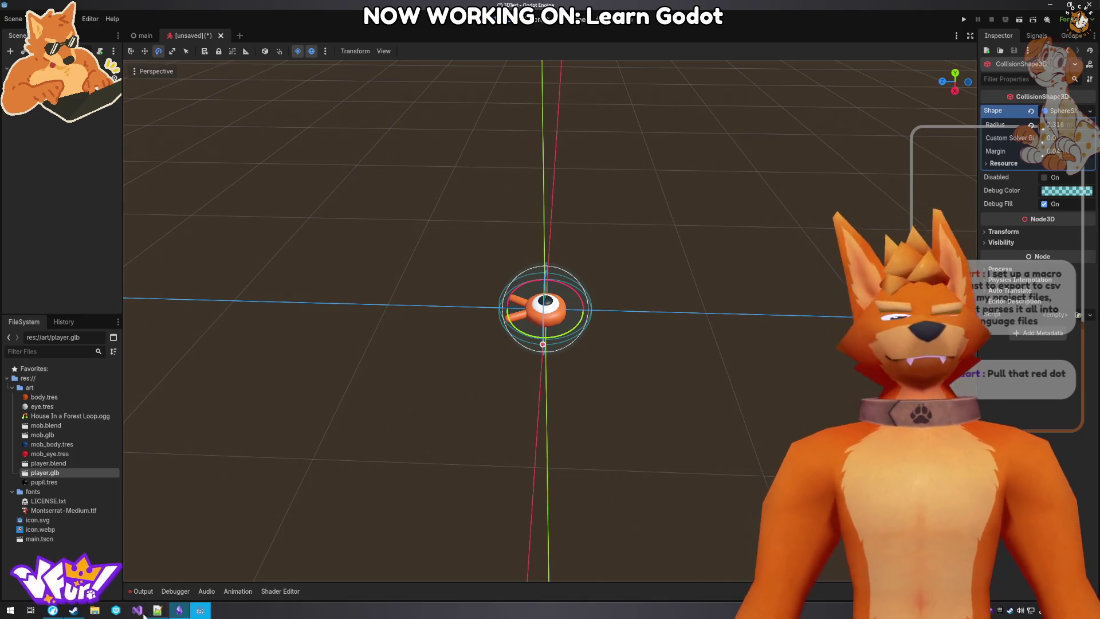
left_click(53, 610)
Drag the sphere's radius handle down to about 1.1 and frame the eye model
scroll(321, 492, "down", 2)
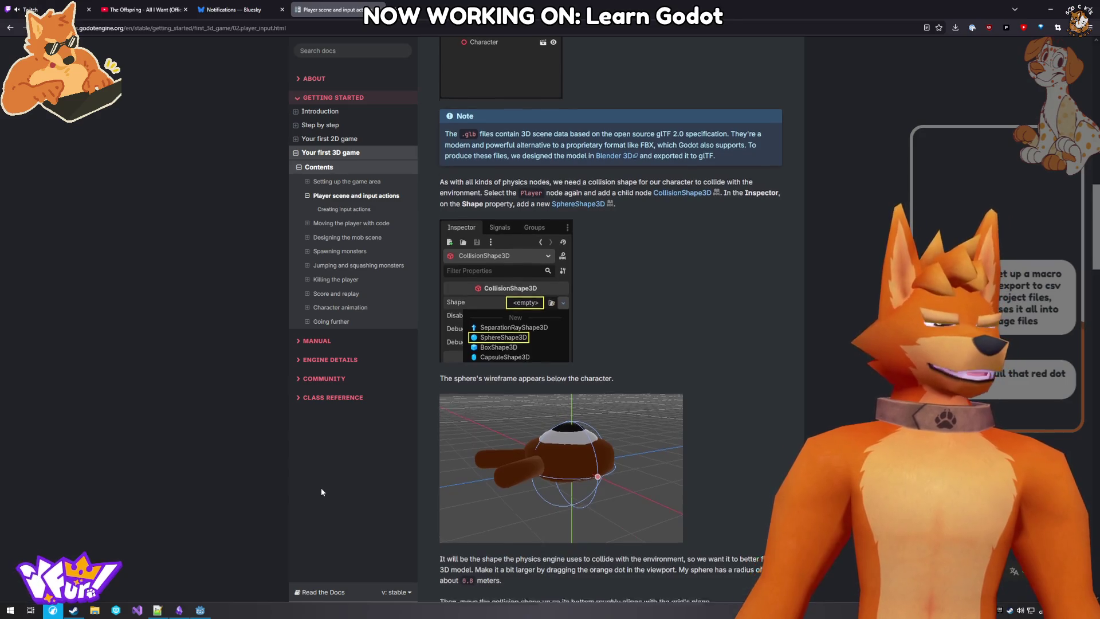
scroll(321, 491, "down", 3)
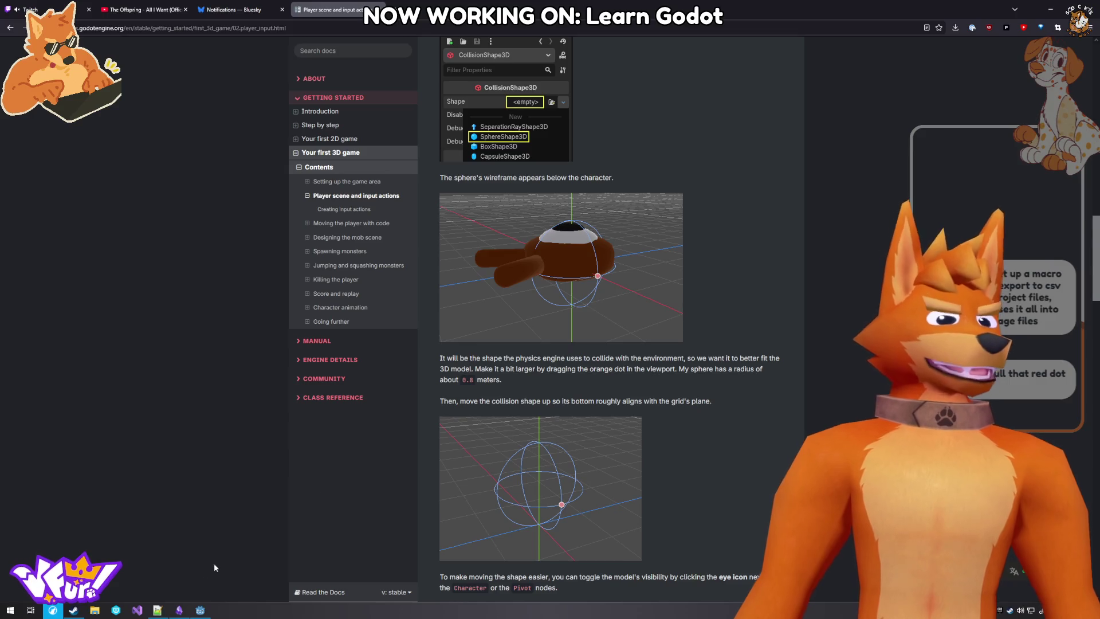
left_click(200, 611)
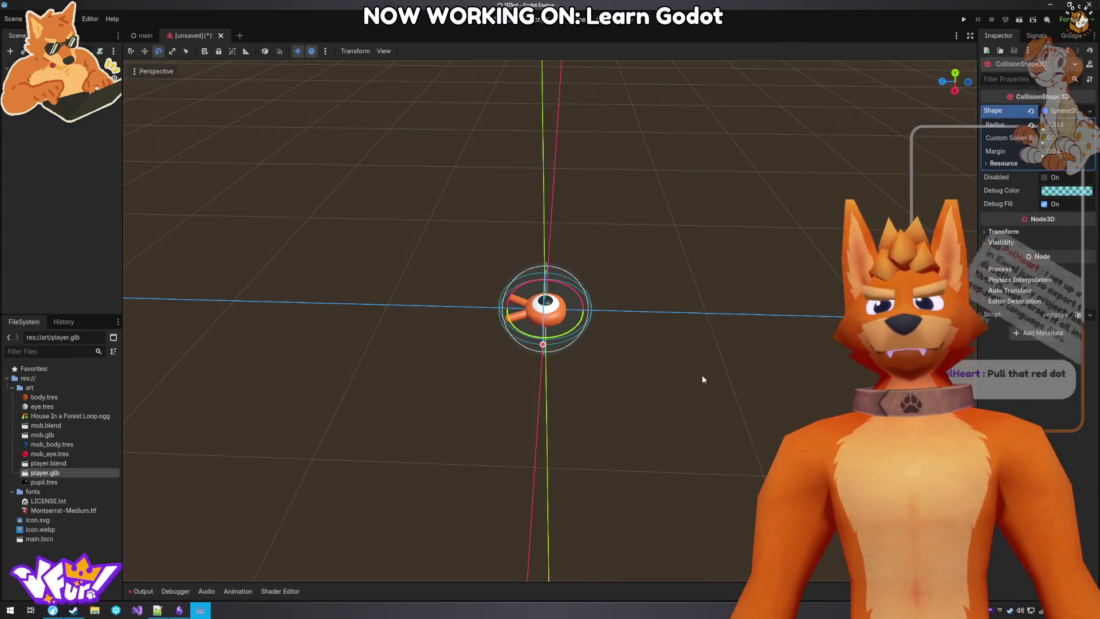
left_click_drag(544, 346, 544, 326)
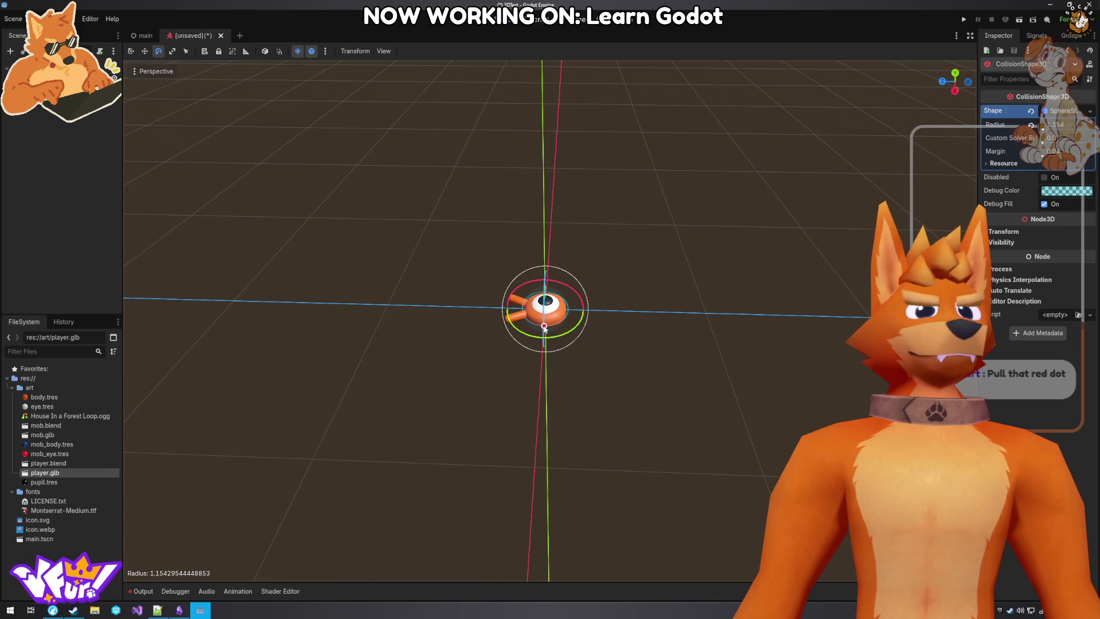
key("f")
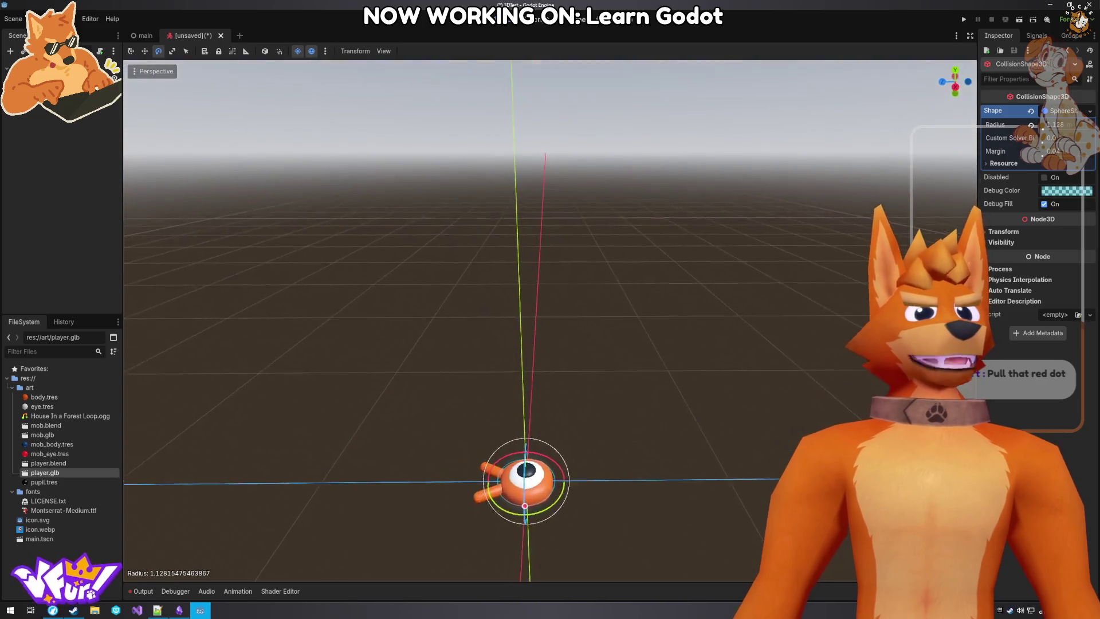
scroll(550, 321, "down", 5)
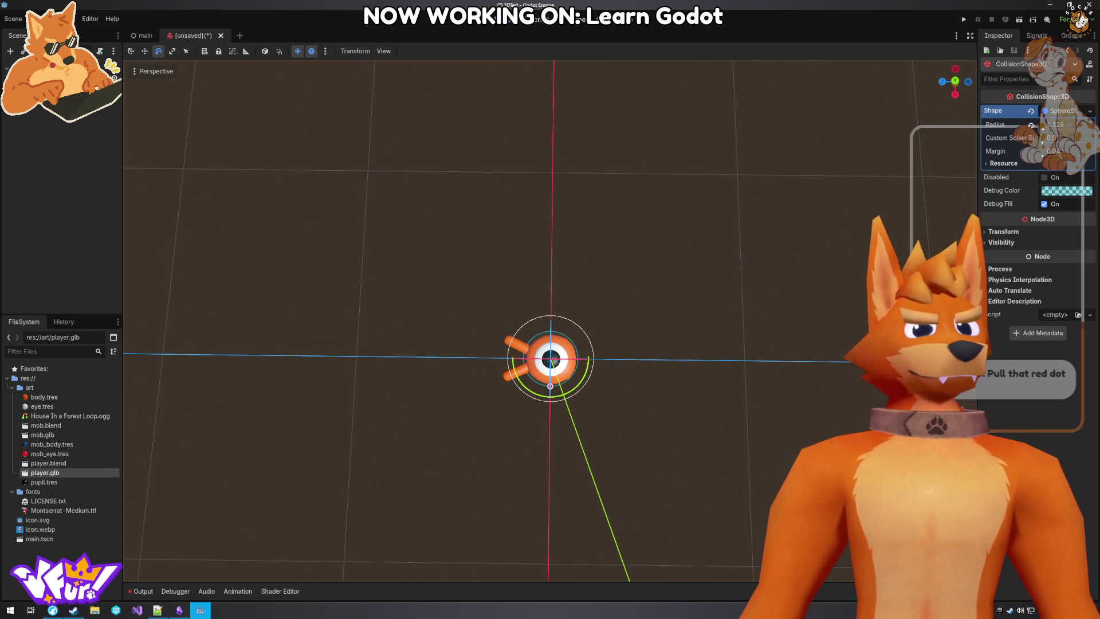
scroll(599, 264, "up", 5)
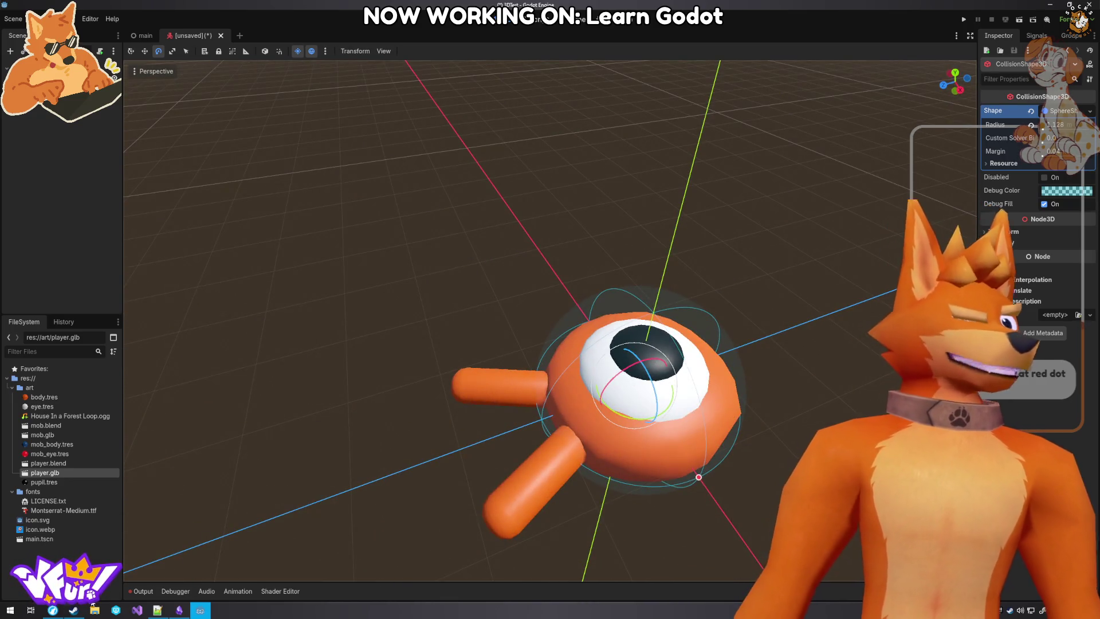
key("alt+Tab")
scroll(668, 393, "down", 4)
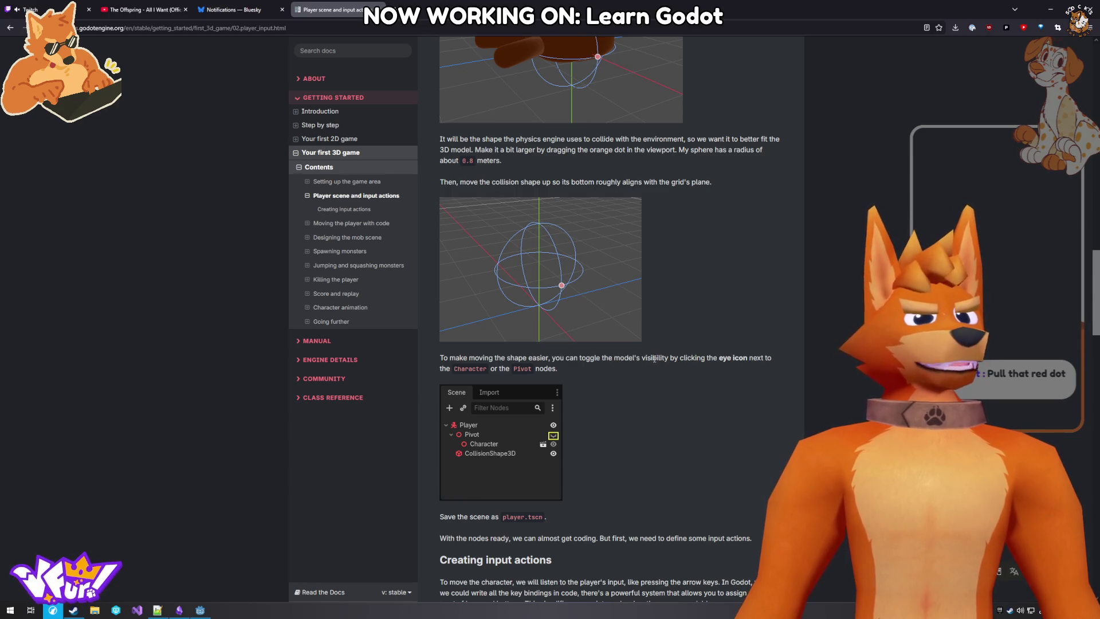
scroll(744, 379, "down", 4)
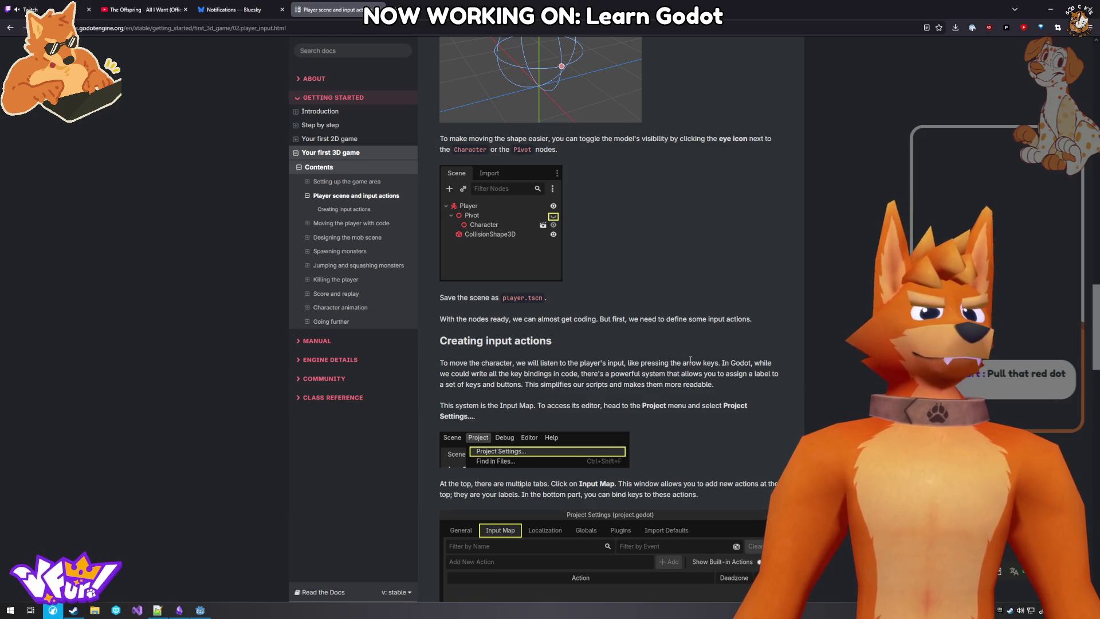
scroll(691, 359, "up", 8)
scroll(690, 360, "up", 2)
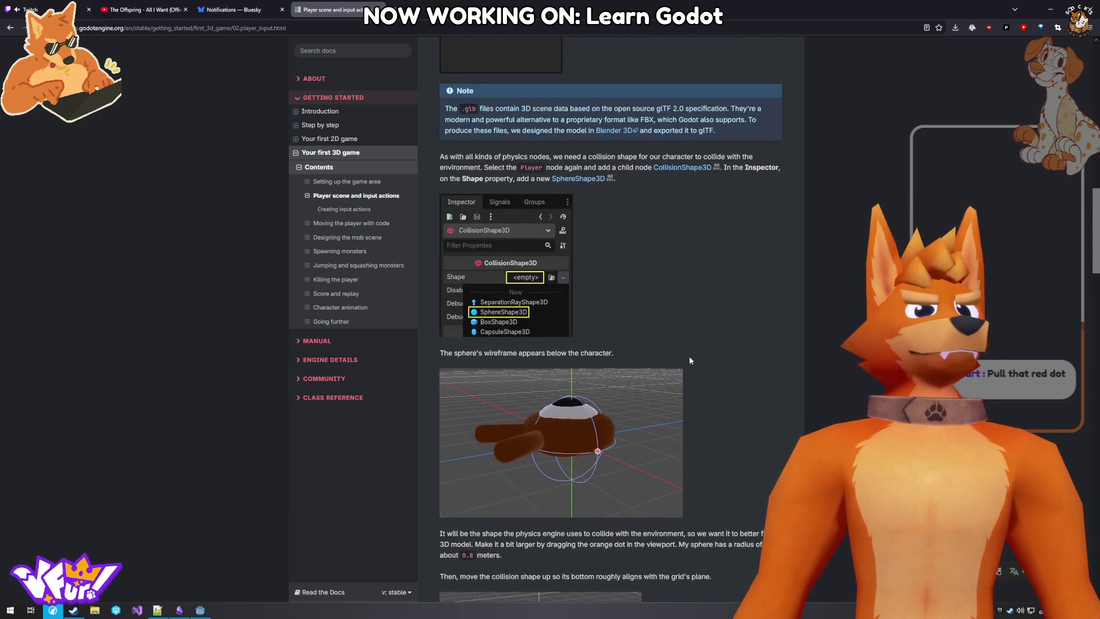
scroll(647, 392, "down", 5)
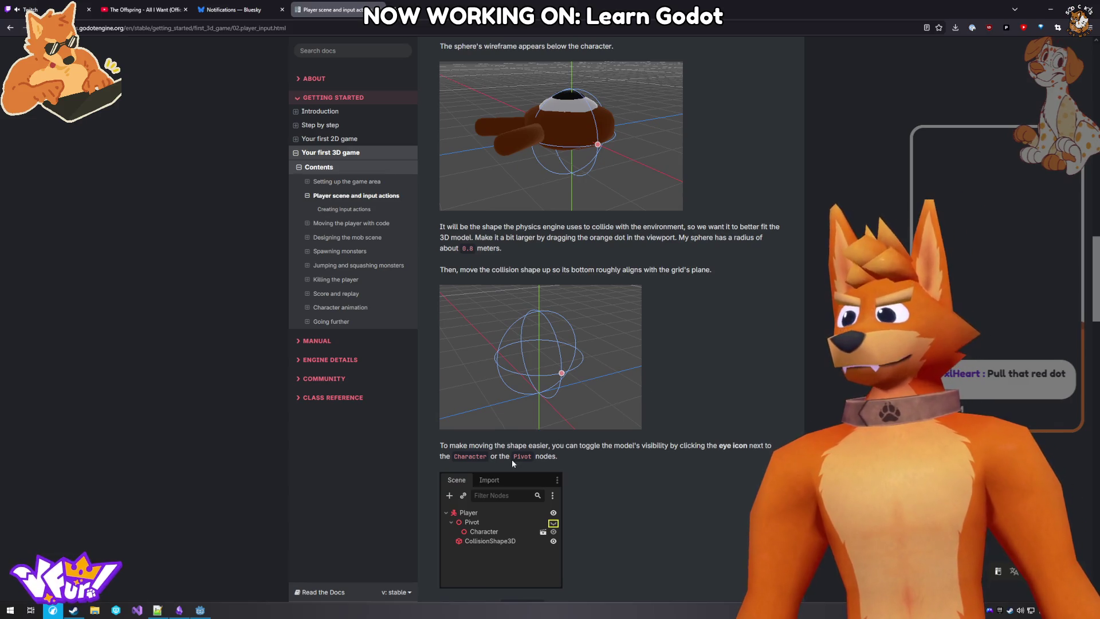
left_click(203, 609)
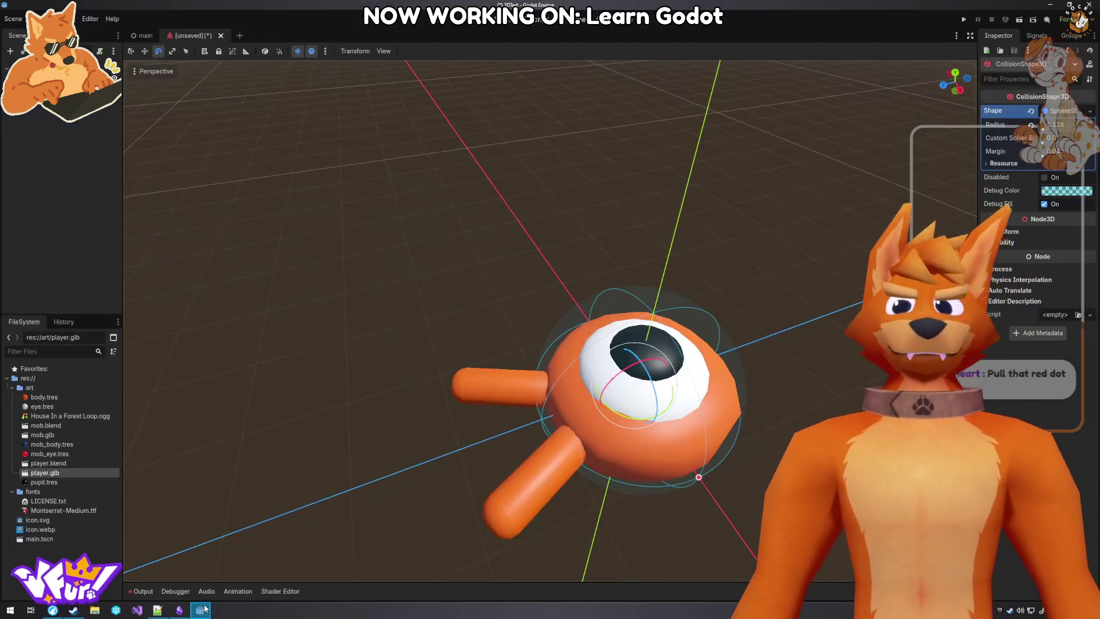
Save the scene through Scene > Save Scene As under the name player.tscn
left_click(14, 18)
left_click(35, 85)
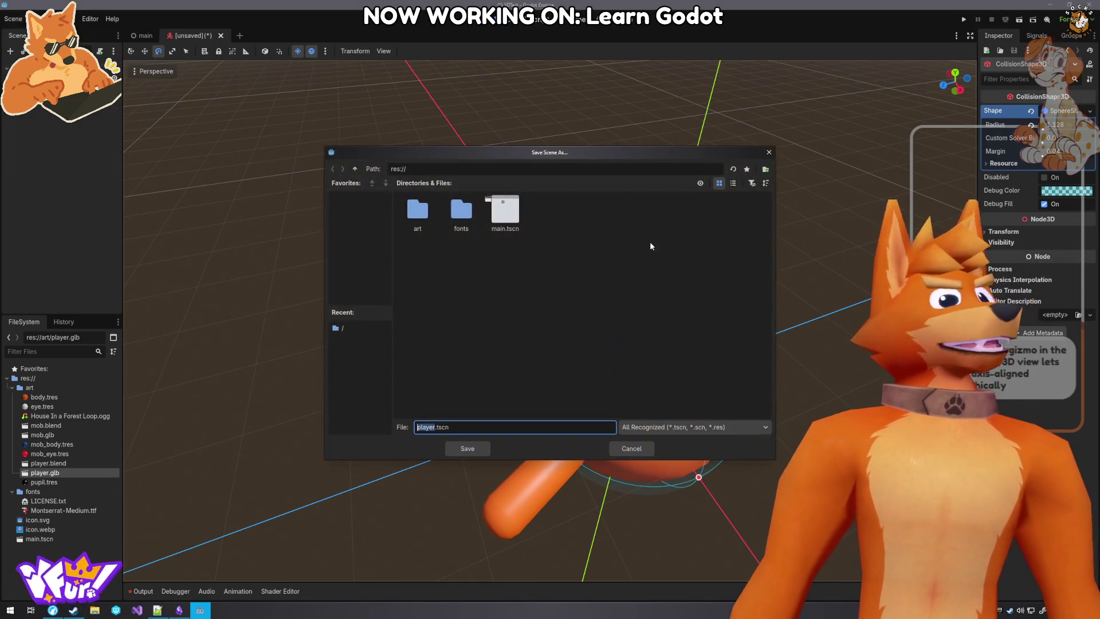
key("Return")
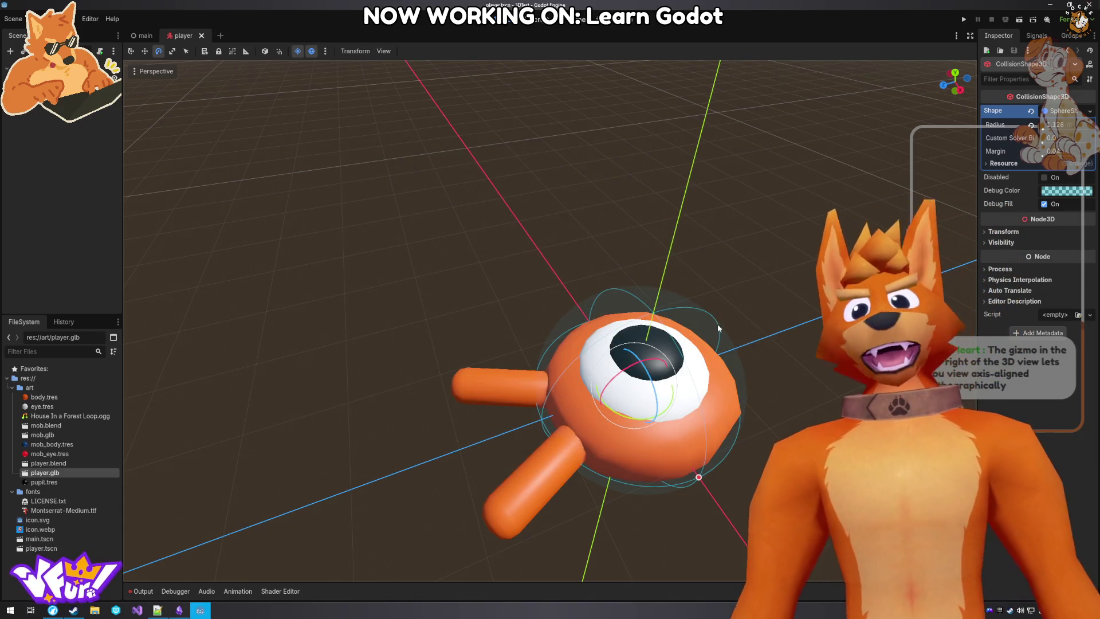
left_click(47, 611)
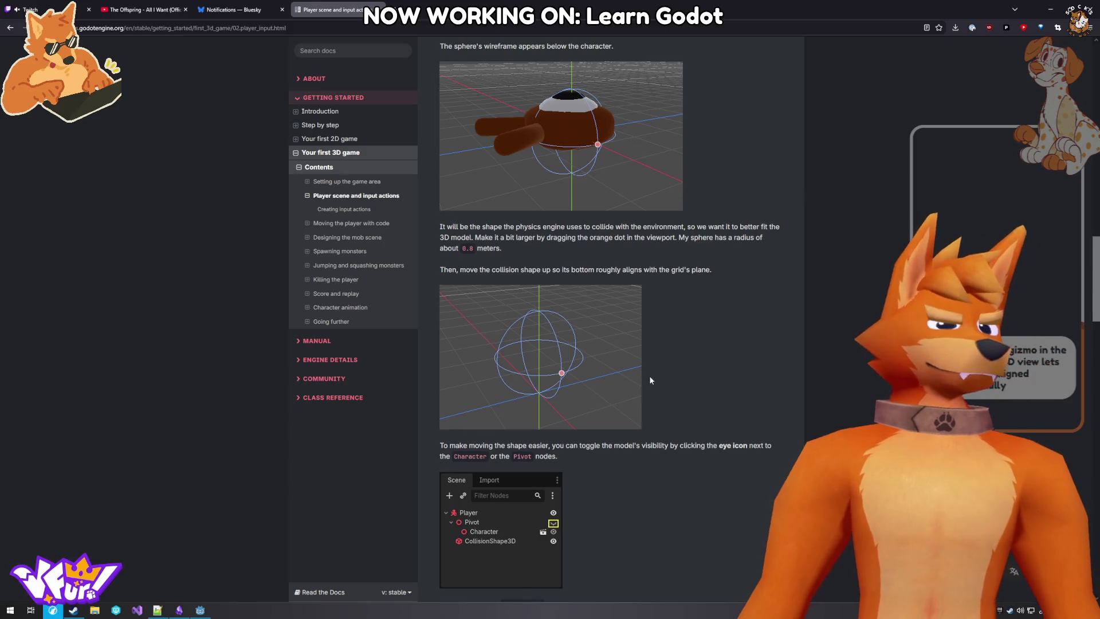
Scroll the docs to the Creating input actions section, then return to Godot
scroll(648, 381, "down", 6)
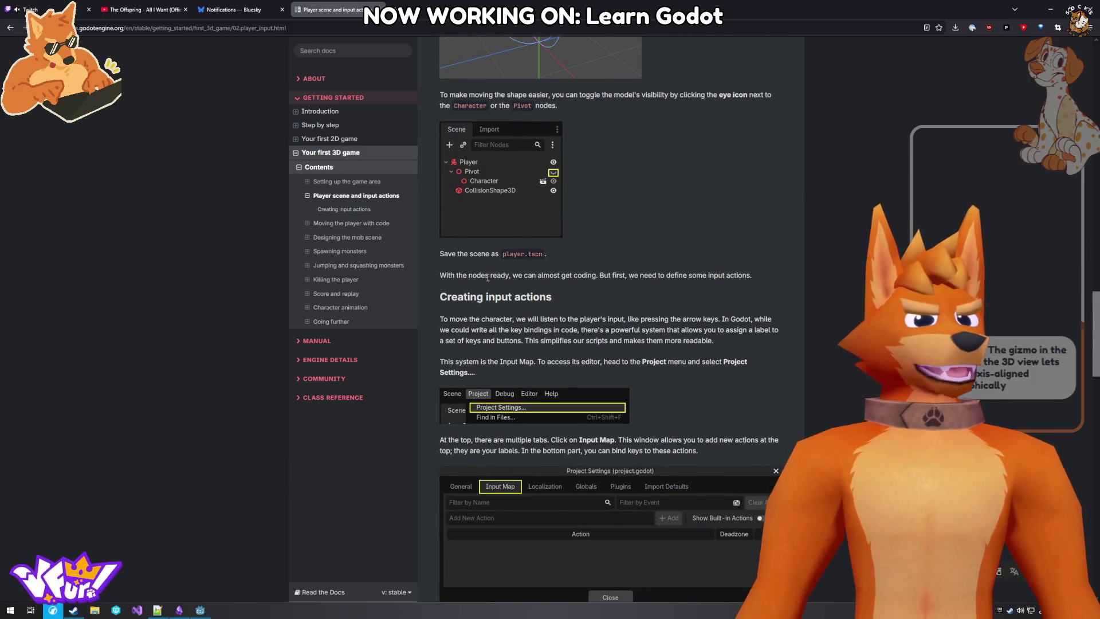
scroll(732, 275, "down", 3)
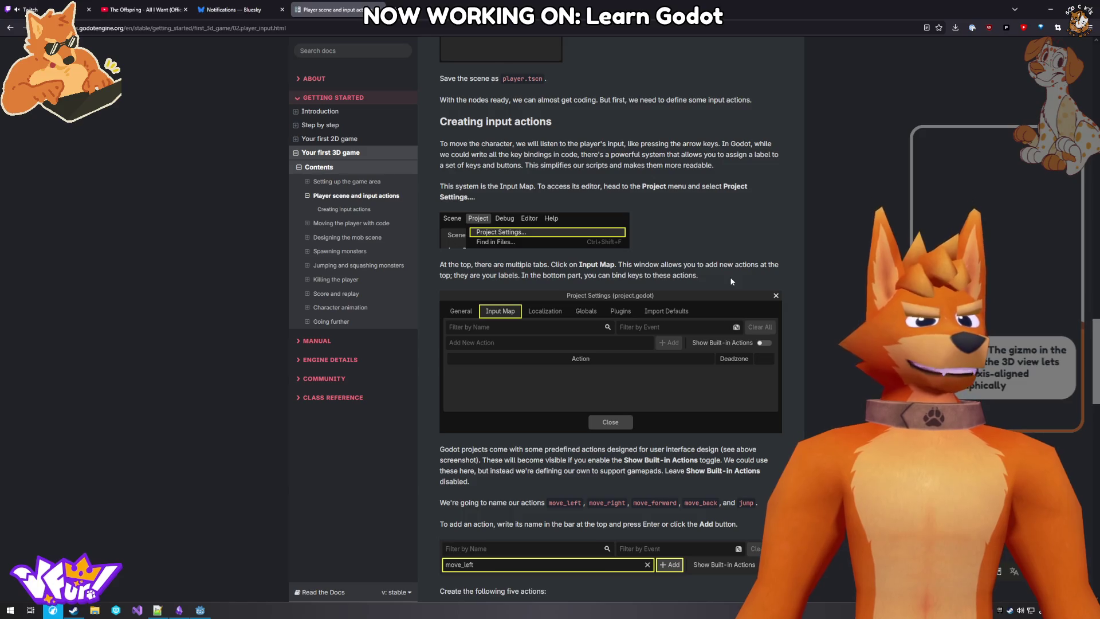
scroll(692, 306, "down", 4)
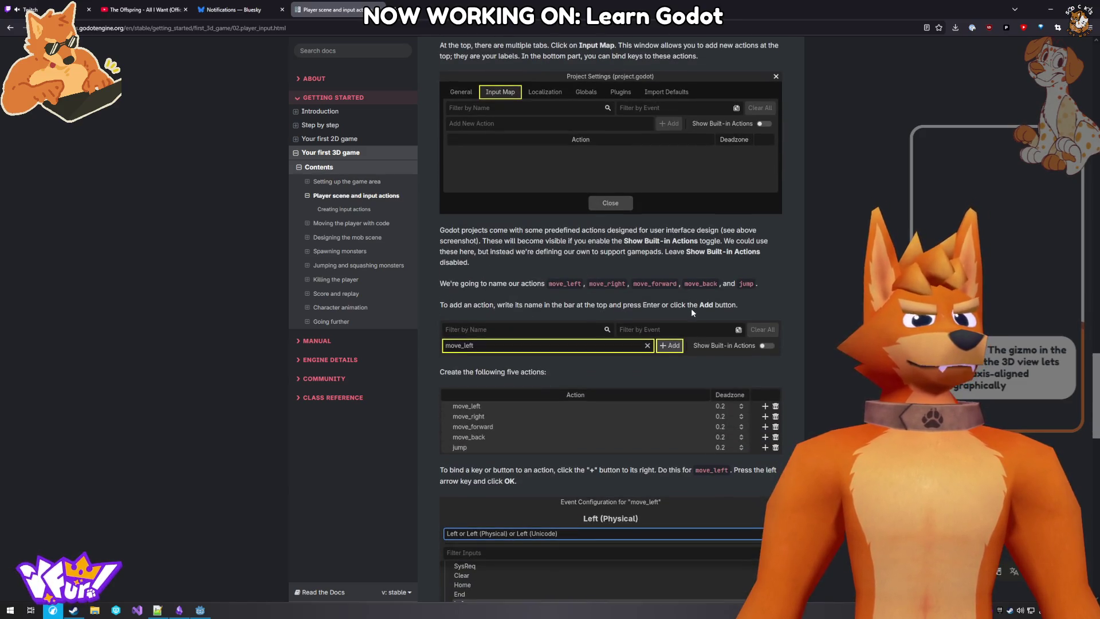
scroll(487, 456, "down", 2)
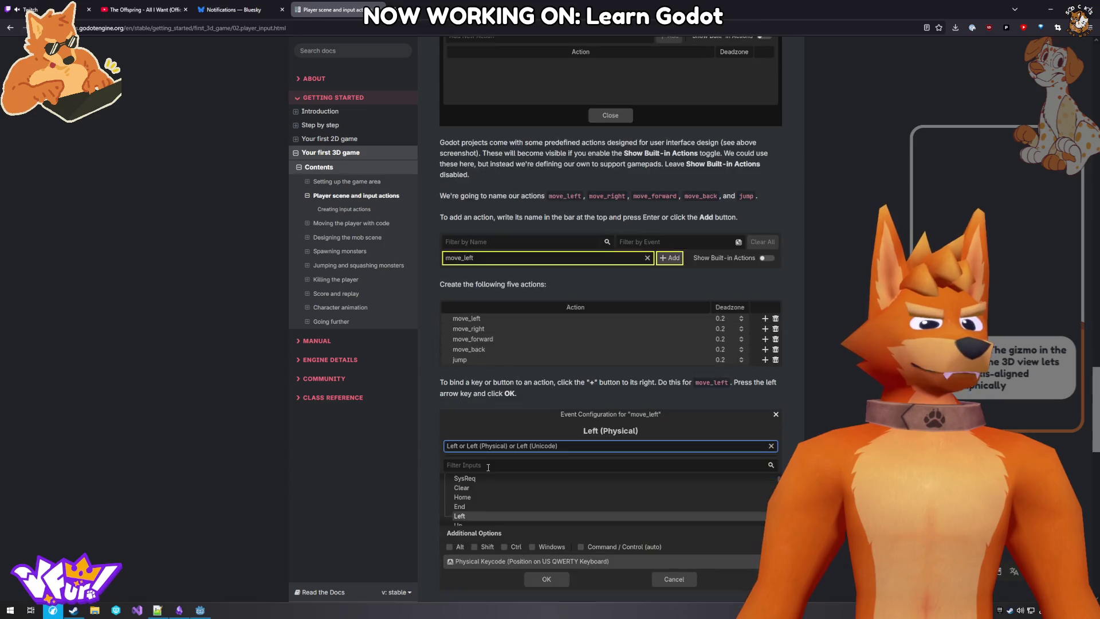
scroll(489, 467, "down", 3)
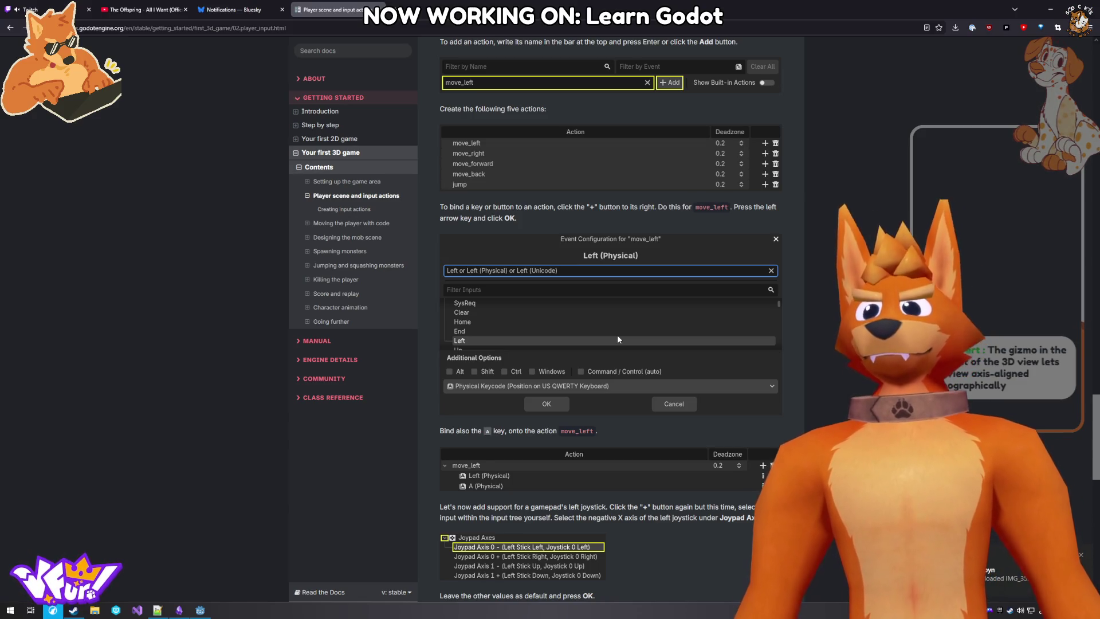
scroll(405, 470, "up", 2)
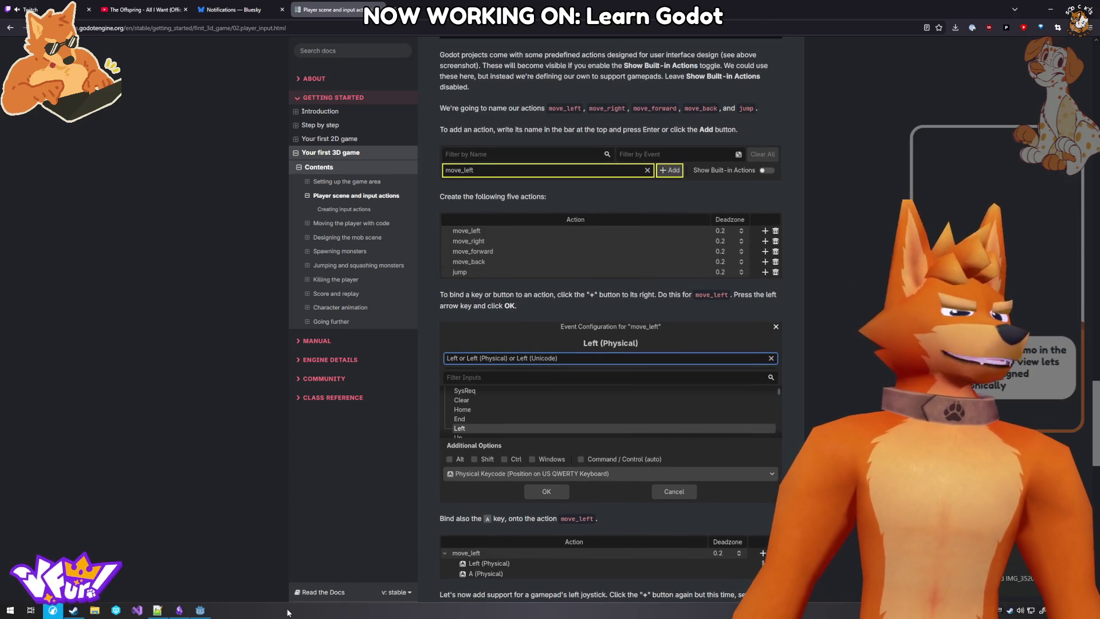
left_click(200, 610)
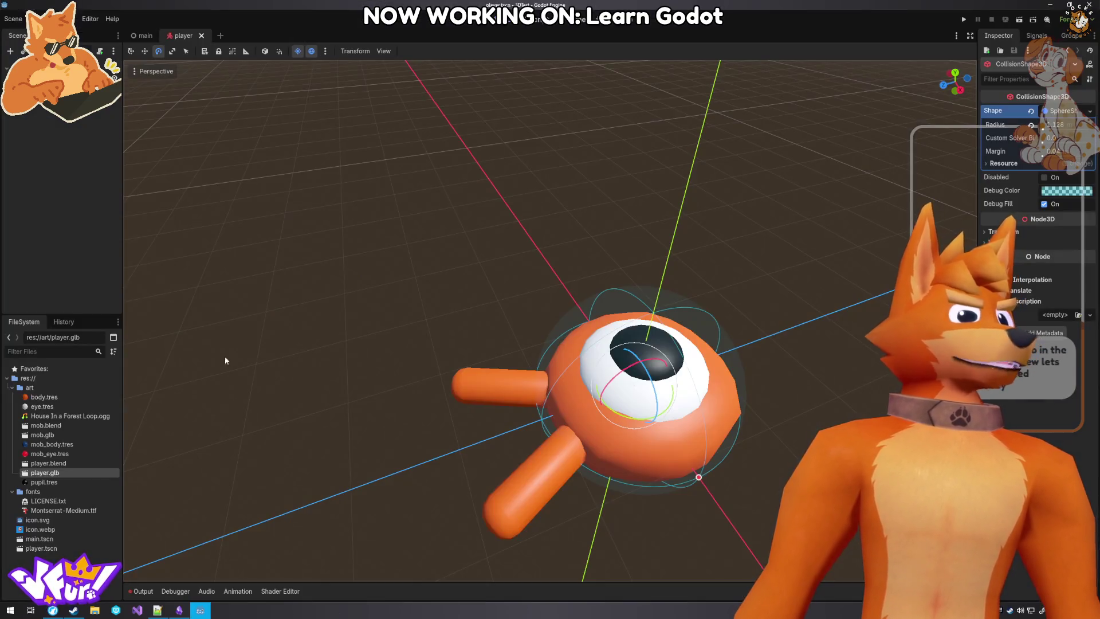
Open the Input Map in Project Settings and add the move_left action
left_click(89, 19)
key("Escape")
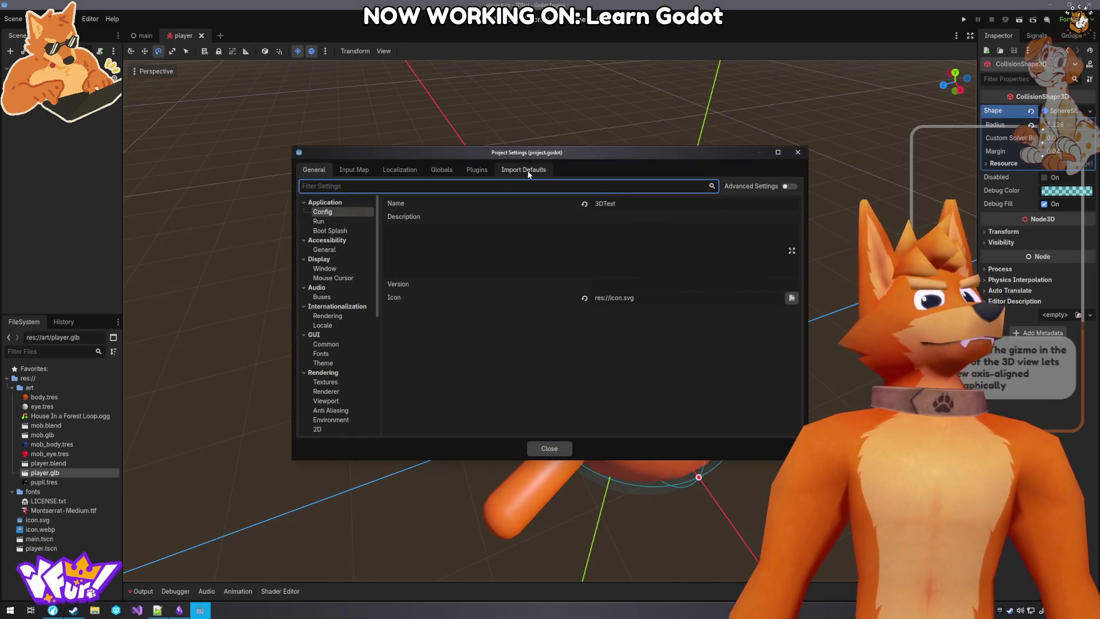
left_click(354, 169)
left_click(615, 202)
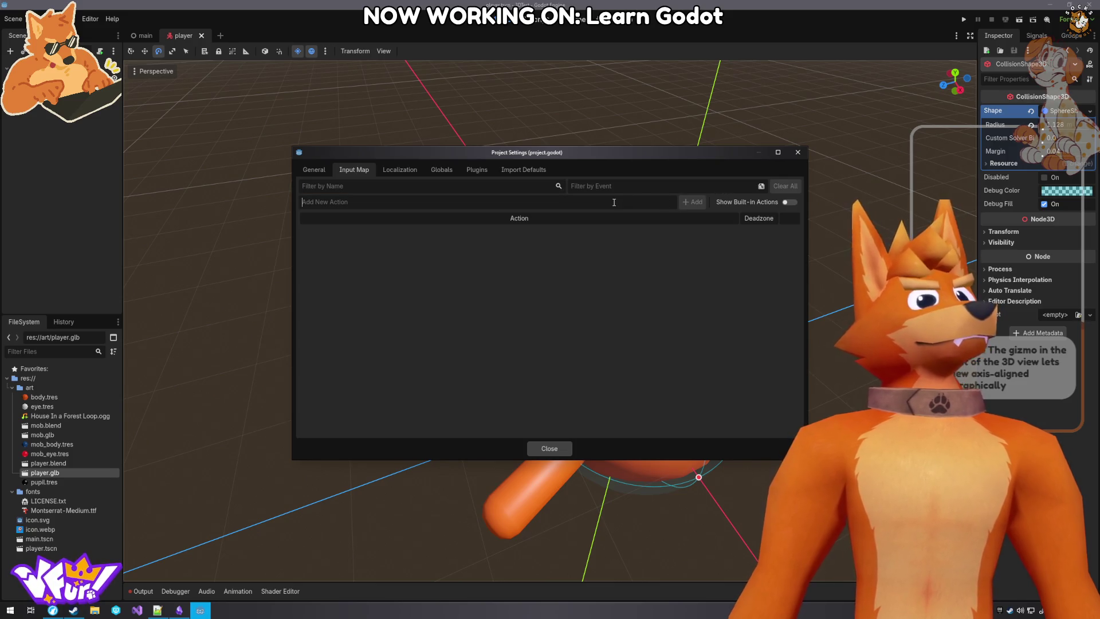
type("move_left")
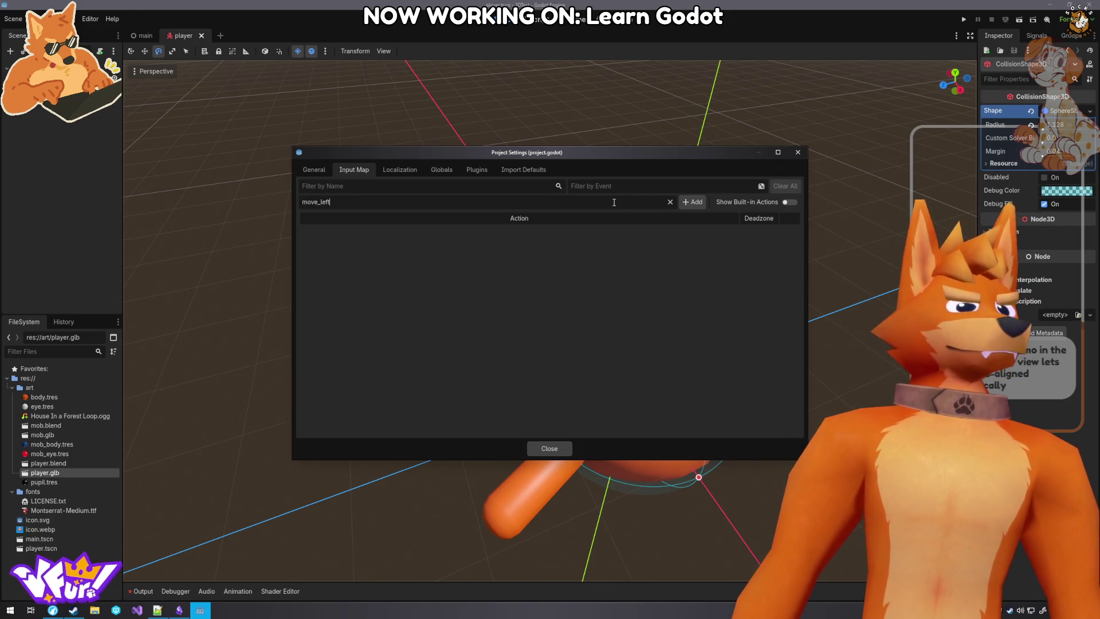
left_click(693, 202)
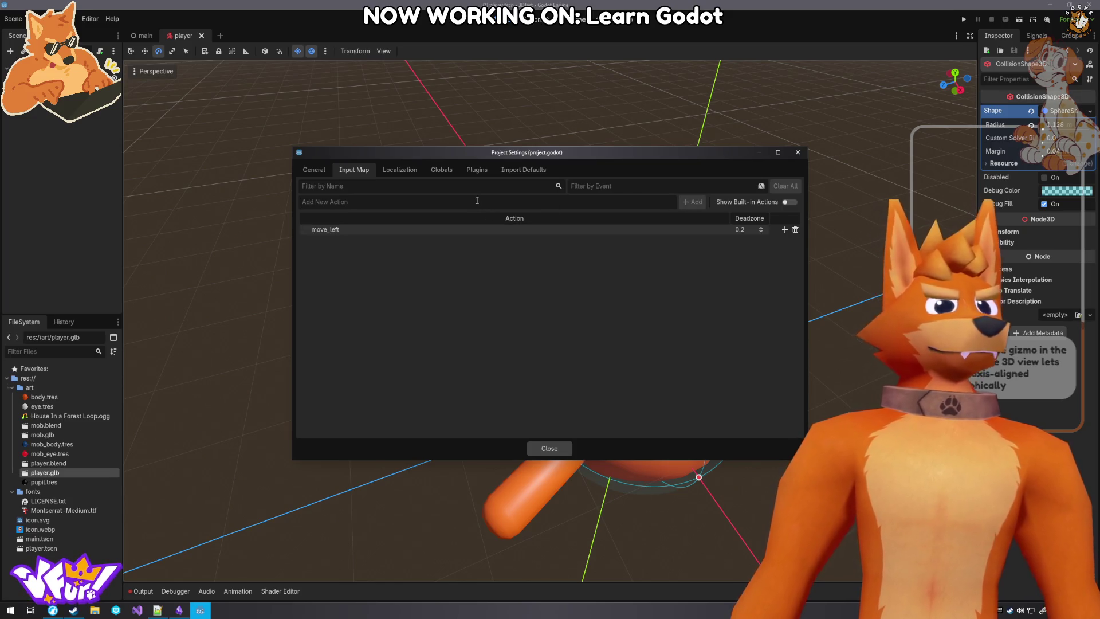
Add the move_forward, move_back, jump and move_right actions
type("move_forward")
key("Return")
type("move_back")
key("Return")
type("jump")
key("Return")
type("move_right")
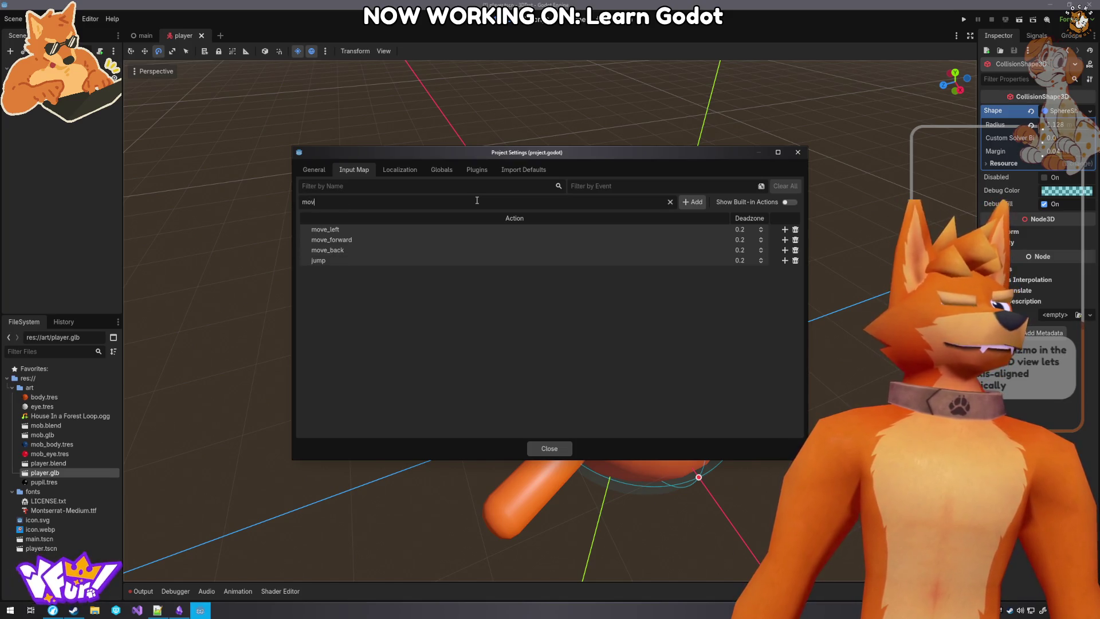
key("Return")
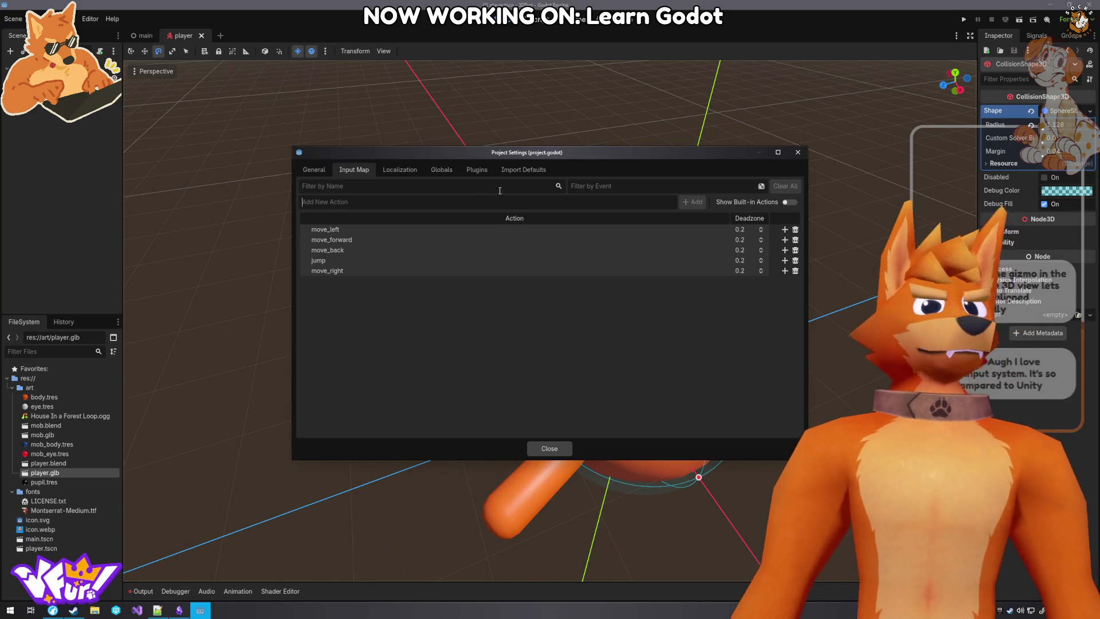
key("alt+Tab")
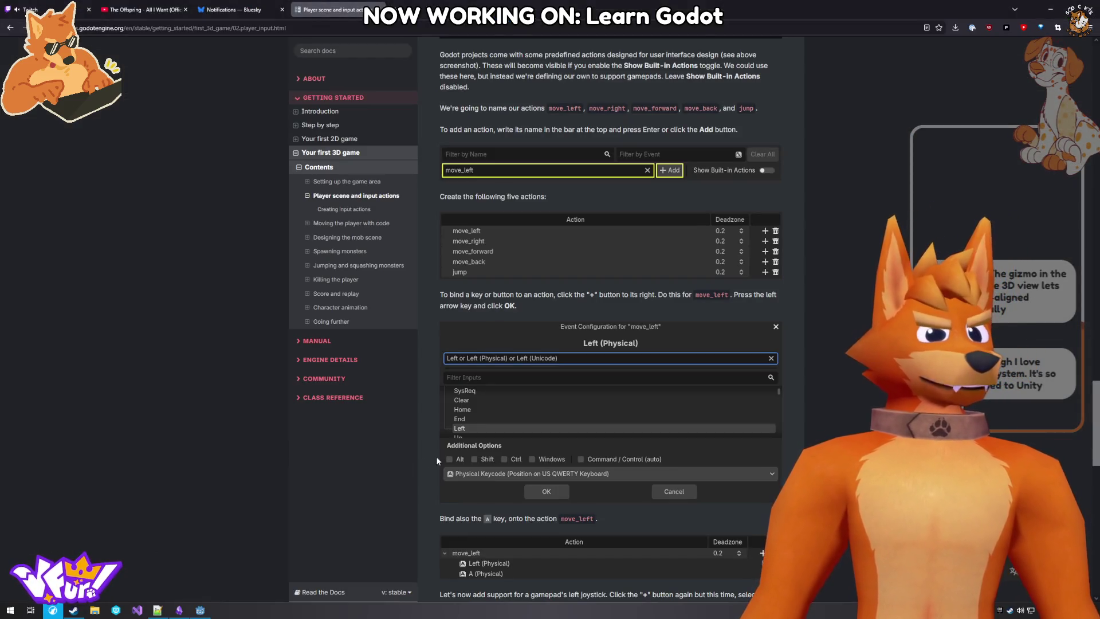
Scroll the docs to the completed key-binding table, then return to the Input Map
scroll(574, 314, "down", 3)
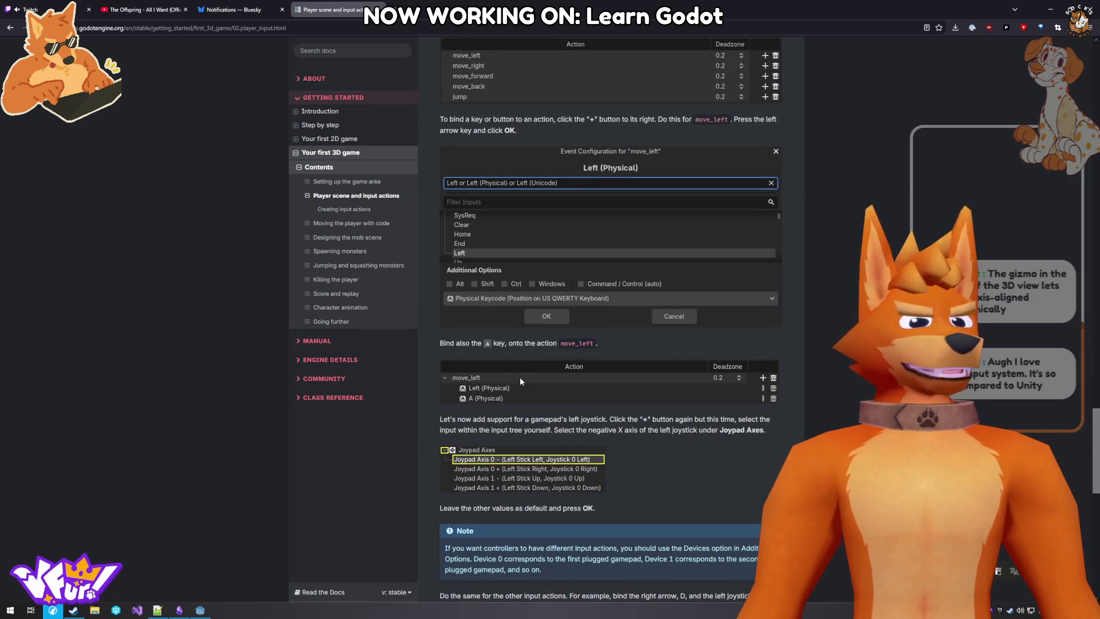
scroll(527, 404, "down", 2)
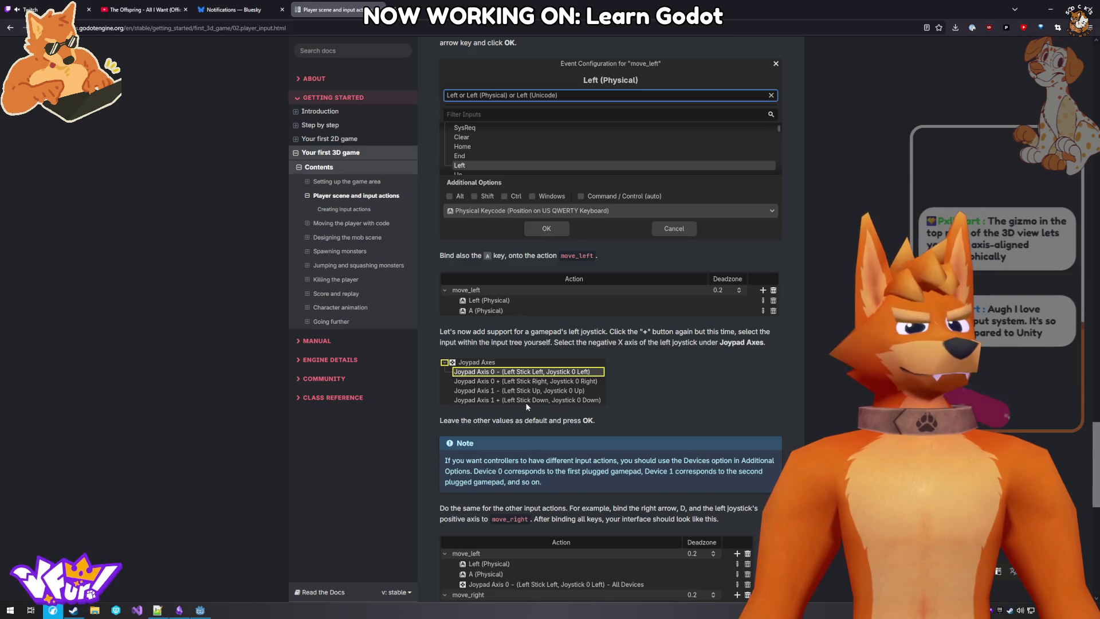
scroll(527, 406, "down", 3)
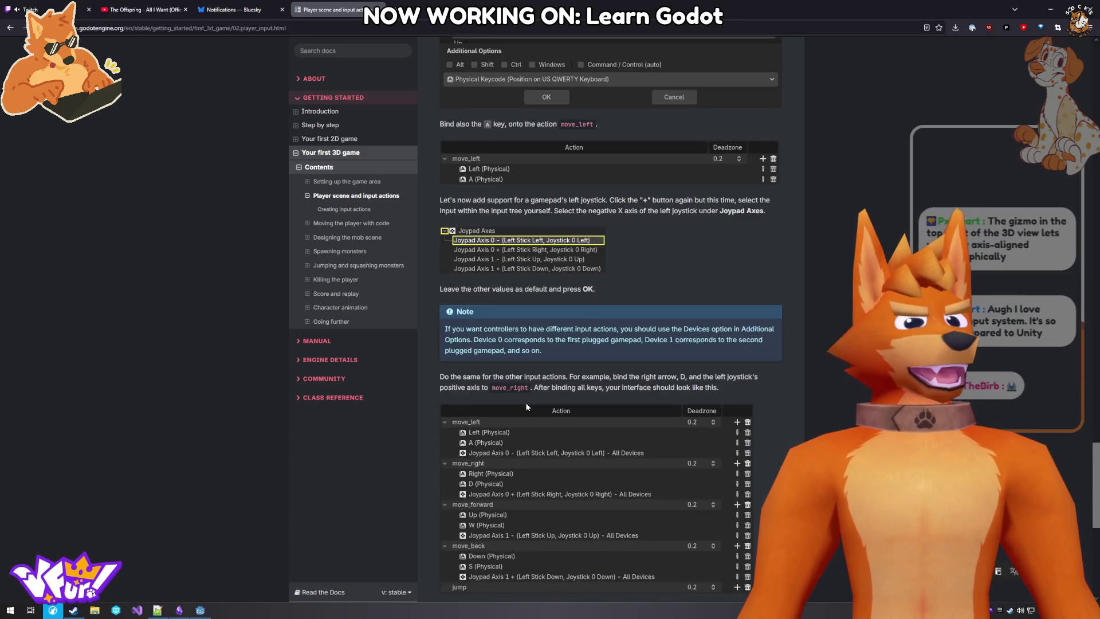
left_click(203, 610)
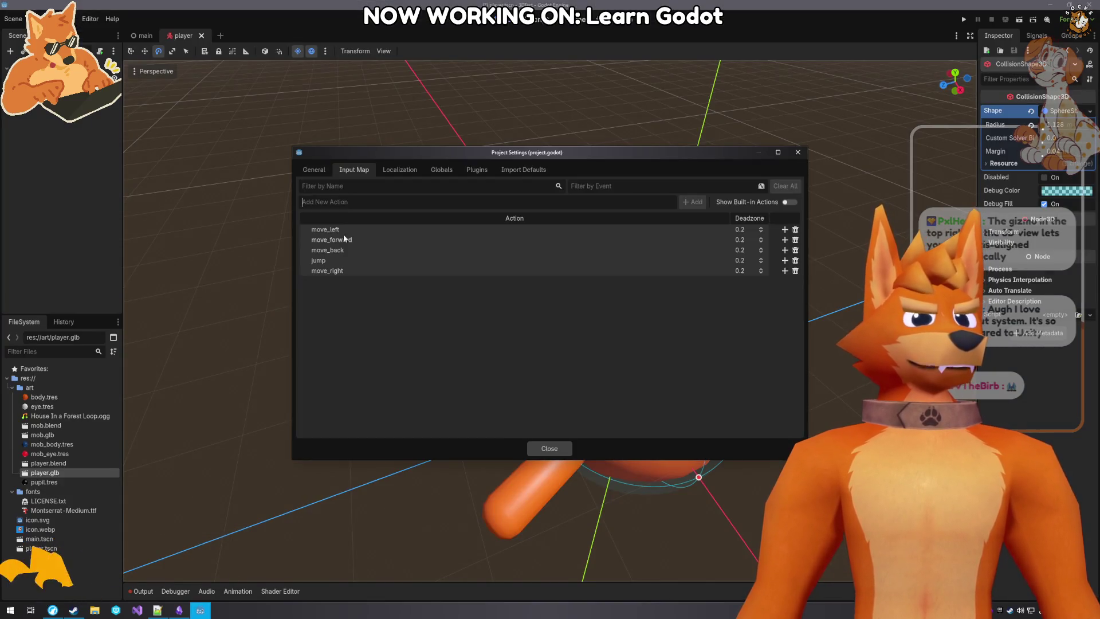
Bind the move_left action to the A key and the Left arrow key
double_click(326, 229)
left_click(570, 307)
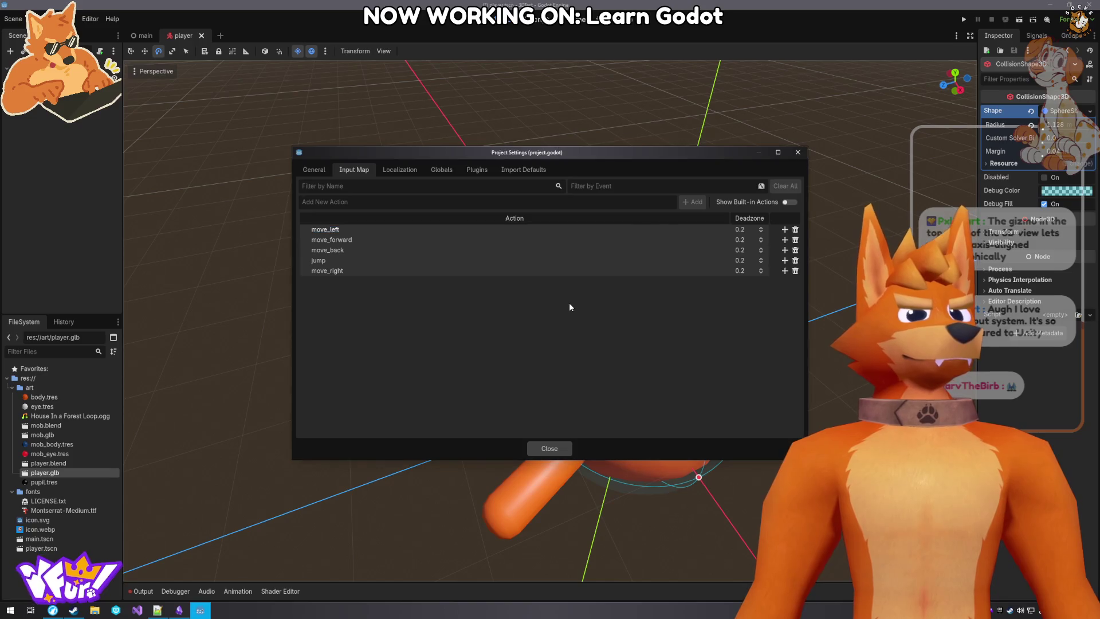
left_click(788, 232)
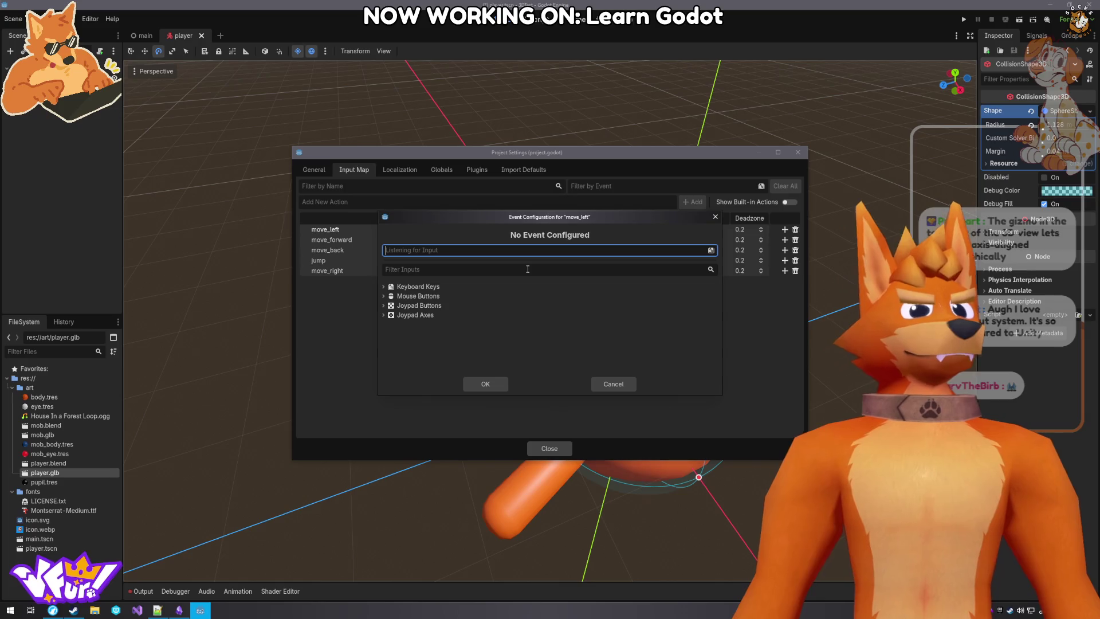
key("Left")
key("a")
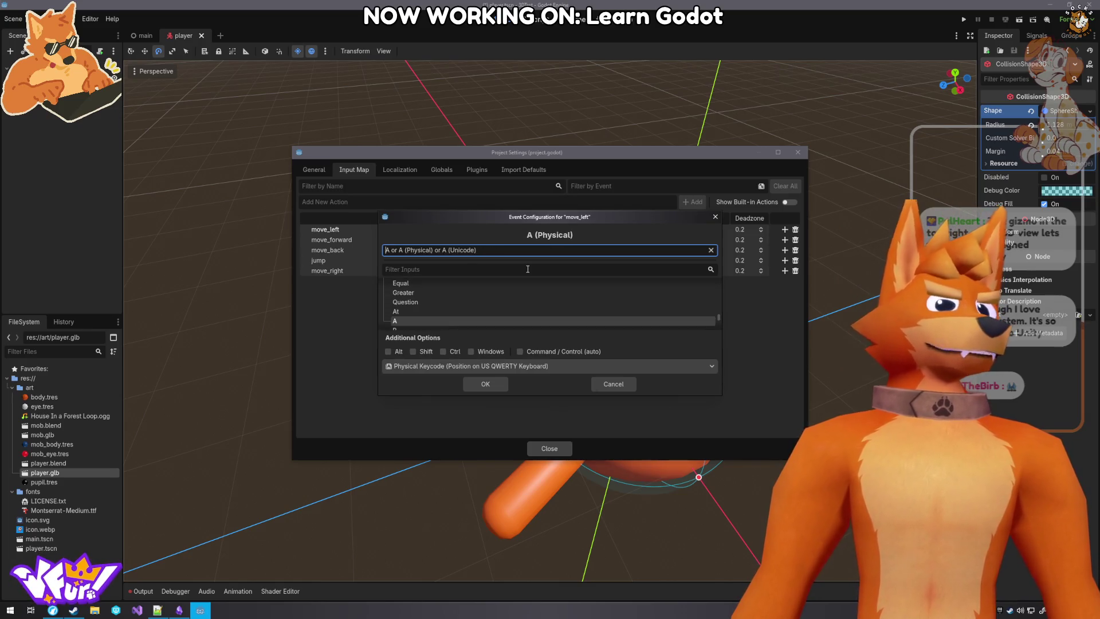
left_click(491, 388)
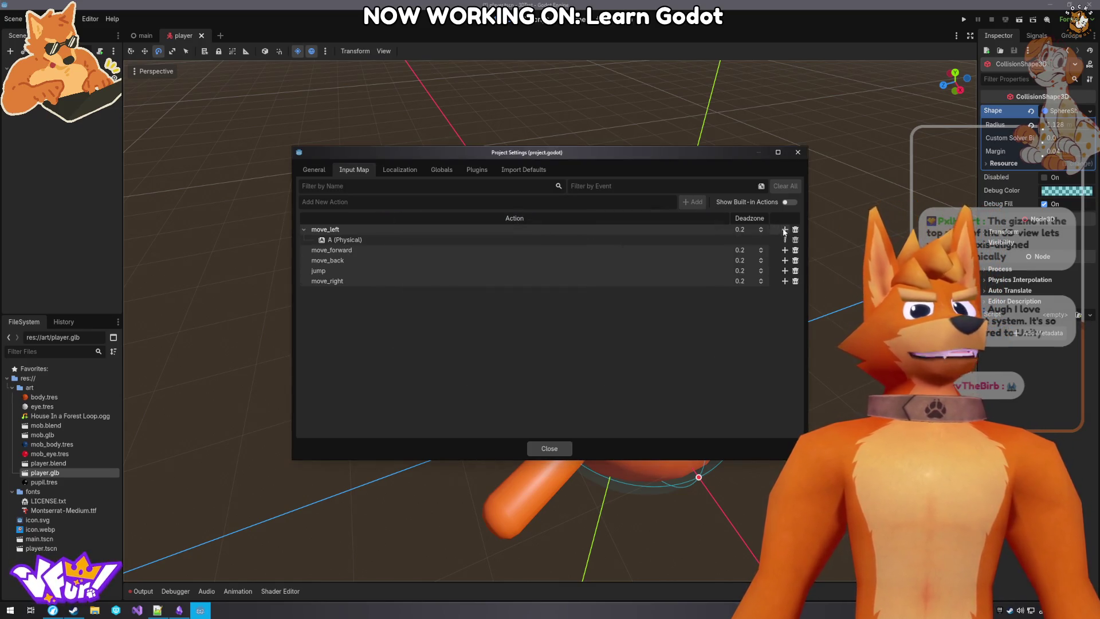
left_click(784, 229)
key("Left")
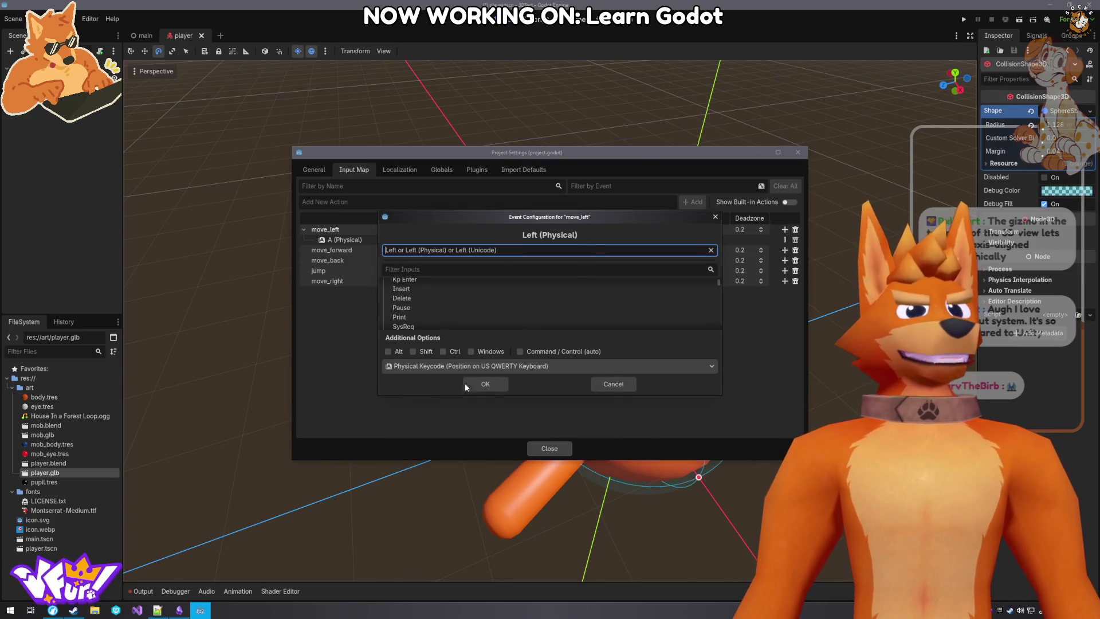
left_click(468, 382)
Bind move_forward to the Up arrow key and the W key
left_click(785, 260)
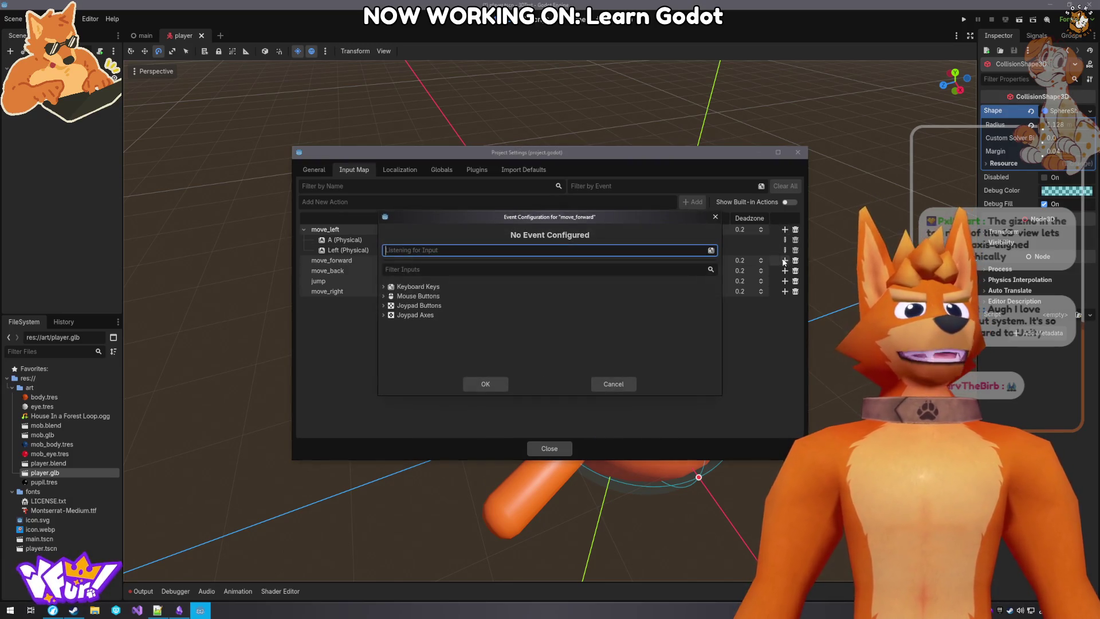
key("Up")
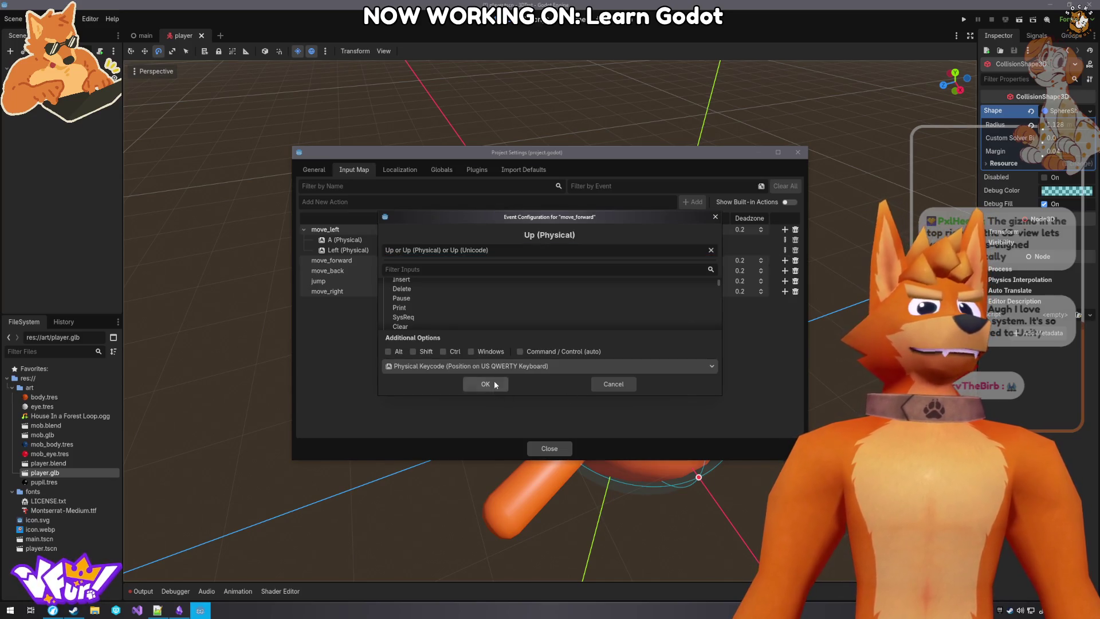
left_click(485, 384)
left_click(785, 260)
key("w")
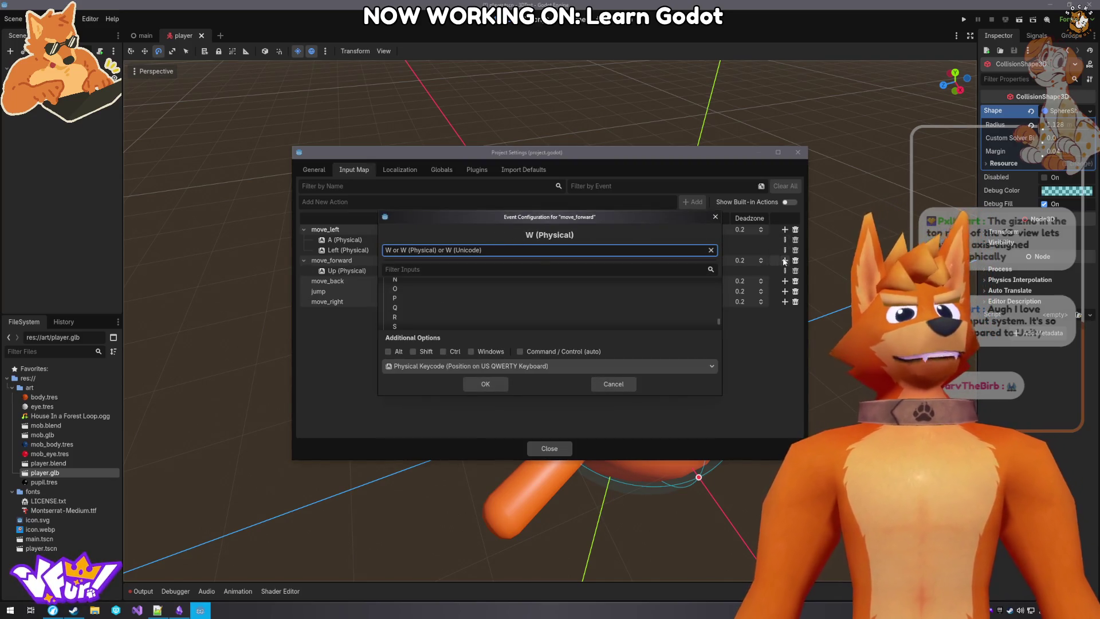
key("Return")
key("w")
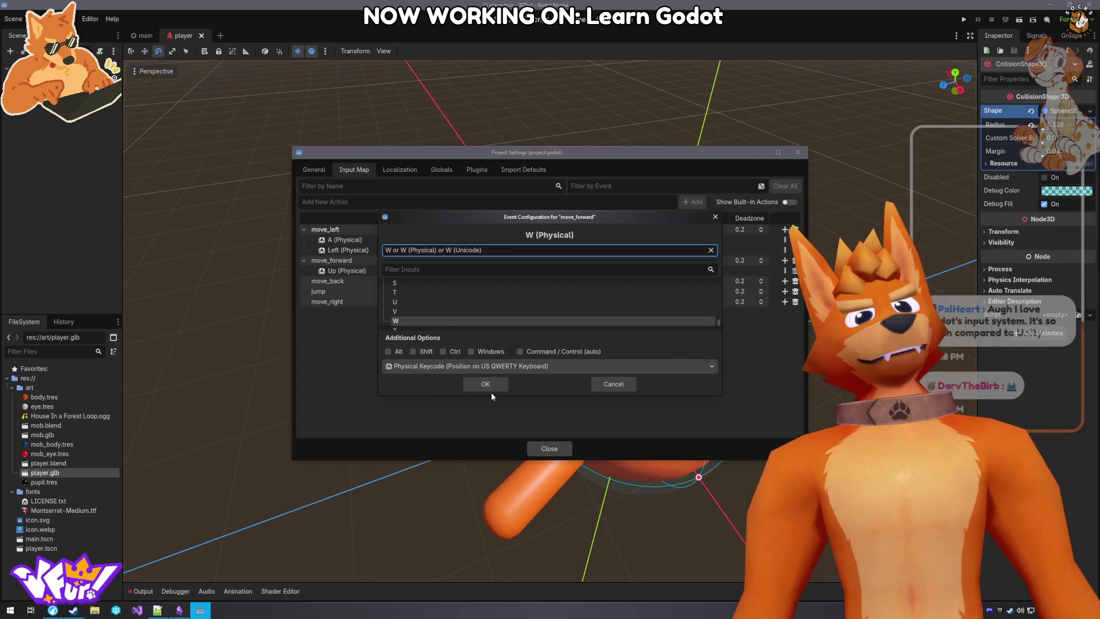
left_click(491, 385)
Bind move_back to the Down arrow key and the S key
left_click(784, 291)
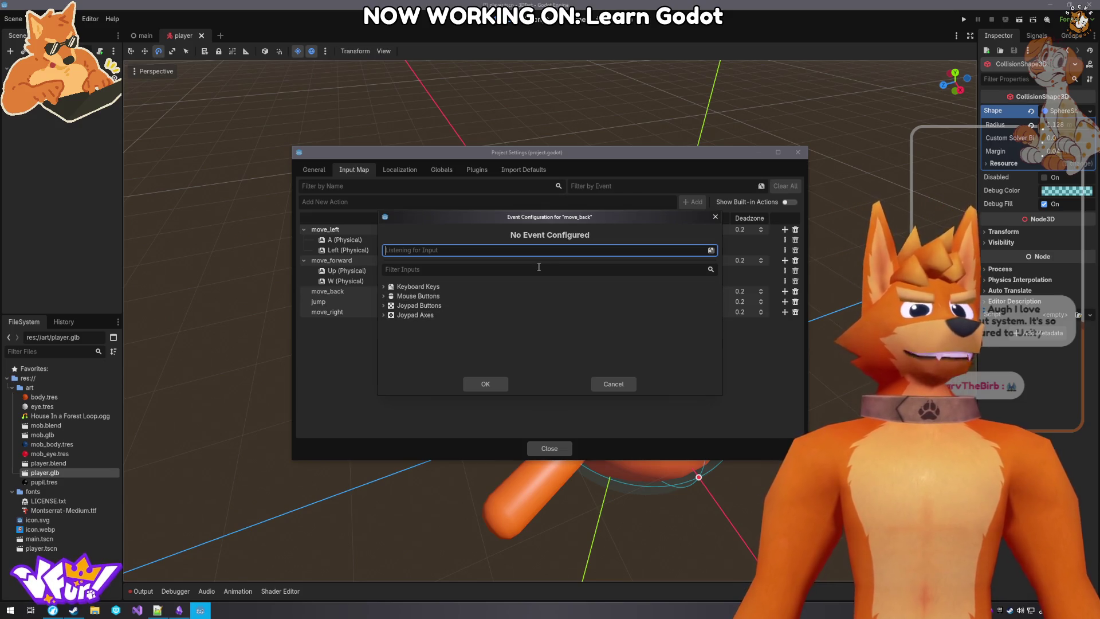
key("Down")
left_click(487, 386)
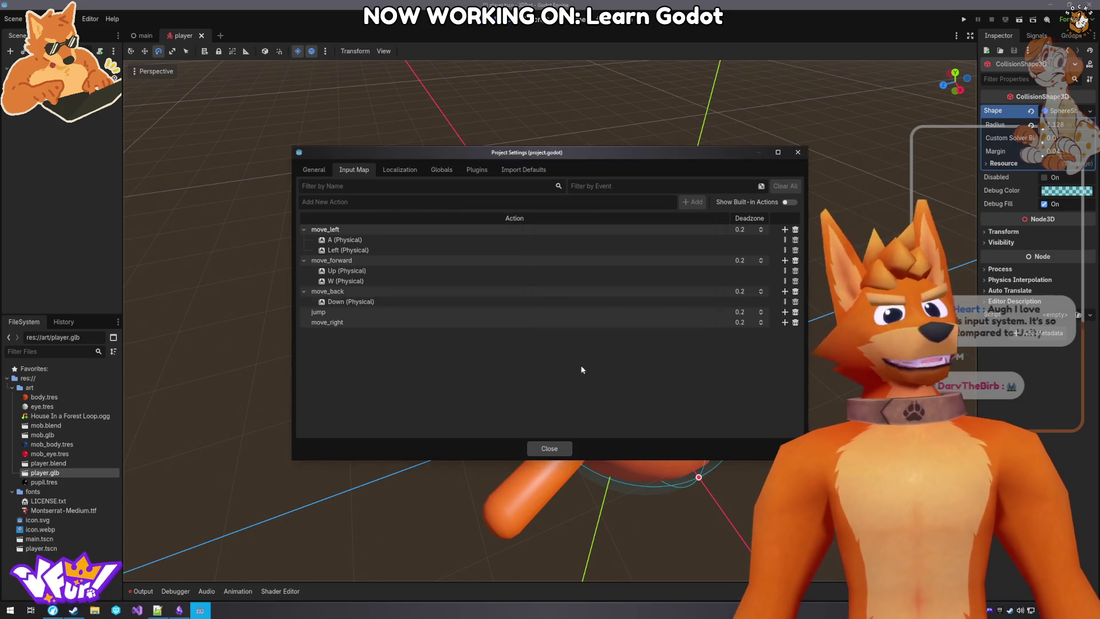
left_click(785, 291)
key("s")
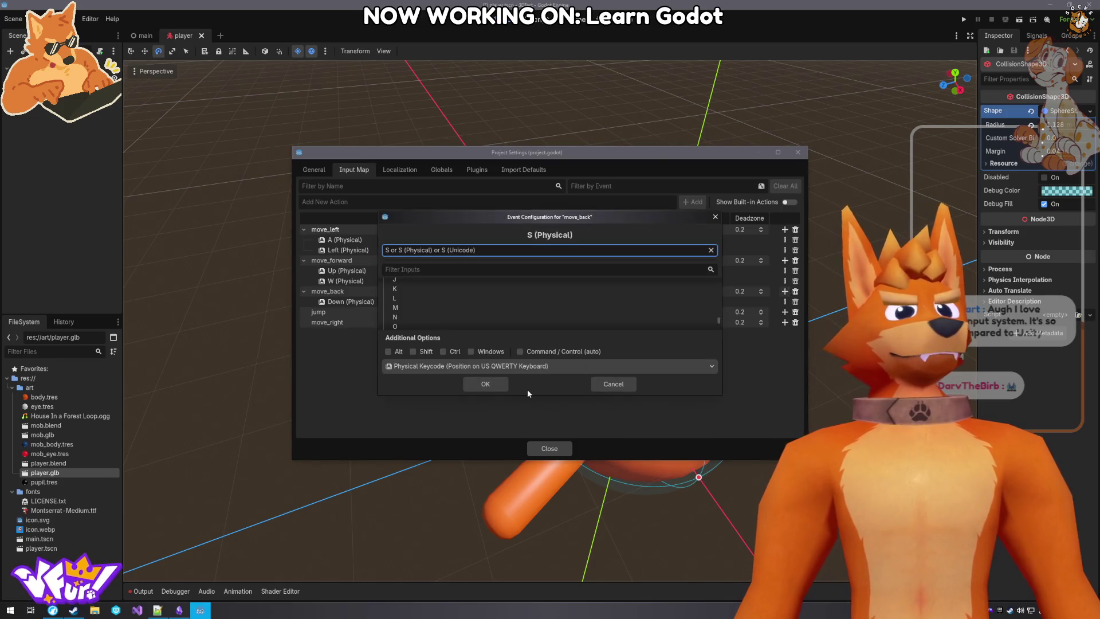
left_click(486, 385)
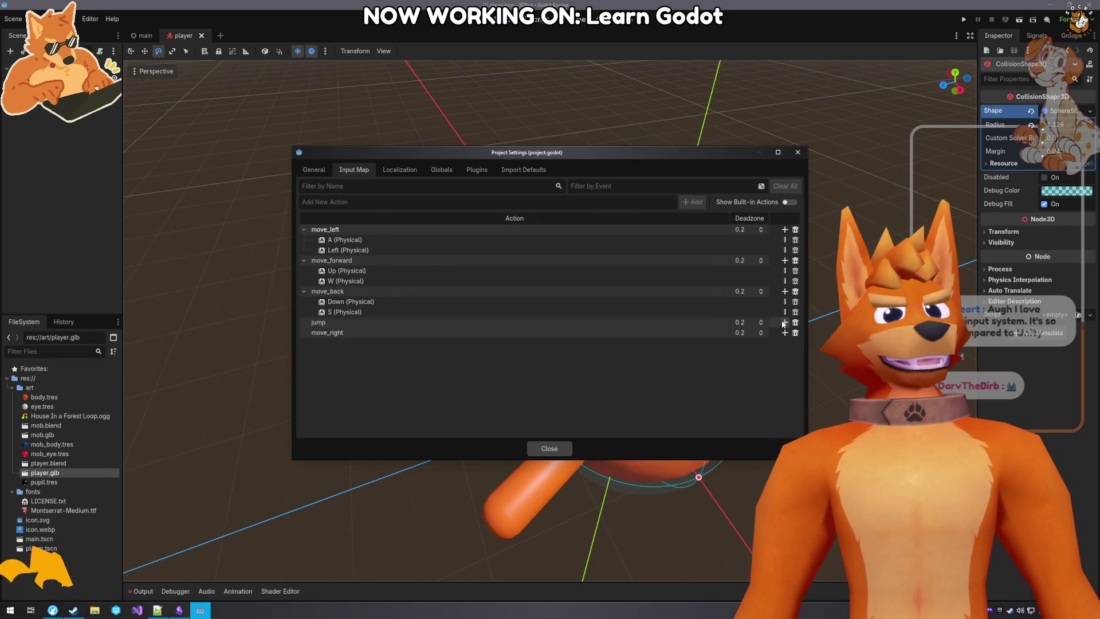
Bind the jump action to the Space key
left_click(785, 322)
key("space")
left_click(497, 385)
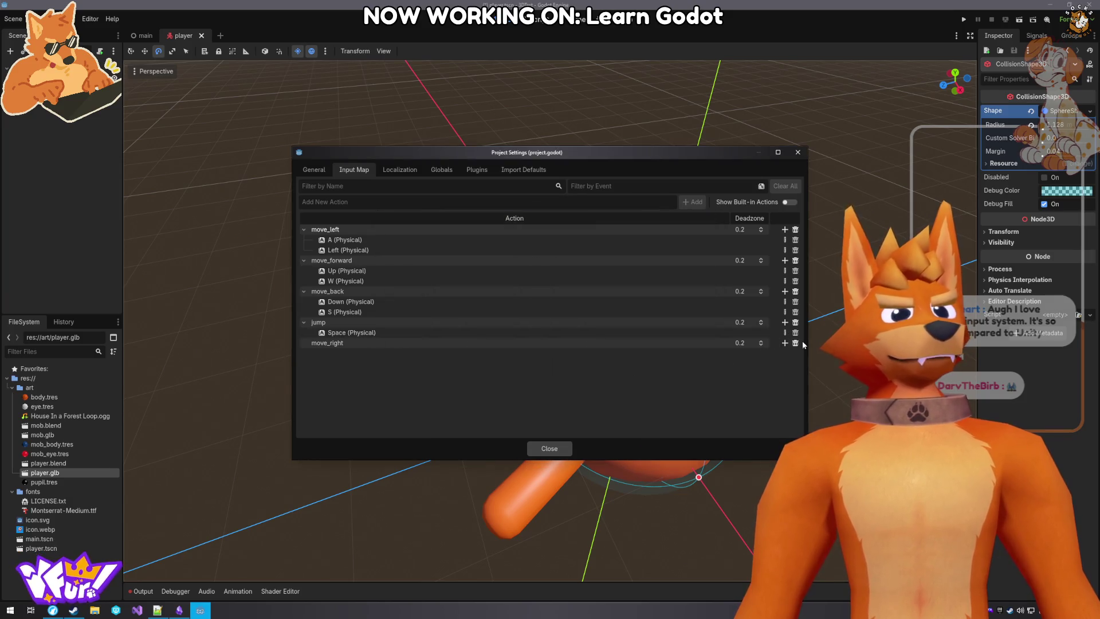
Bind move_right to the Right arrow key and the D key
left_click(785, 342)
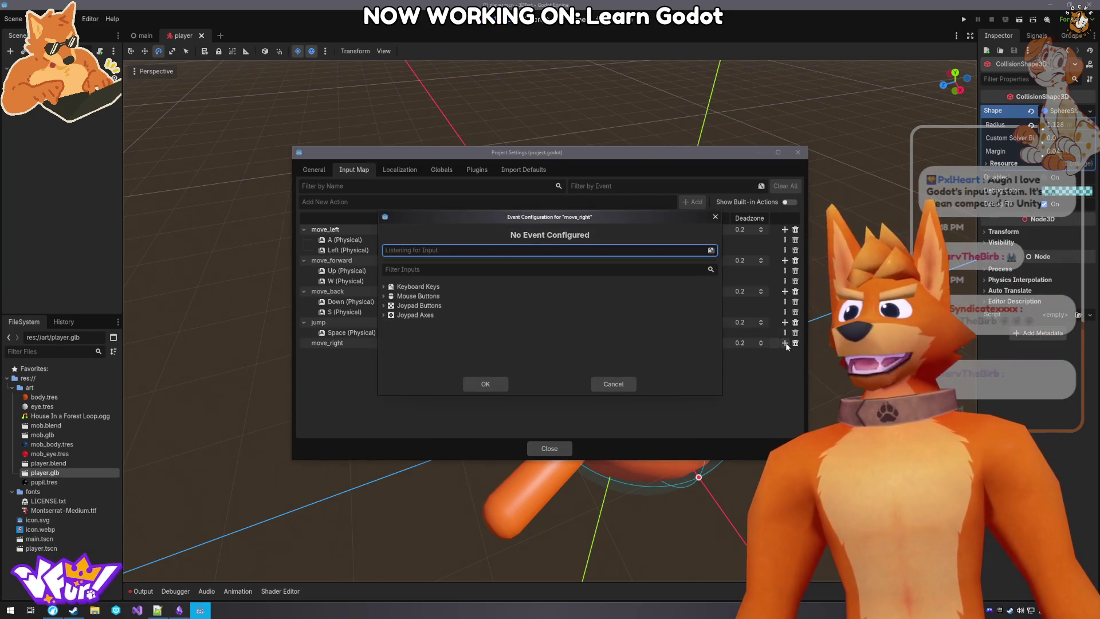
key("Return")
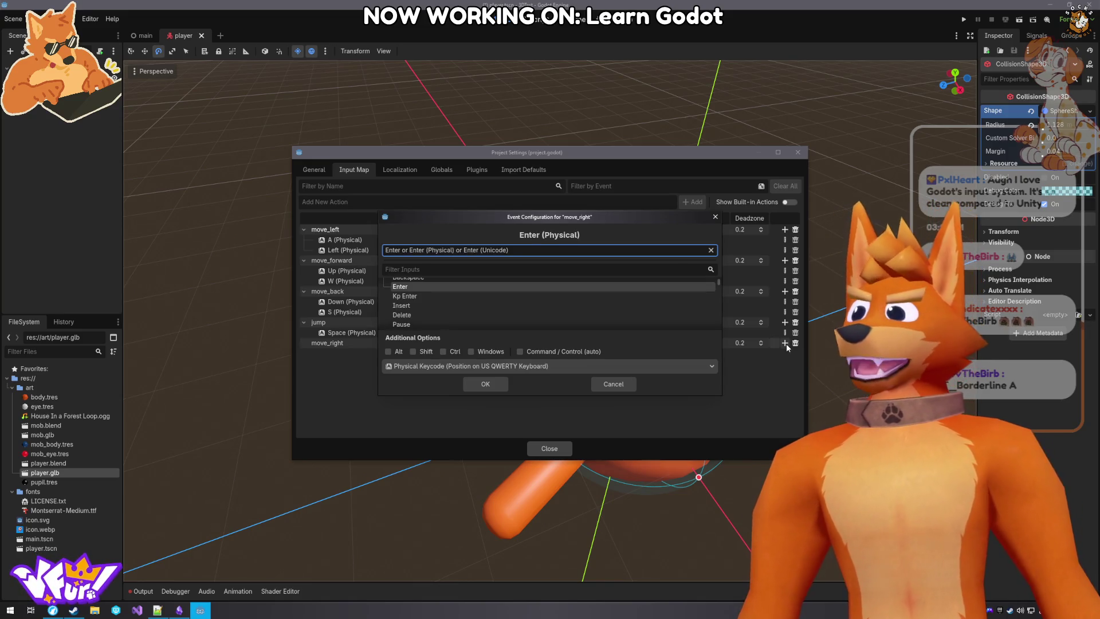
key("Right")
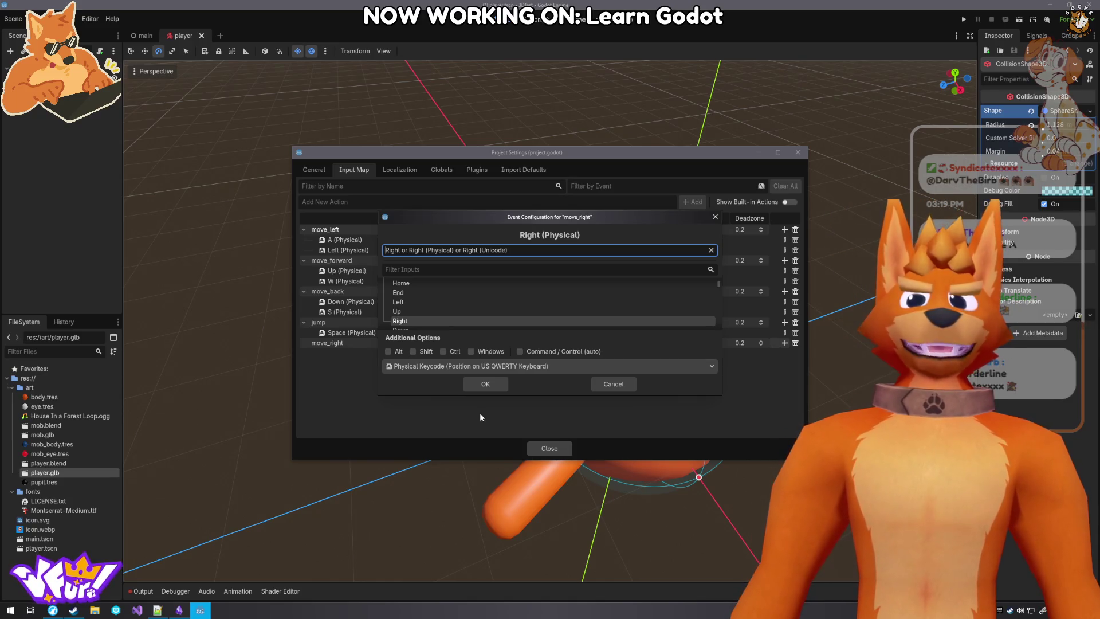
left_click(486, 387)
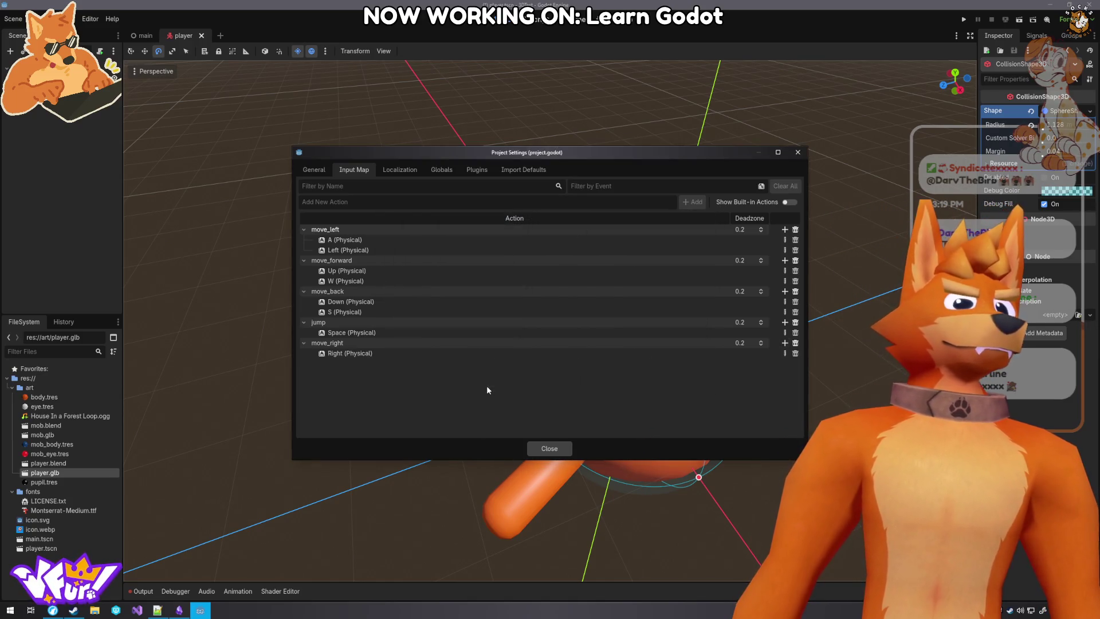
left_click(785, 342)
key("d")
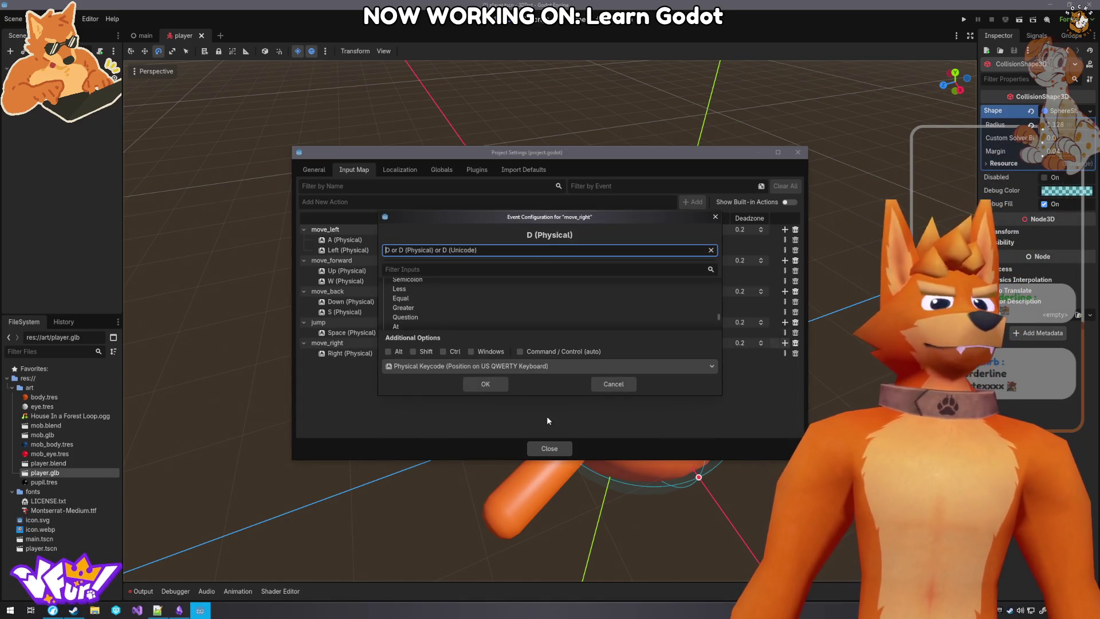
left_click(485, 386)
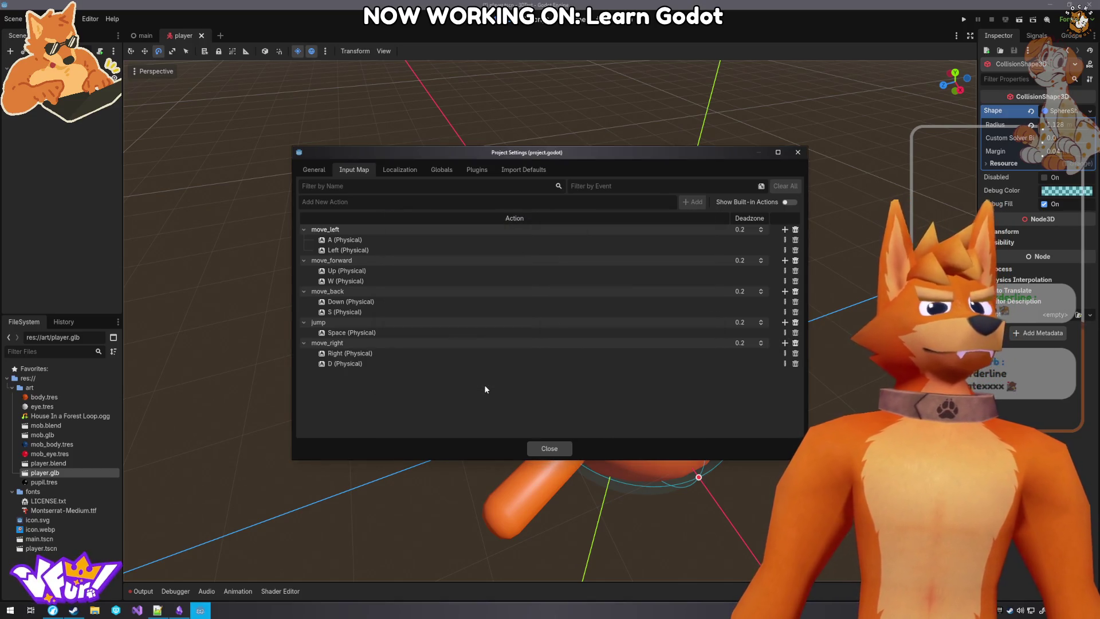
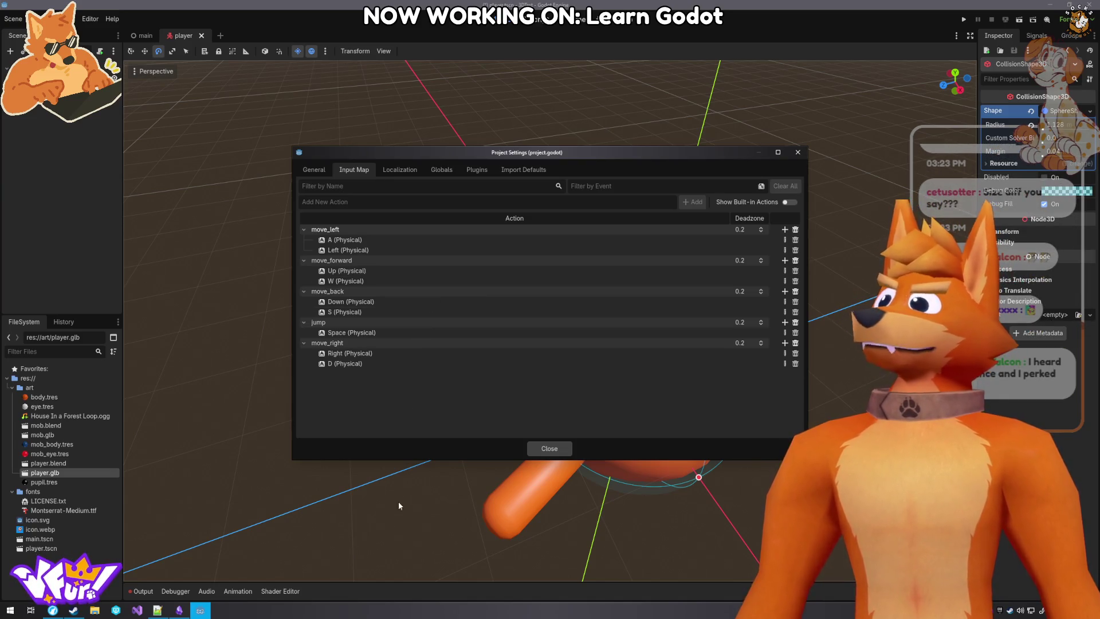
Bring the Godot Notes 'Engine' page to the front over the project's input action settings
left_click(184, 611)
scroll(650, 330, "down", 3)
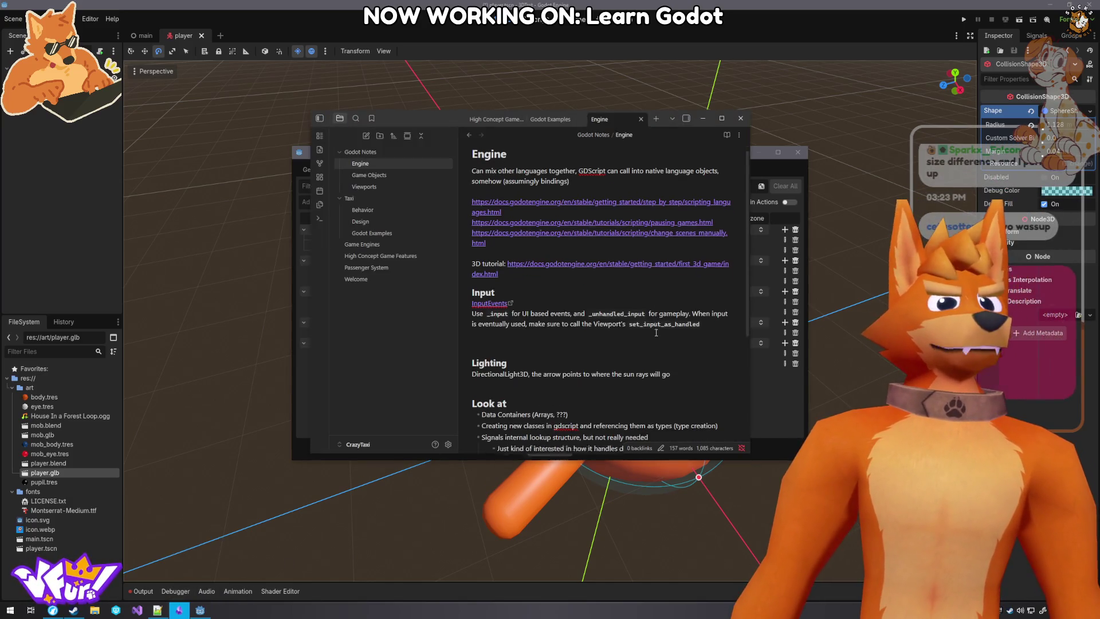
scroll(649, 329, "up", 3)
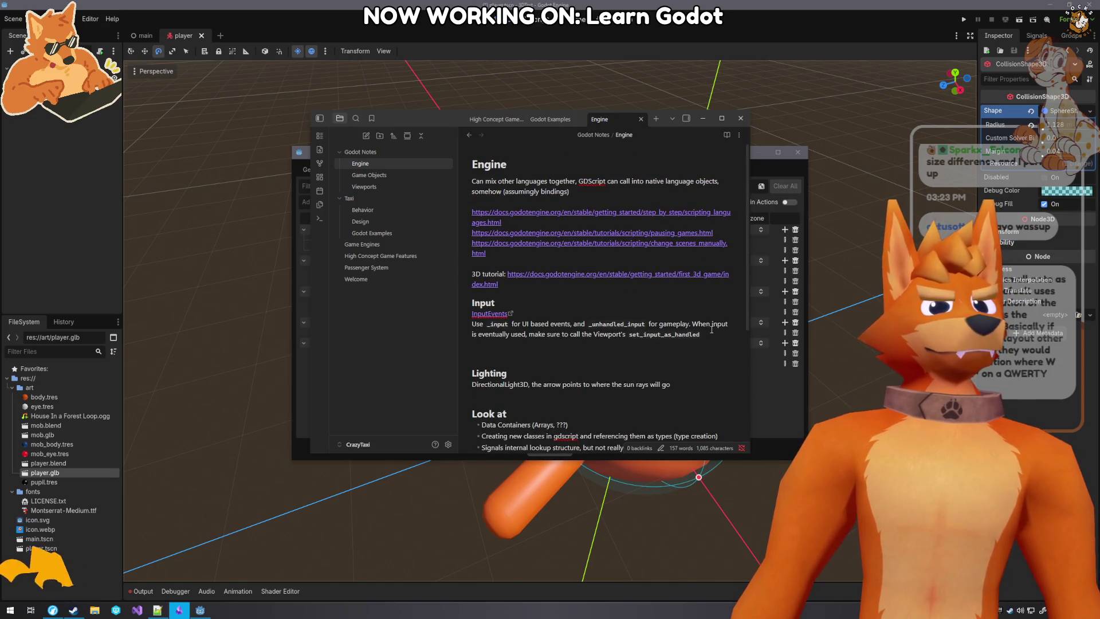
mouse_move(713, 336)
left_mouse_down()
mouse_move(458, 324)
mouse_move(437, 308)
left_mouse_up()
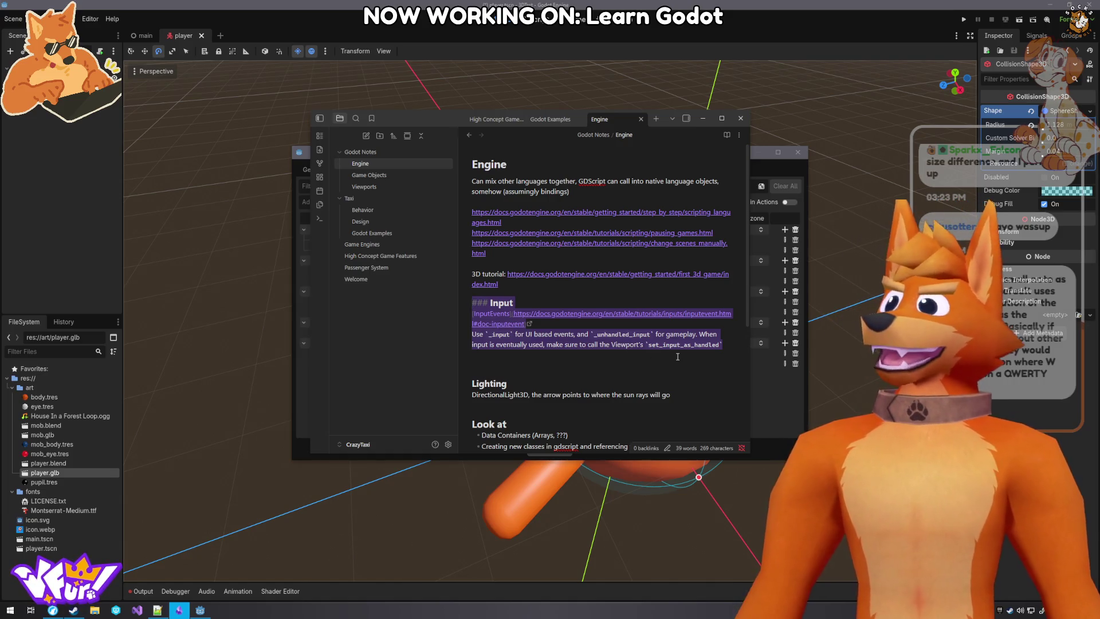
left_click(657, 352)
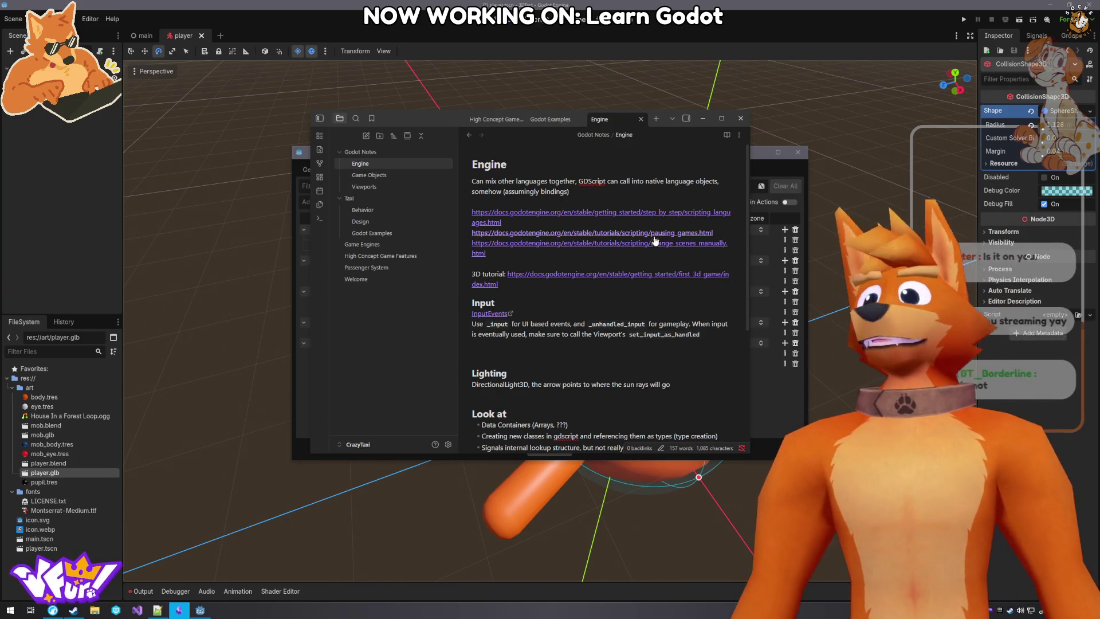
Hide the notes, close Project Settings, and switch to the 'Player scene and input actions' docs
left_click(703, 119)
left_click(549, 450)
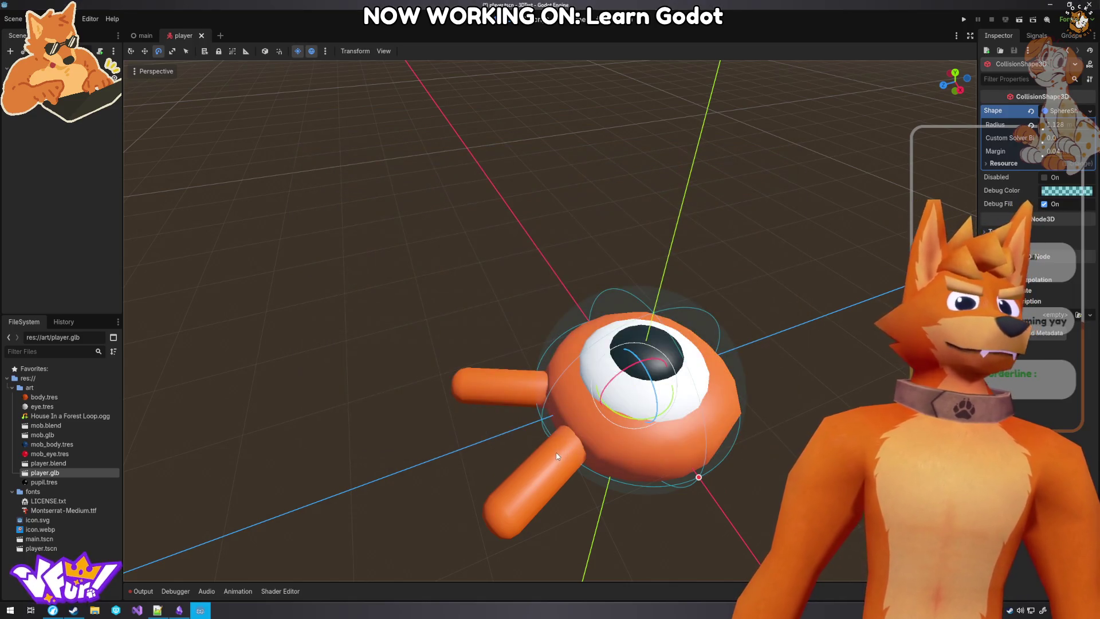
left_click(53, 611)
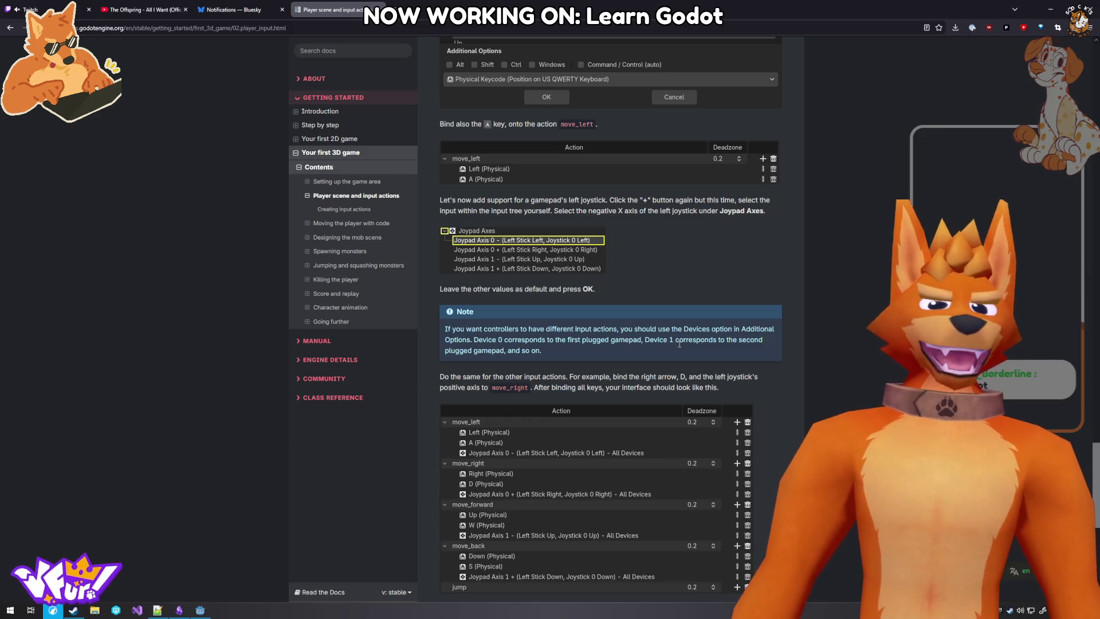
left_click_drag(475, 340, 531, 340)
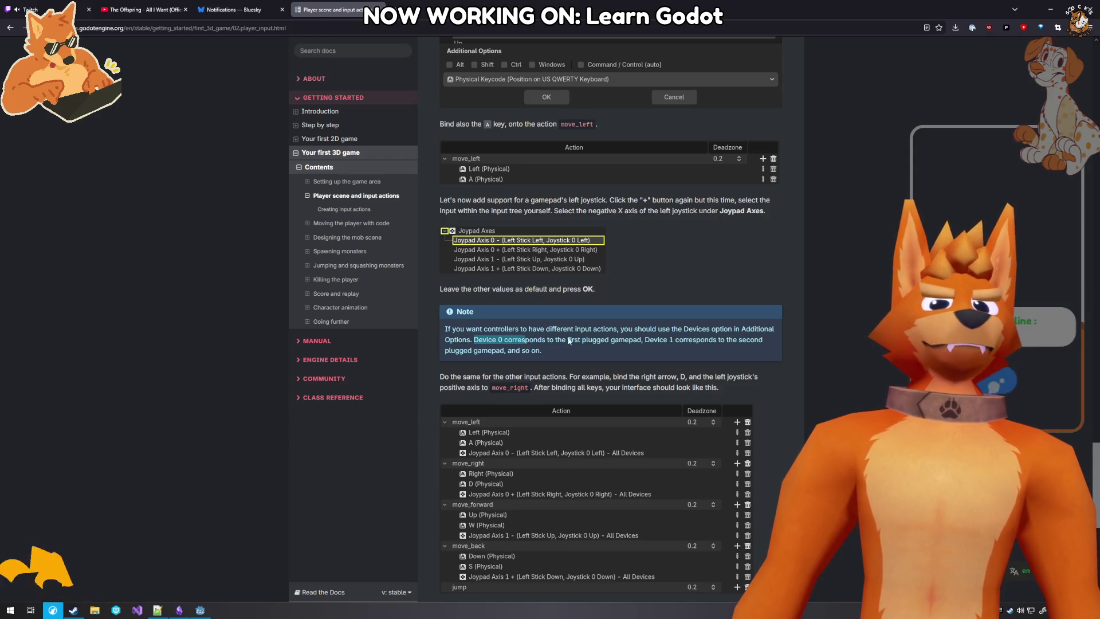
left_click_drag(643, 340, 676, 340)
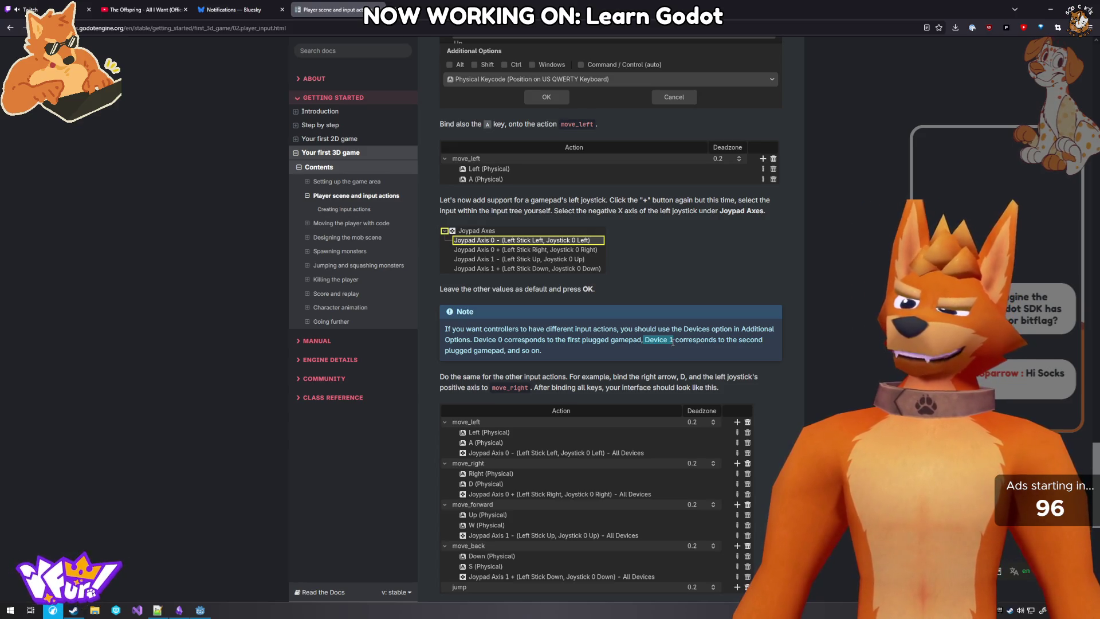
scroll(591, 392, "down", 7)
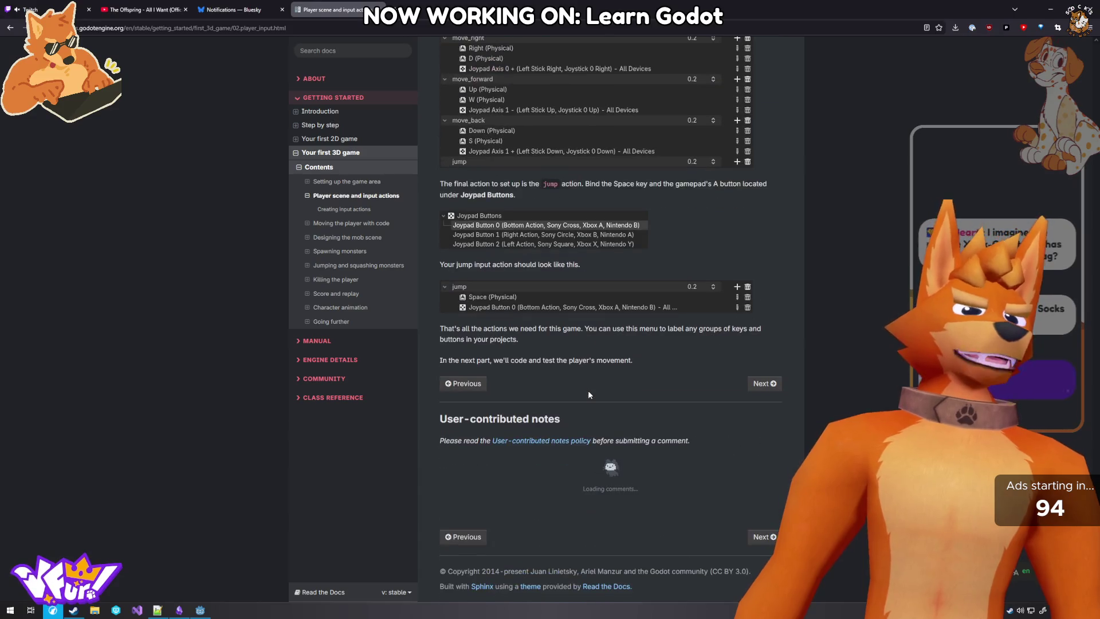
Advance to the 'Moving the player with code' tutorial page and skim its Attach Node Script setup
left_click(765, 392)
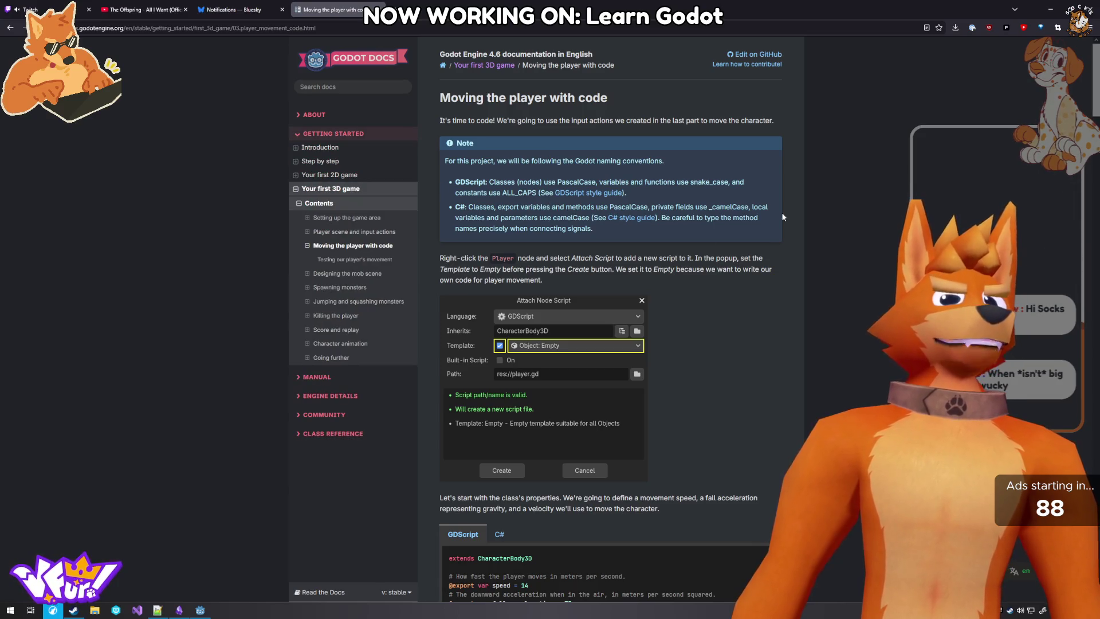
left_click_drag(444, 148, 776, 232)
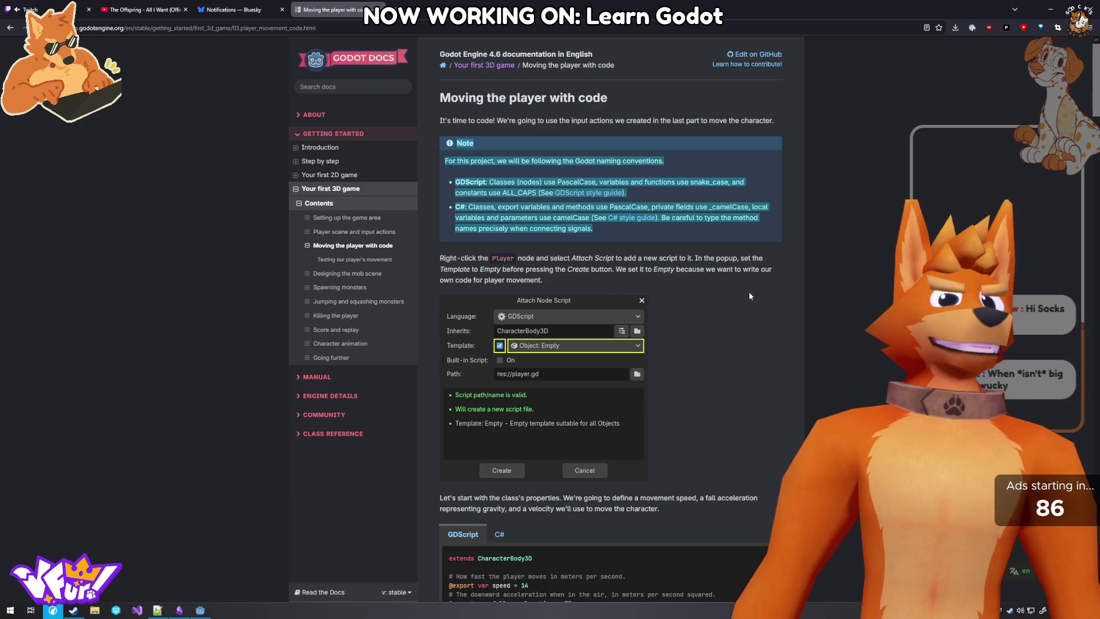
scroll(748, 291, "down", 1)
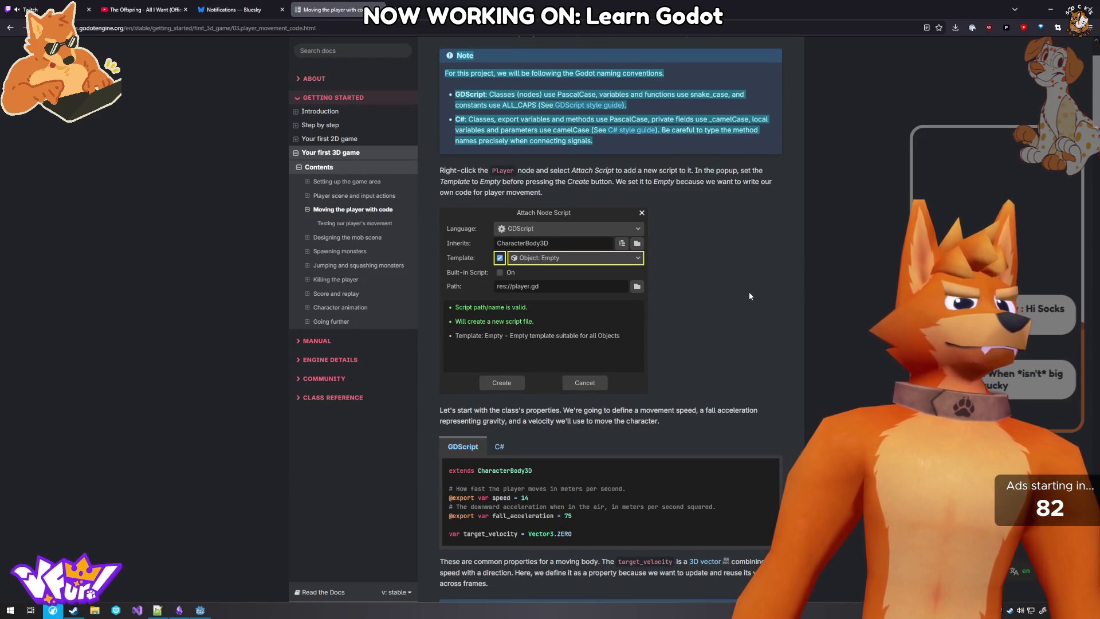
scroll(750, 295, "up", 1)
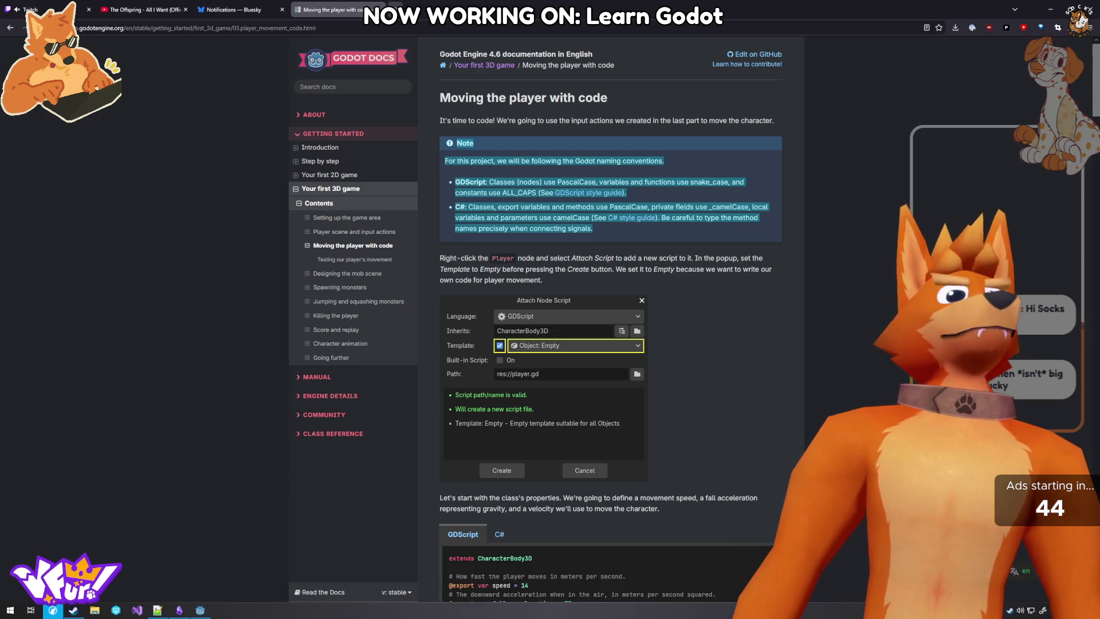
Return to the 'Moving the player with code' docs tab and clear the text selection
left_click(395, 7)
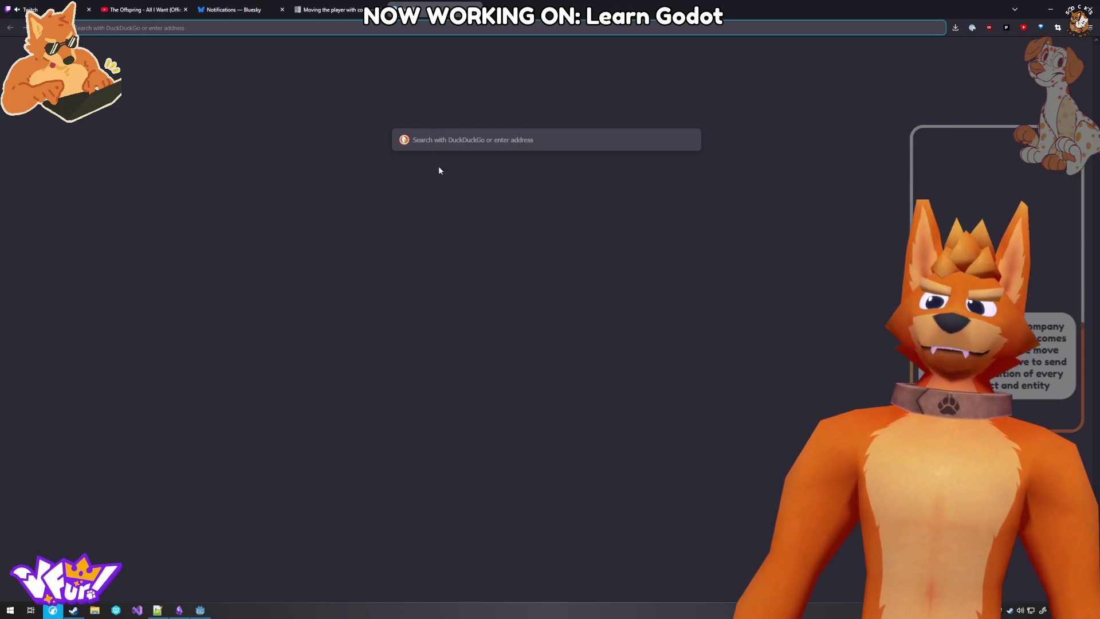
left_click(332, 7)
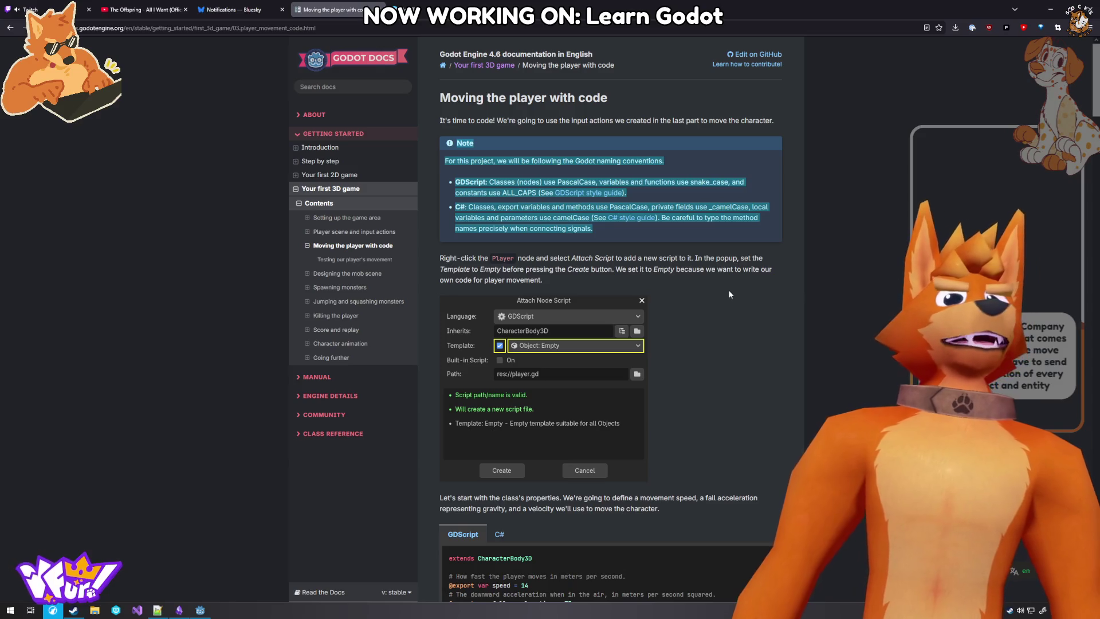
left_click(728, 290)
Attach a new player.gd to the Player node using the CharacterBody3D: Basic Movement template
left_click(185, 613)
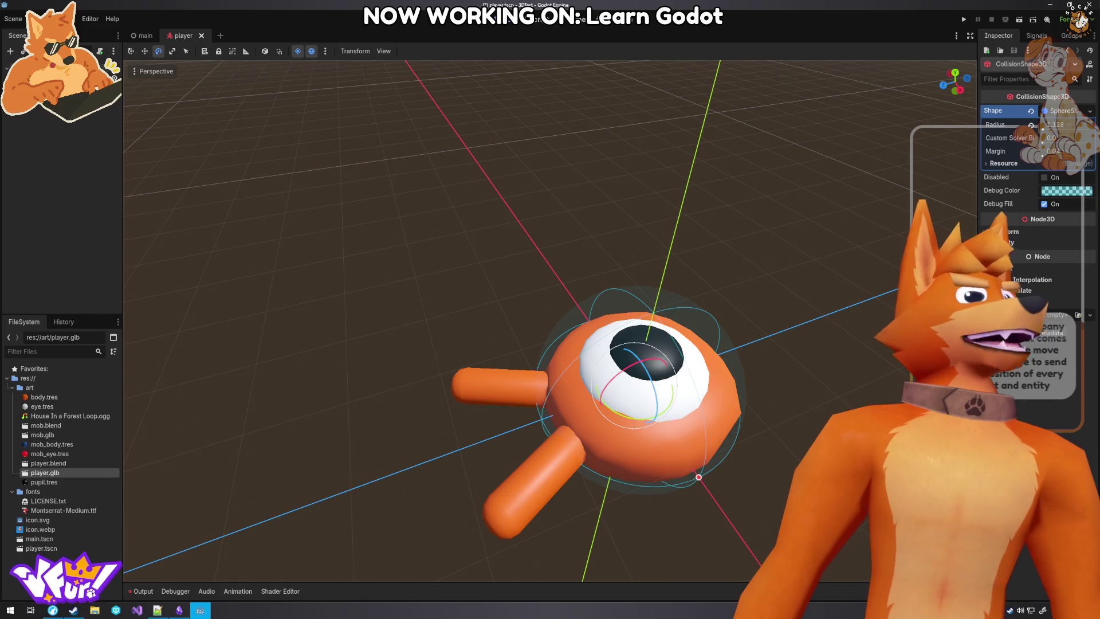
right_click(35, 68)
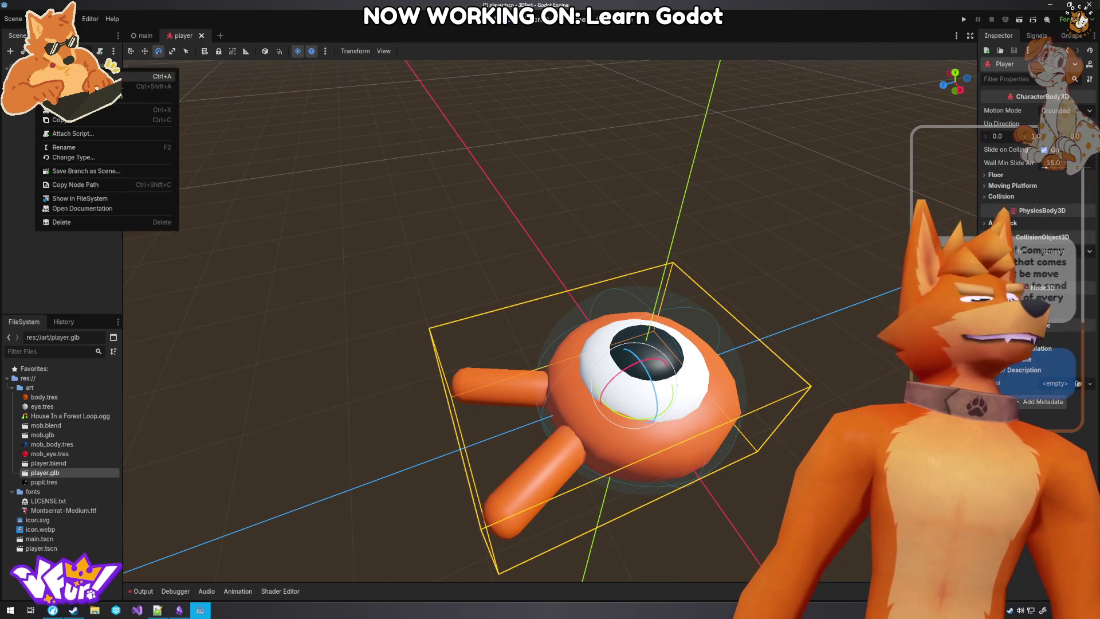
left_click(98, 132)
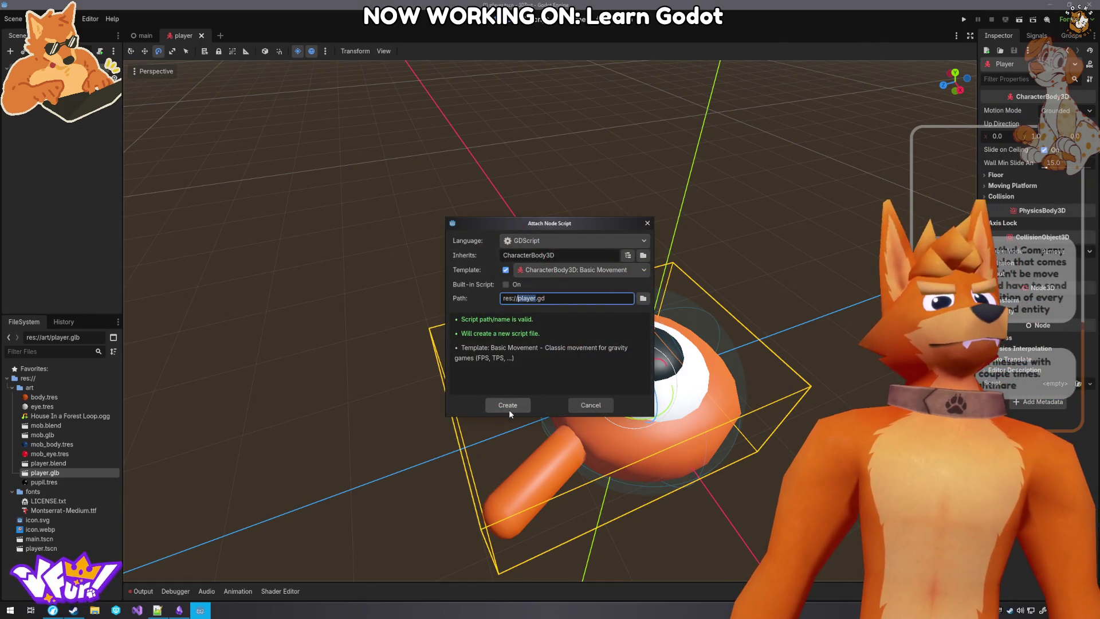
left_click(507, 406)
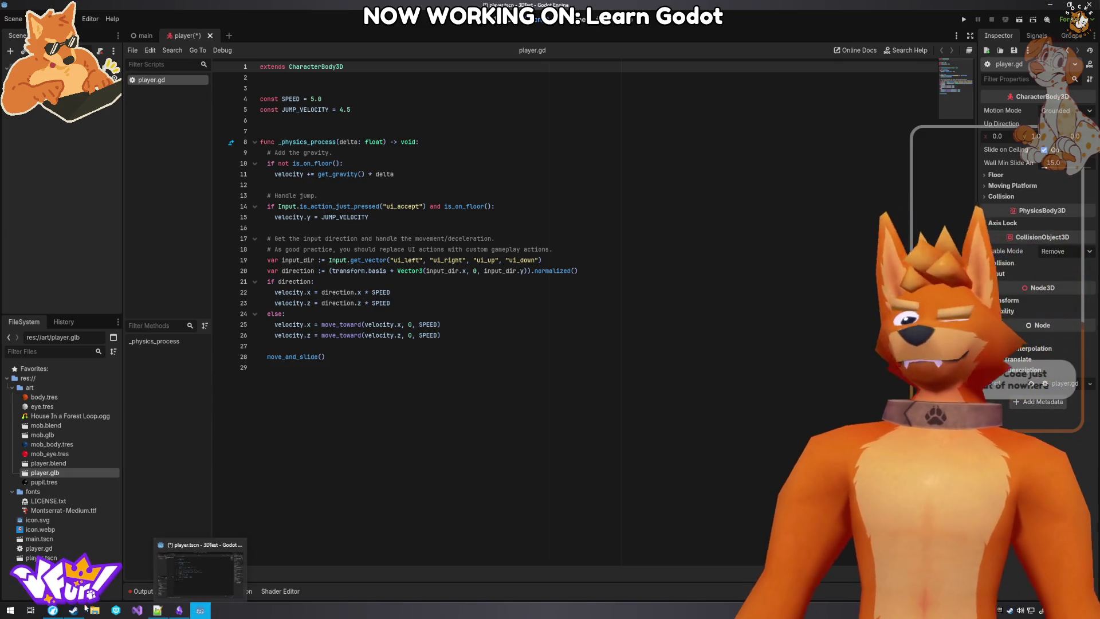
left_click(52, 611)
Recheck the docs' Attach Node Script image, then bring up the Player node's options in Godot
scroll(675, 367, "down", 2)
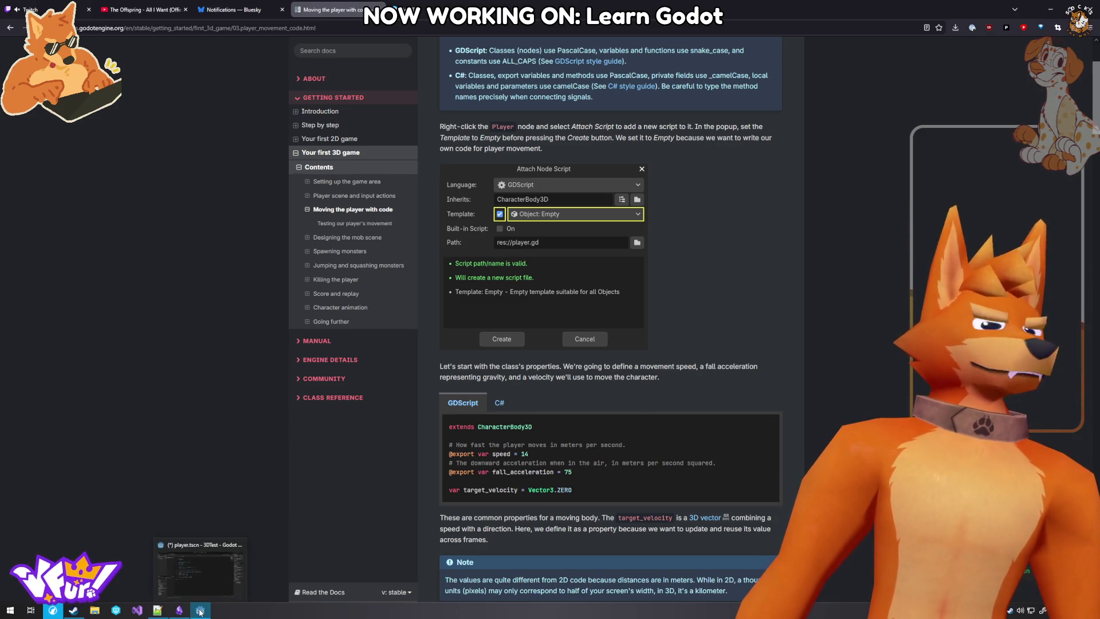
left_click(200, 611)
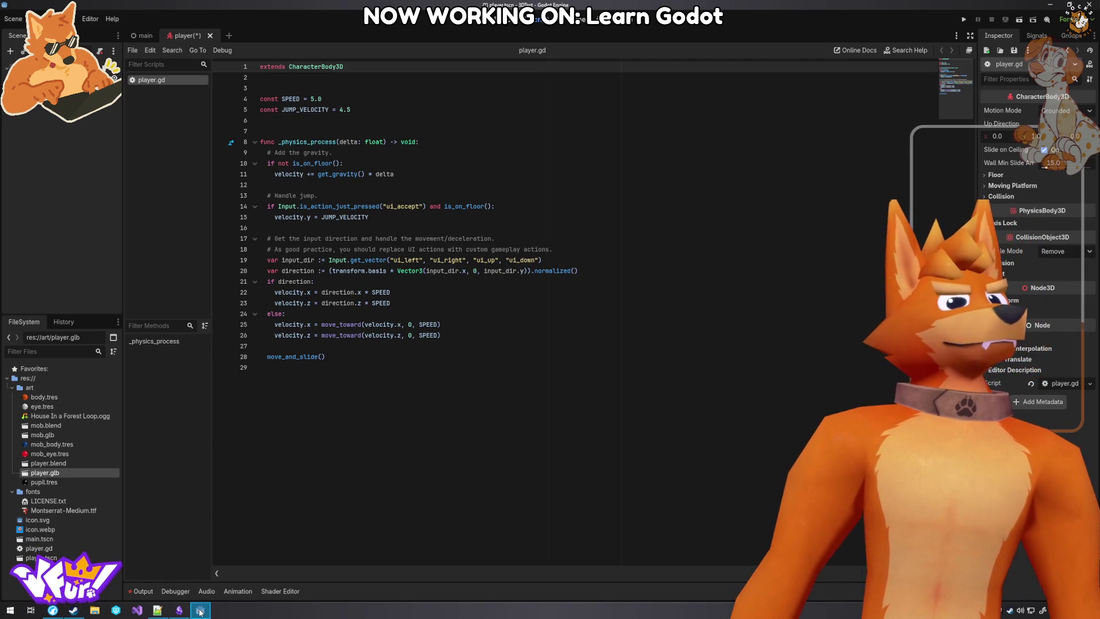
right_click(44, 68)
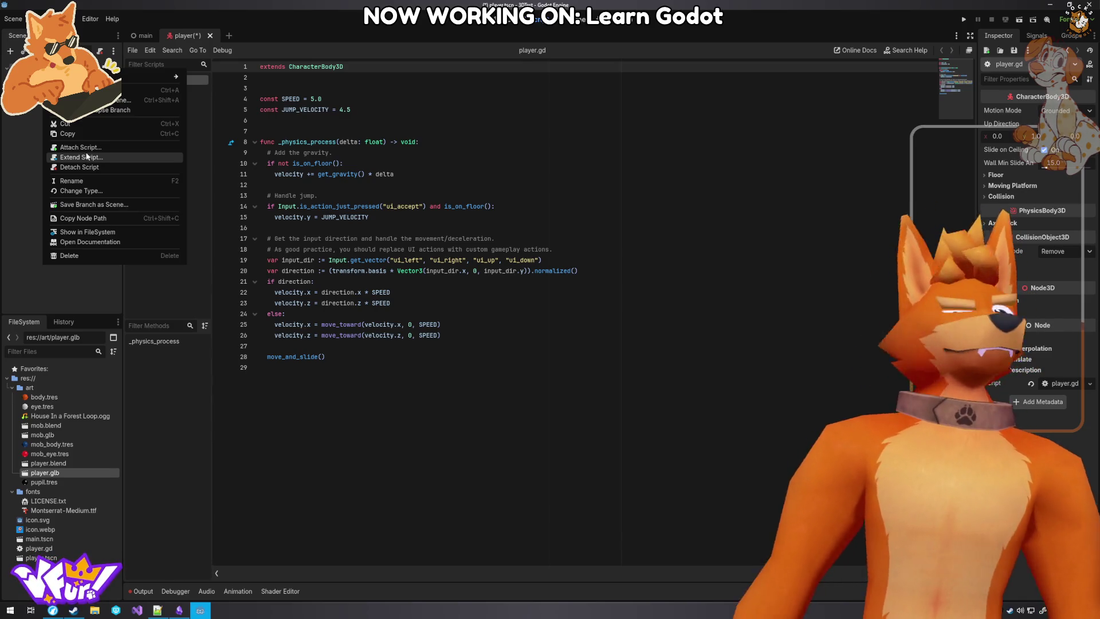
Open Attach Script for Player, try the Empty template, and cancel without attaching
left_click(82, 147)
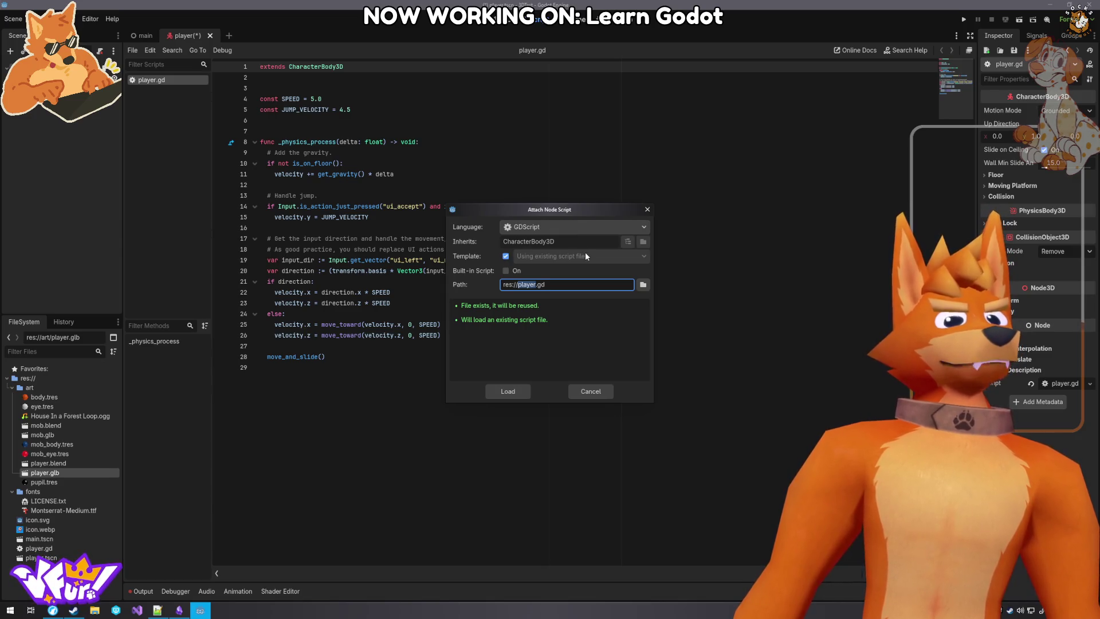
left_click(505, 256)
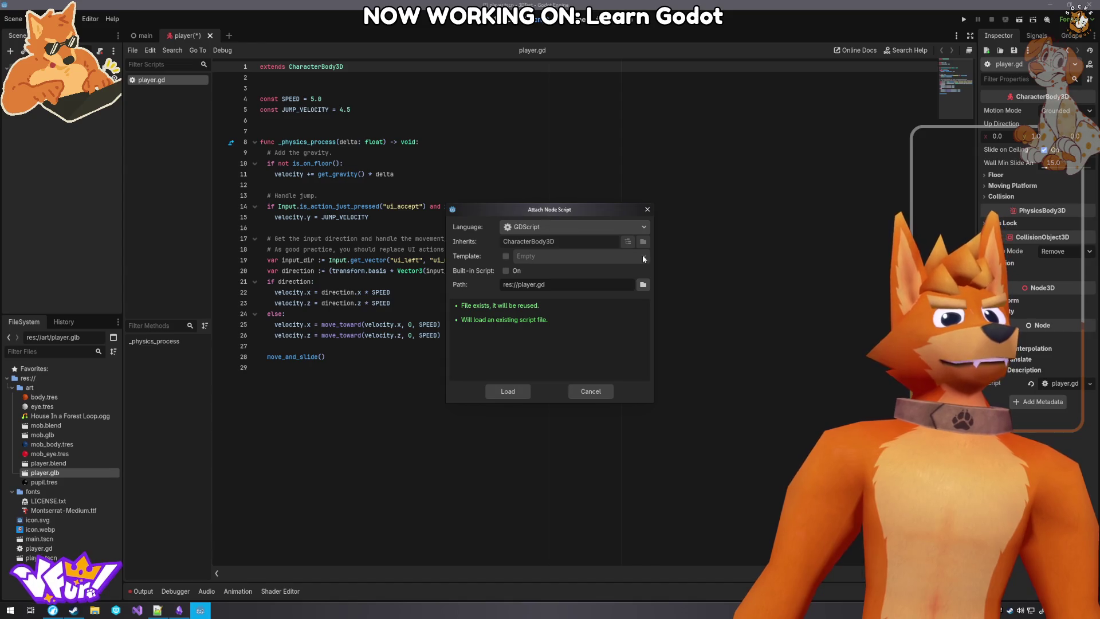
left_click(590, 392)
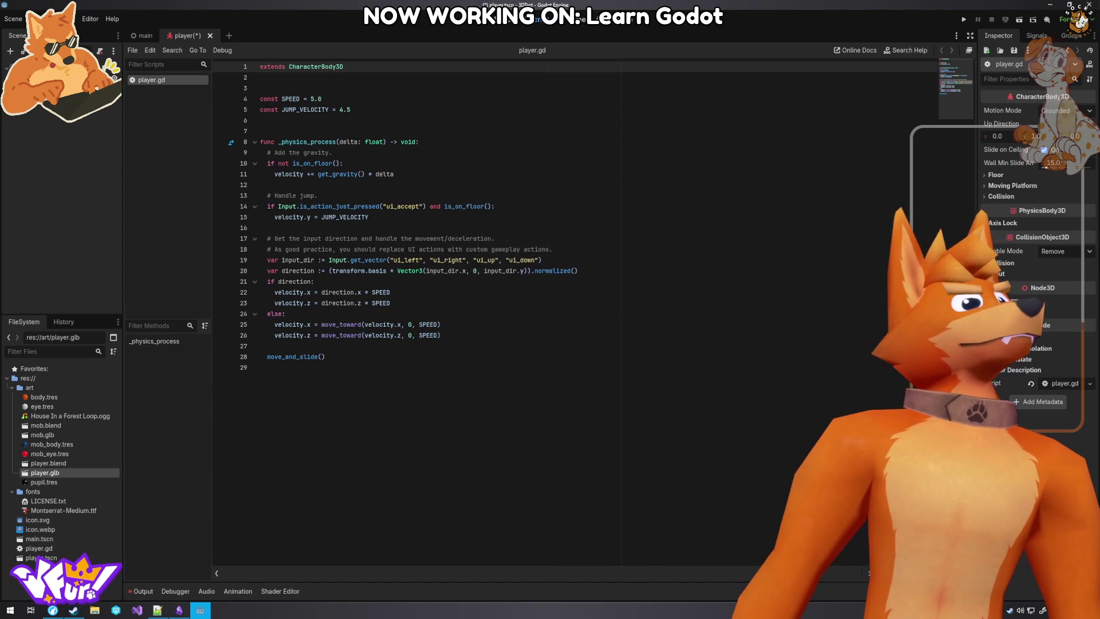
right_click(45, 67)
left_click(252, 285)
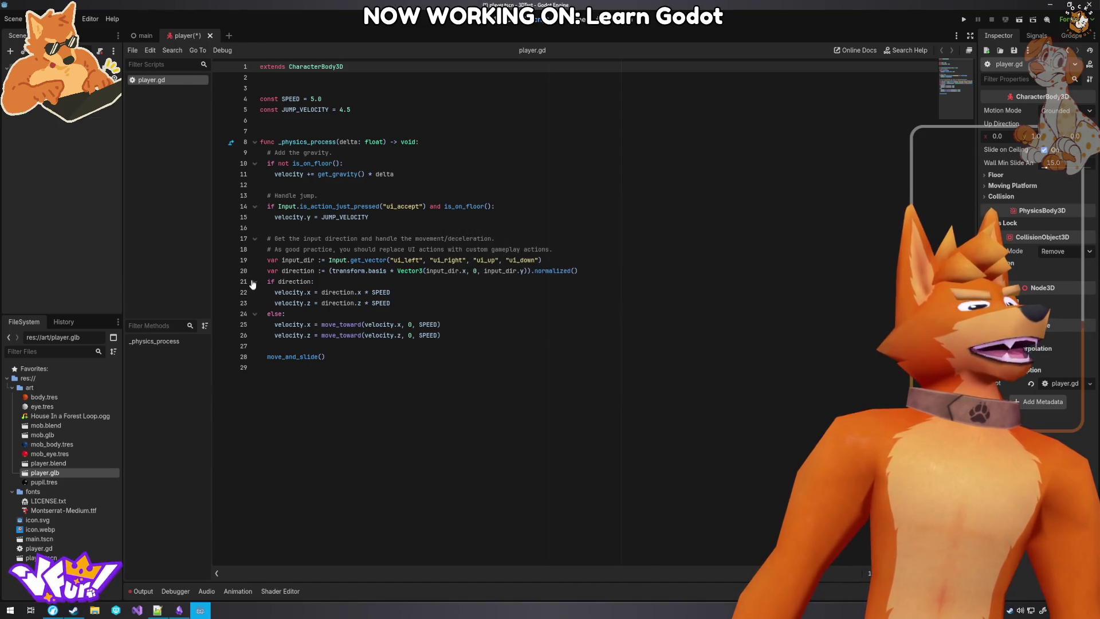
Glance at the player.gd and root node context menus, then switch to the browser docs
right_click(147, 80)
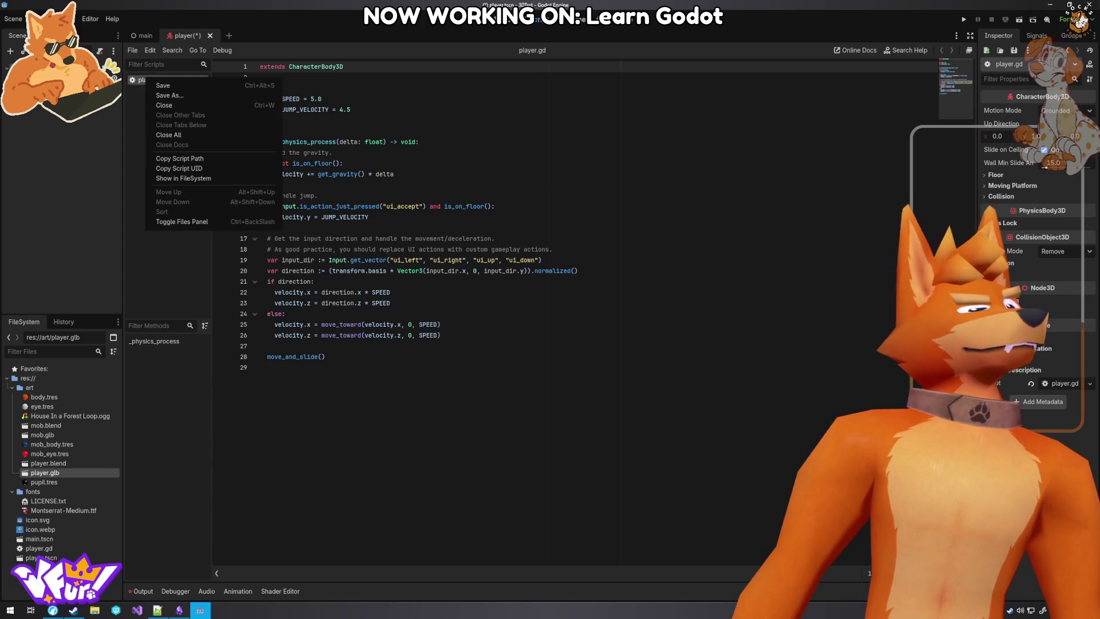
key("Escape")
right_click(66, 68)
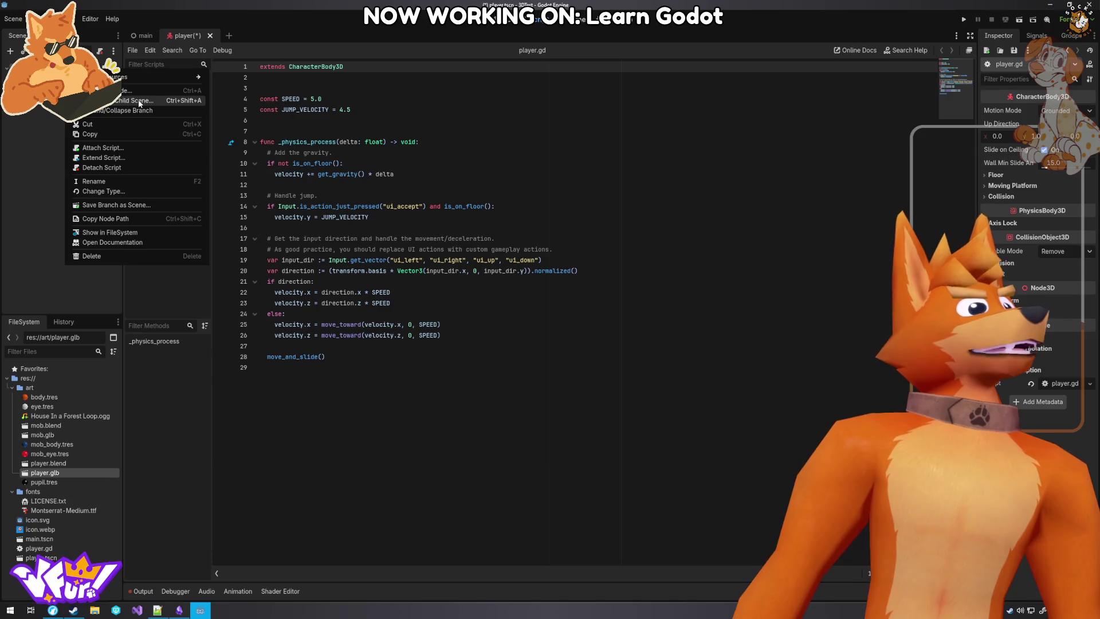
key("Escape")
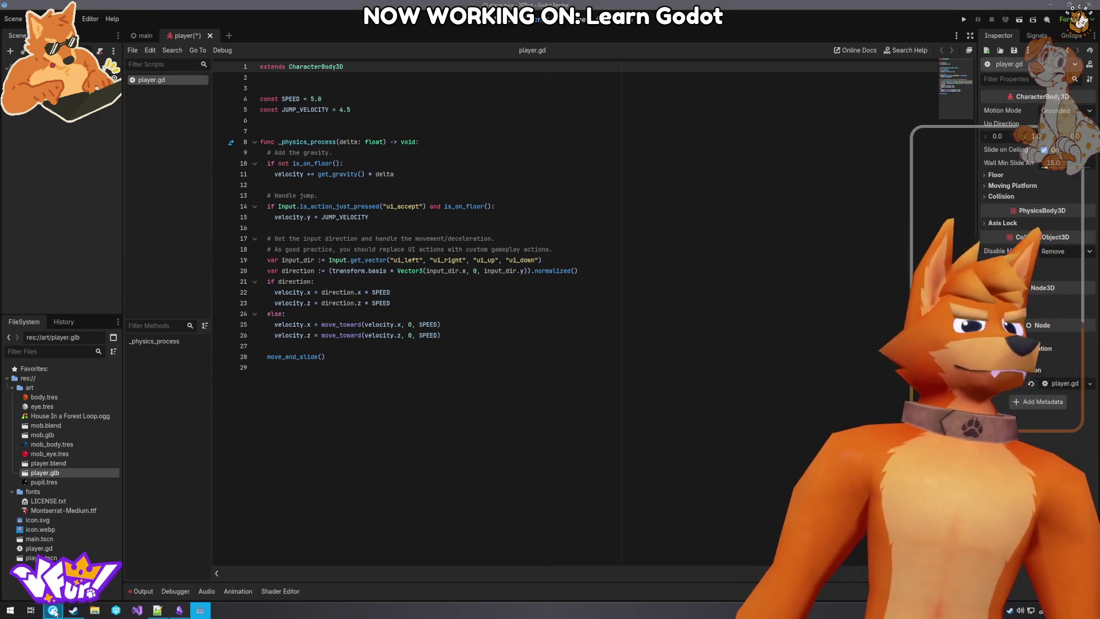
key("alt+Tab")
scroll(296, 425, "down", 5)
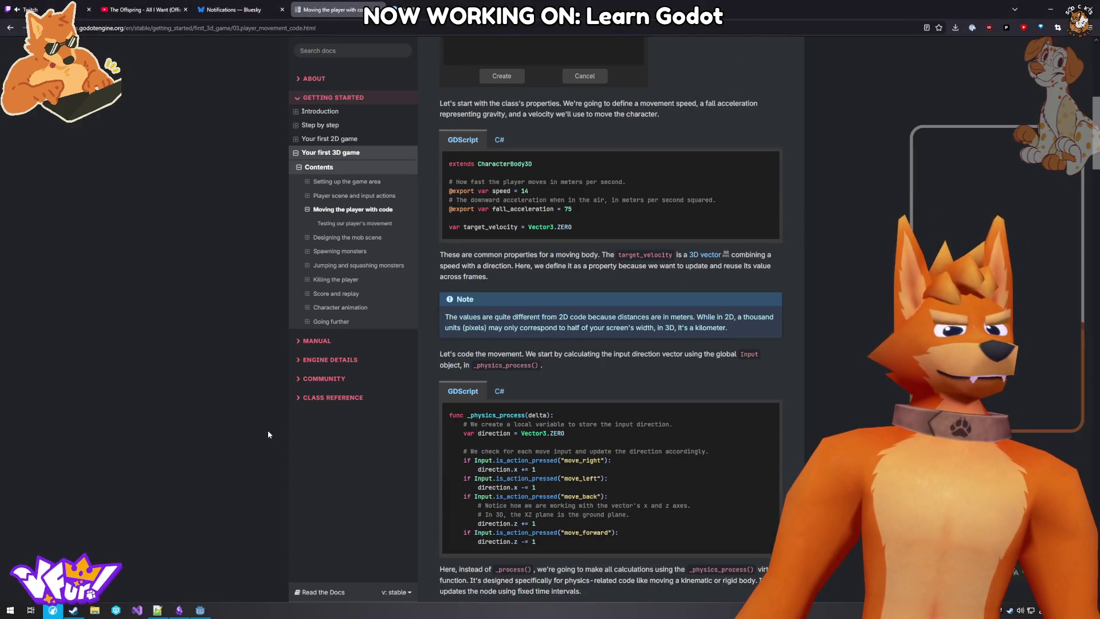
Return to the Godot editor showing player.gd
left_click(201, 612)
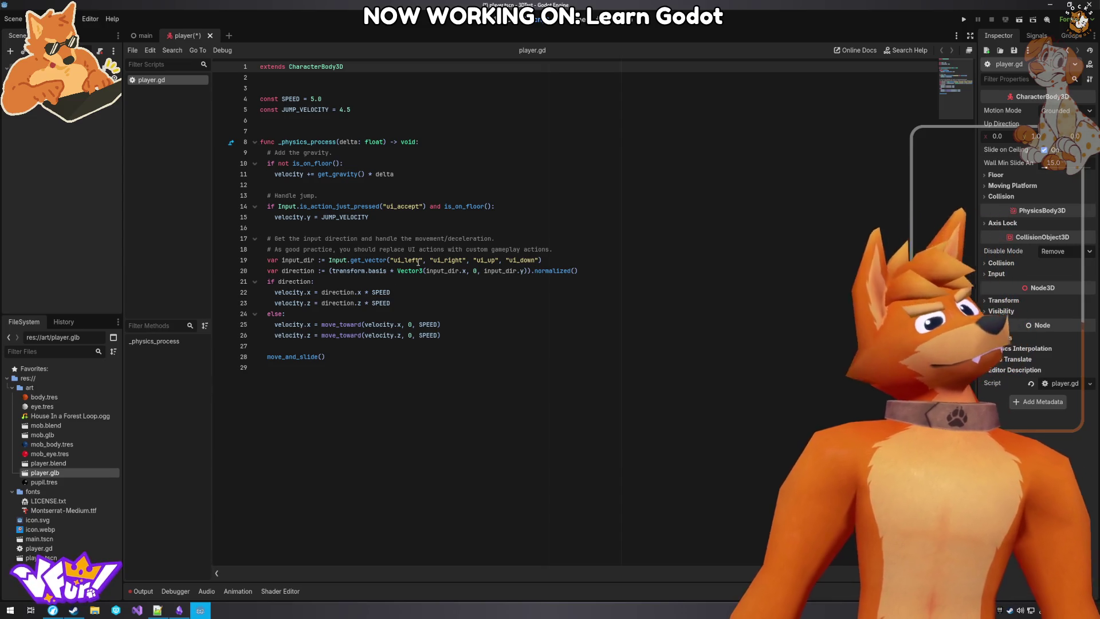
Inspect ui_accept on line 14 and ui_left in get_vector, then browse the Editor menu
double_click(399, 207)
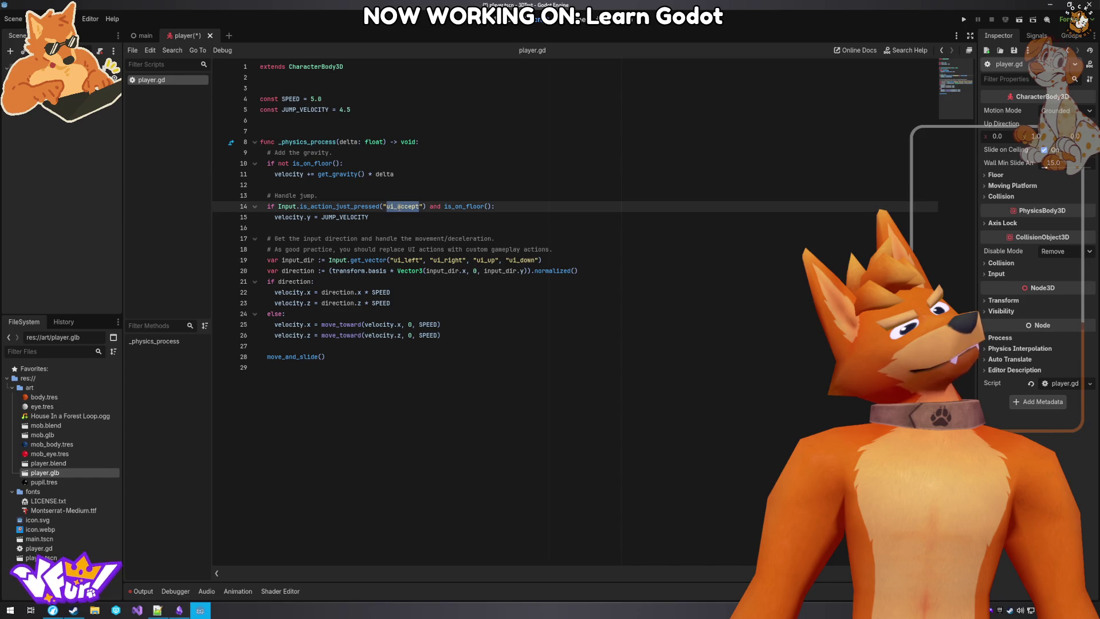
mouse_move(364, 261)
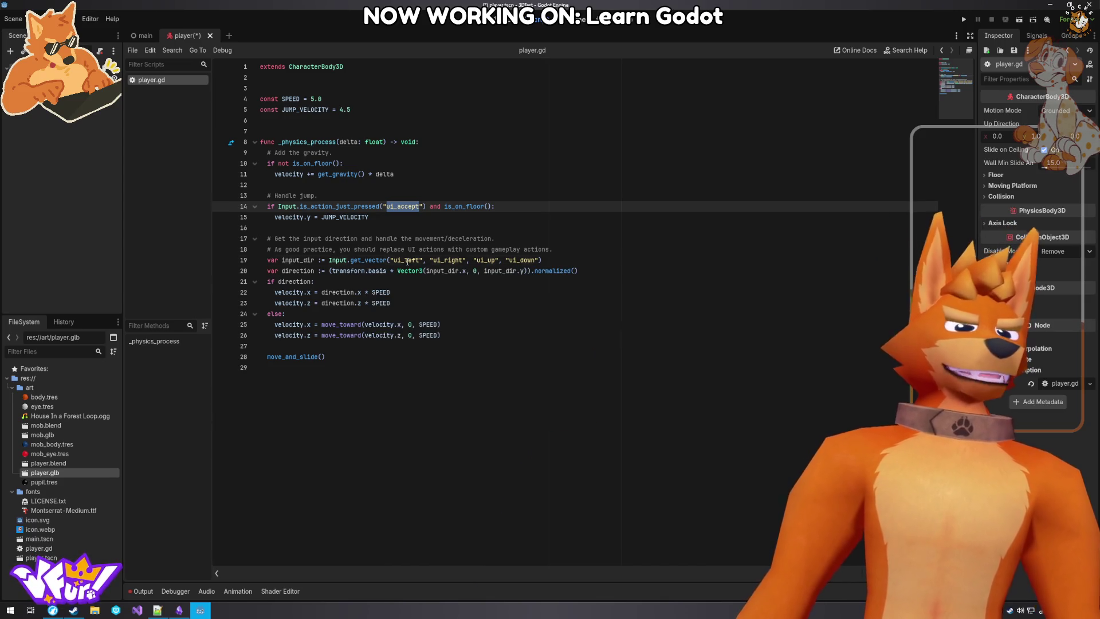
double_click(407, 260)
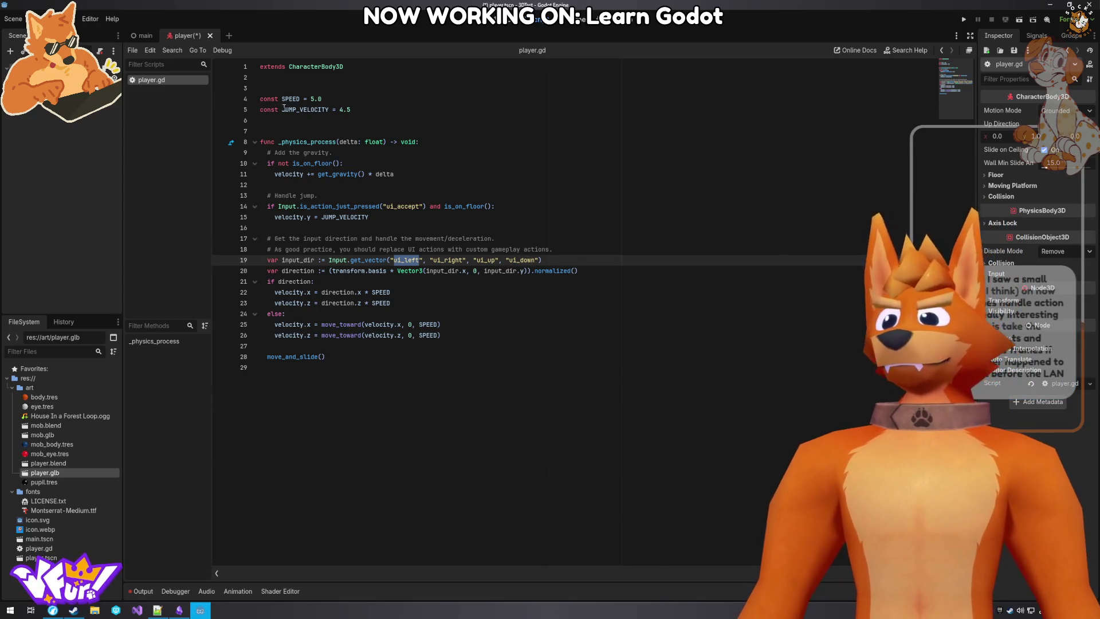
left_click(90, 21)
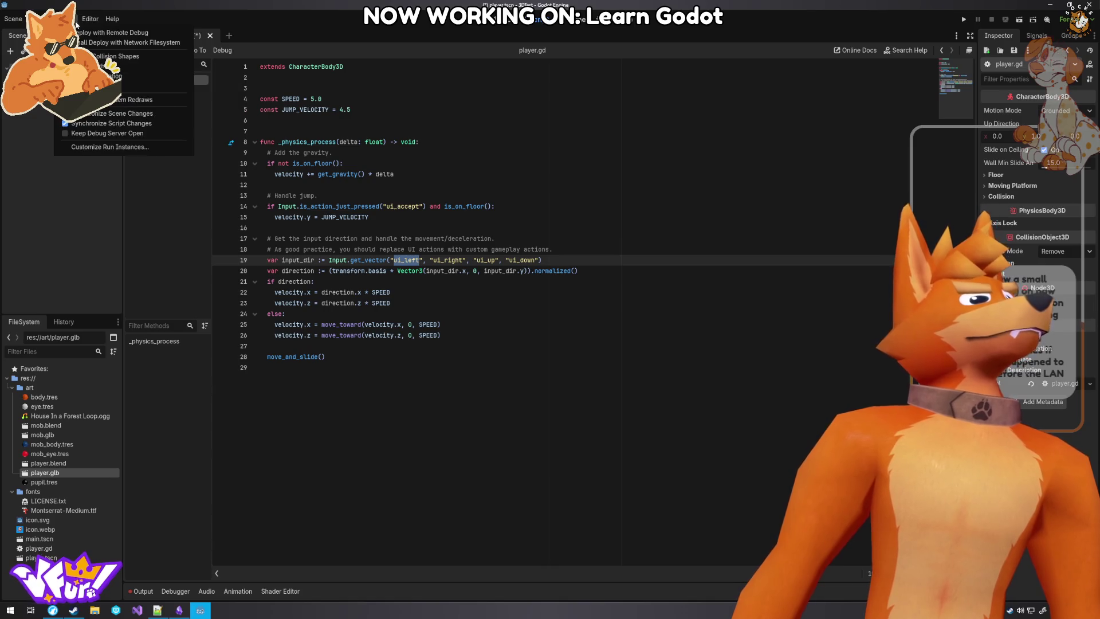
mouse_move(43, 19)
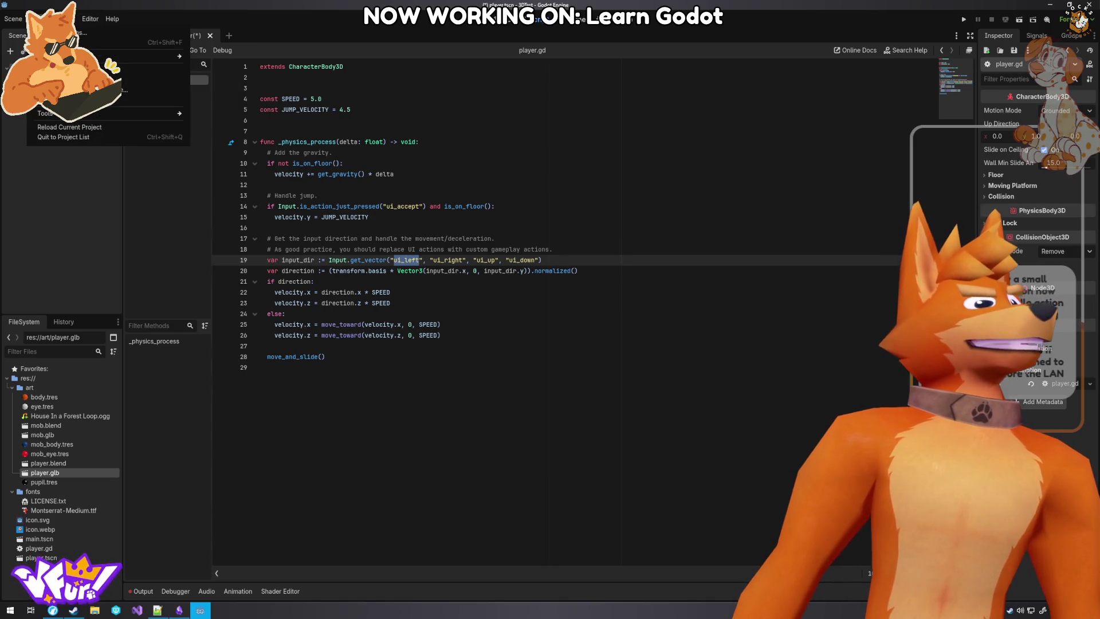
Check the Input Map's move and jump actions, close Project Settings, and read is_on_floor's tooltip
left_click(57, 33)
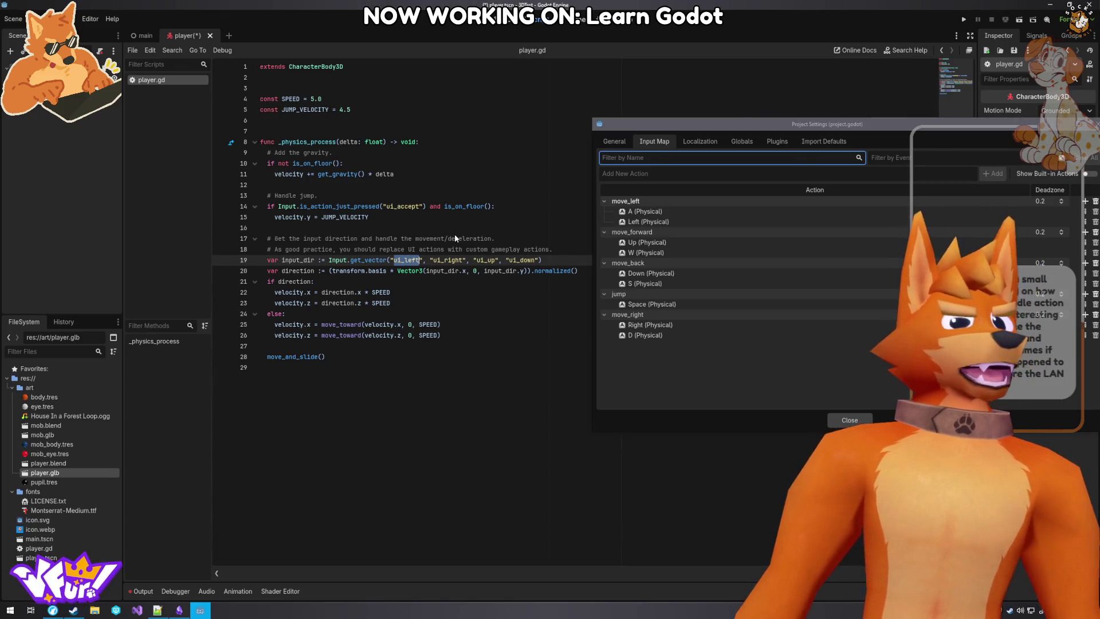
left_click(850, 421)
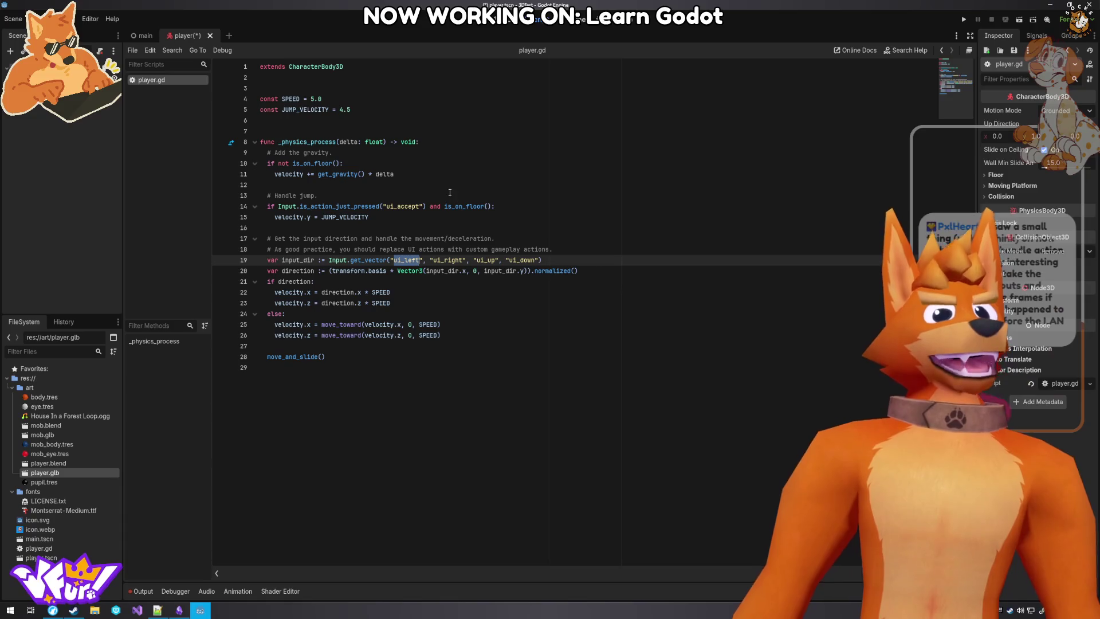
double_click(467, 206)
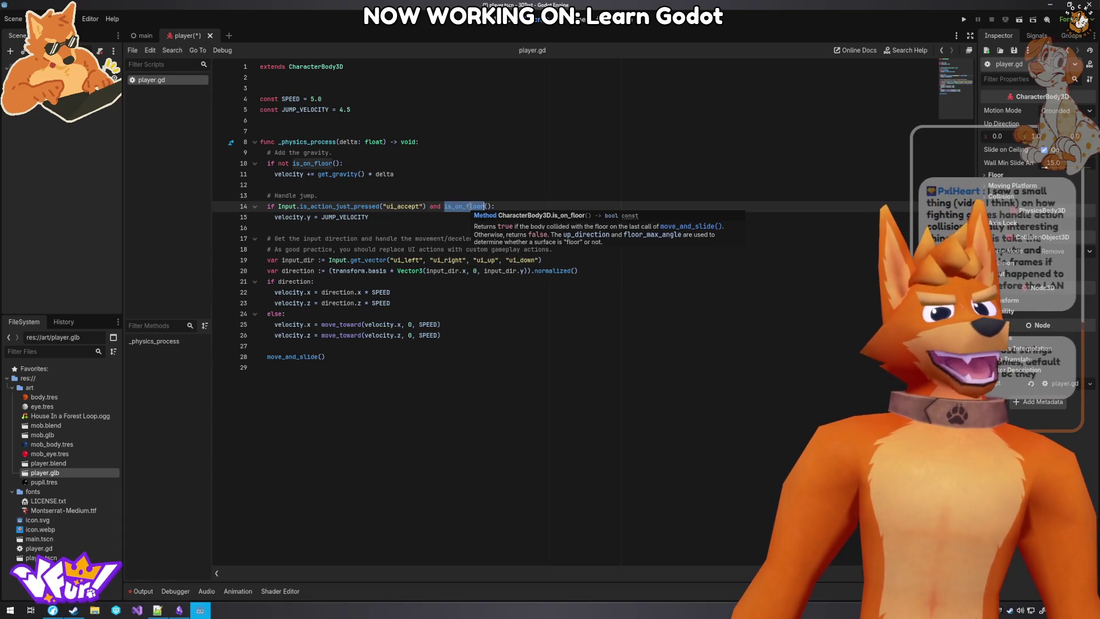
mouse_move(469, 206)
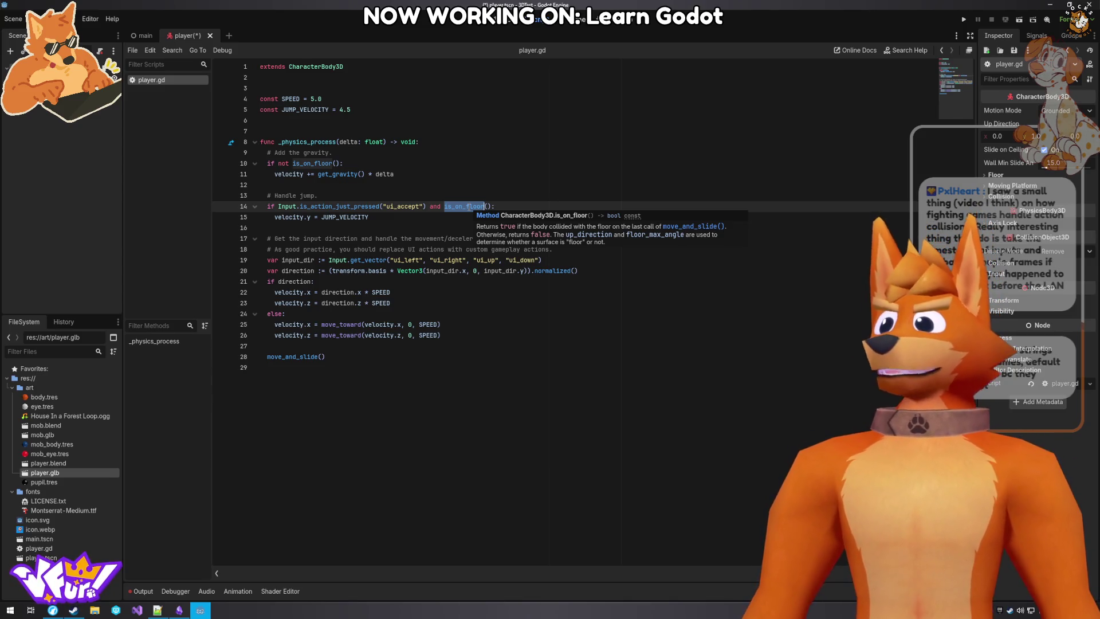
Replace ui_left and ui_right in get_vector with move_left and move_right
double_click(424, 261)
type("move_l")
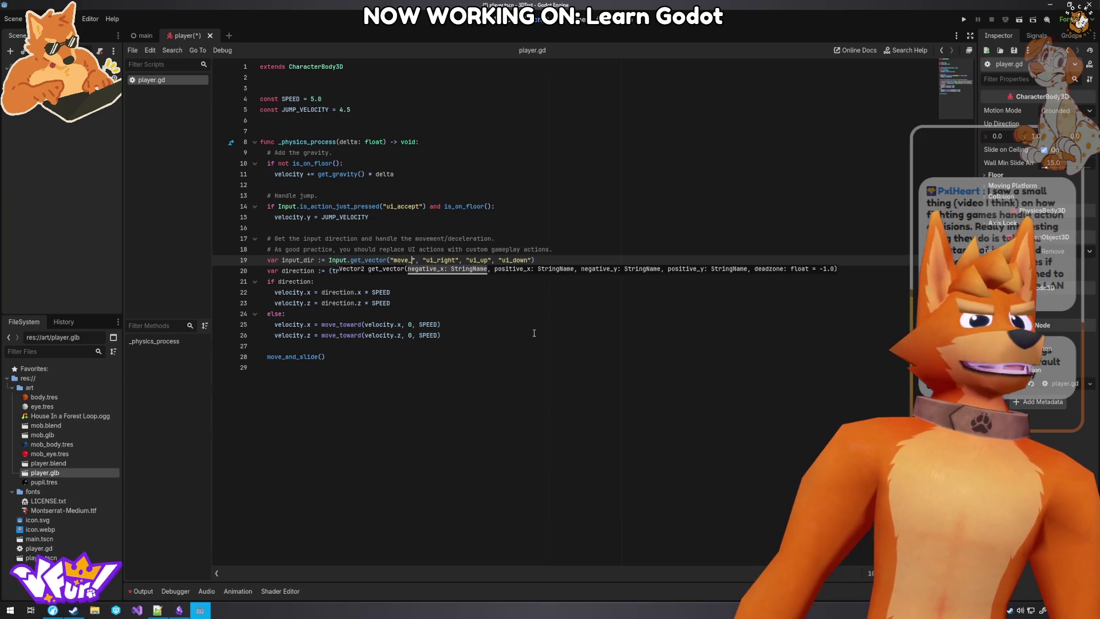
key("Return")
key("Right")
key("Right")
key("Right")
key("Delete")
key("Delete")
type("move")
key("Return")
Replace ui_up and ui_down in get_vector with move_forward and move_back
key("Right")
key("Right")
key("BackSpace")
key("BackSpace")
type("move")
key("Down")
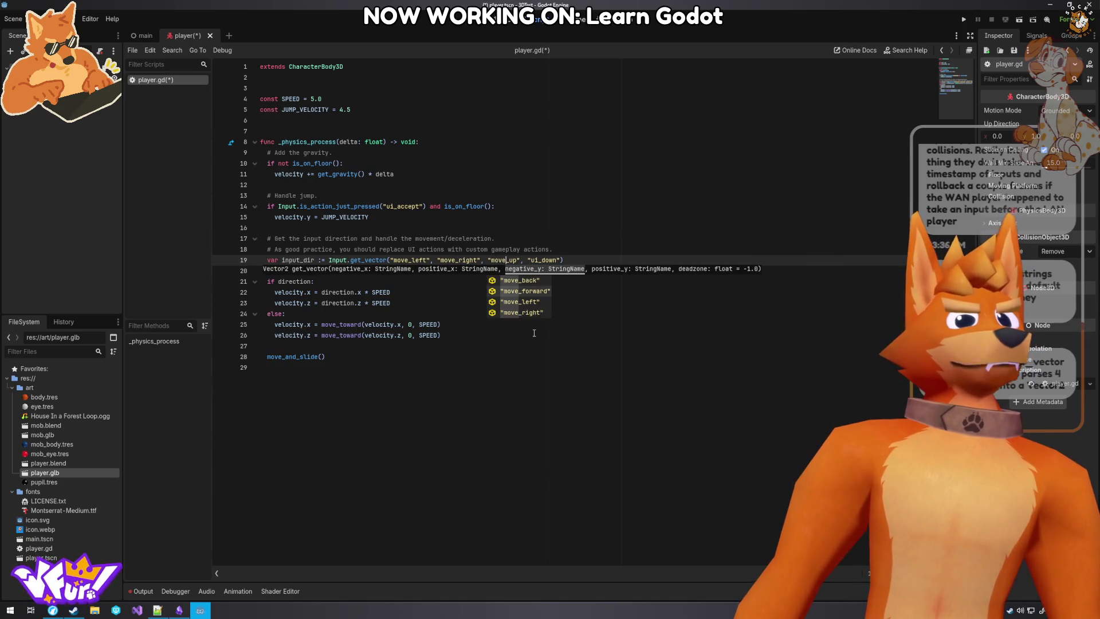
key("Return")
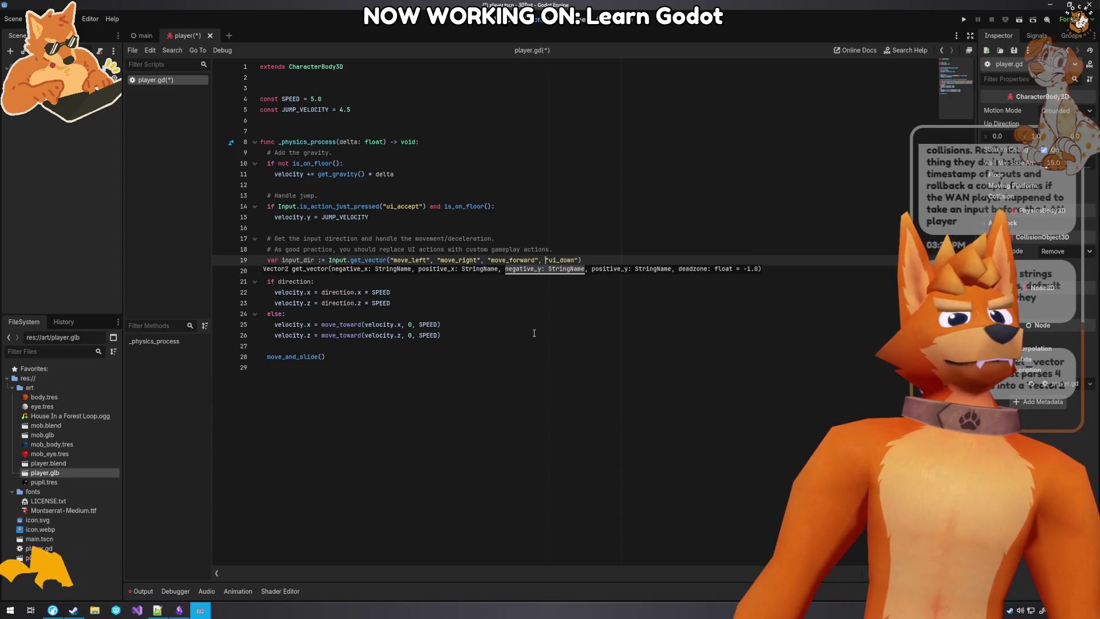
key("Delete")
key("Delete")
key("Delete")
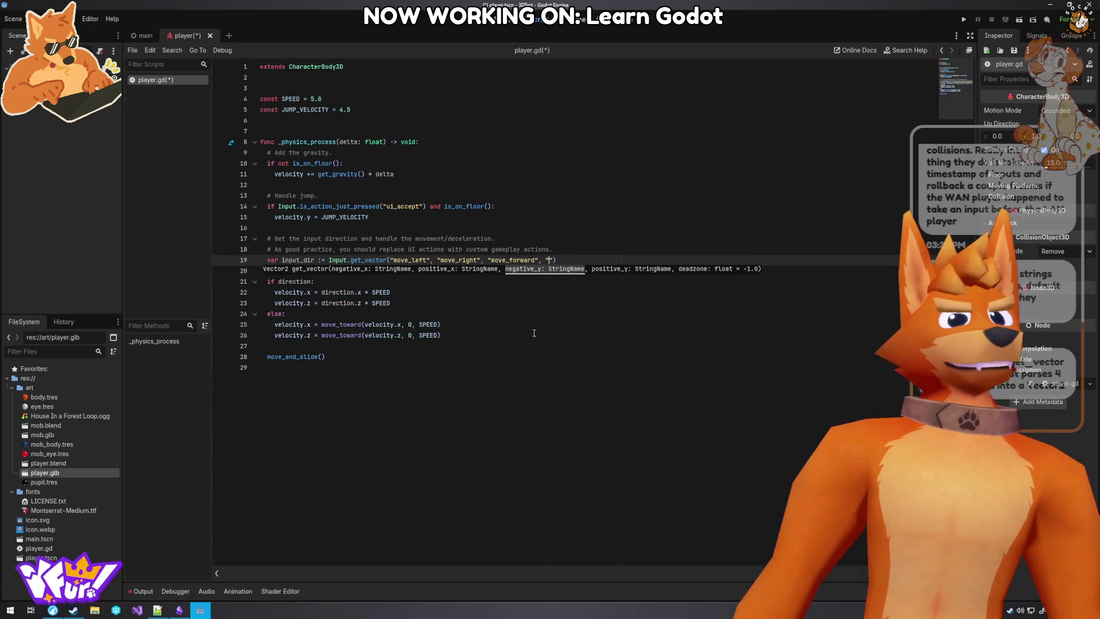
type(",p")
key("BackSpace")
key("BackSpace")
type("move")
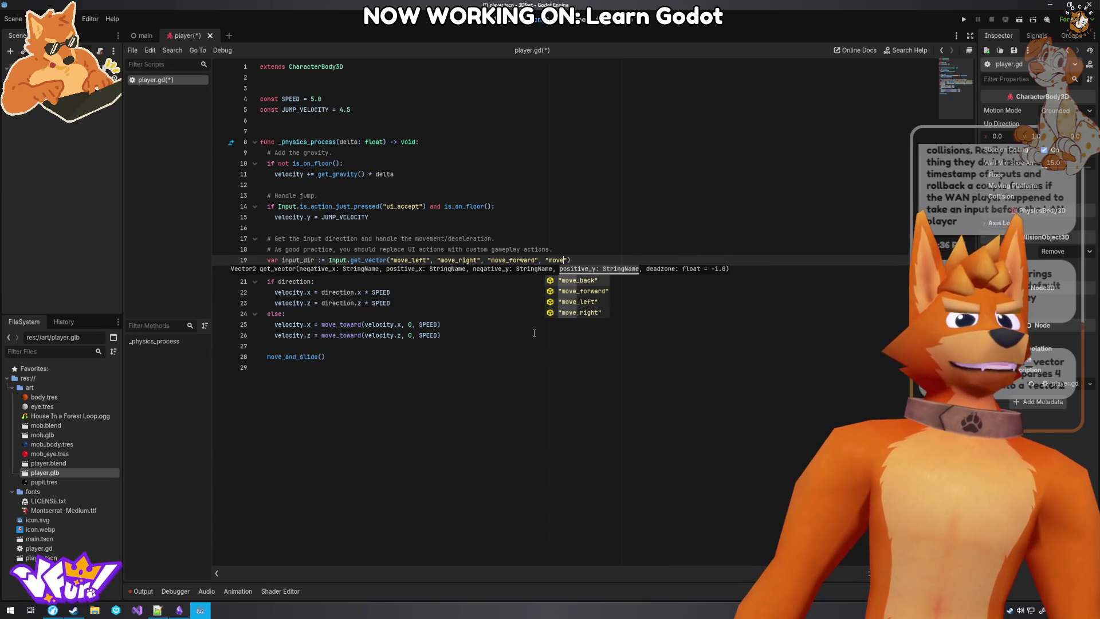
key("Return")
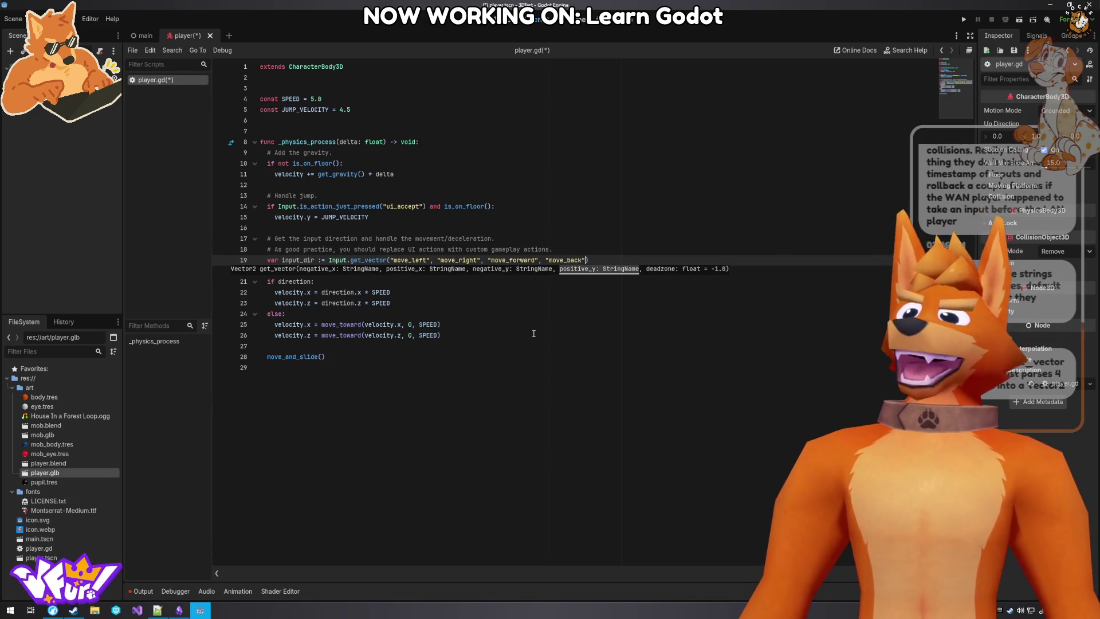
Dismiss the signature hint and select Input on line 19 to view its class docs
left_click(416, 370)
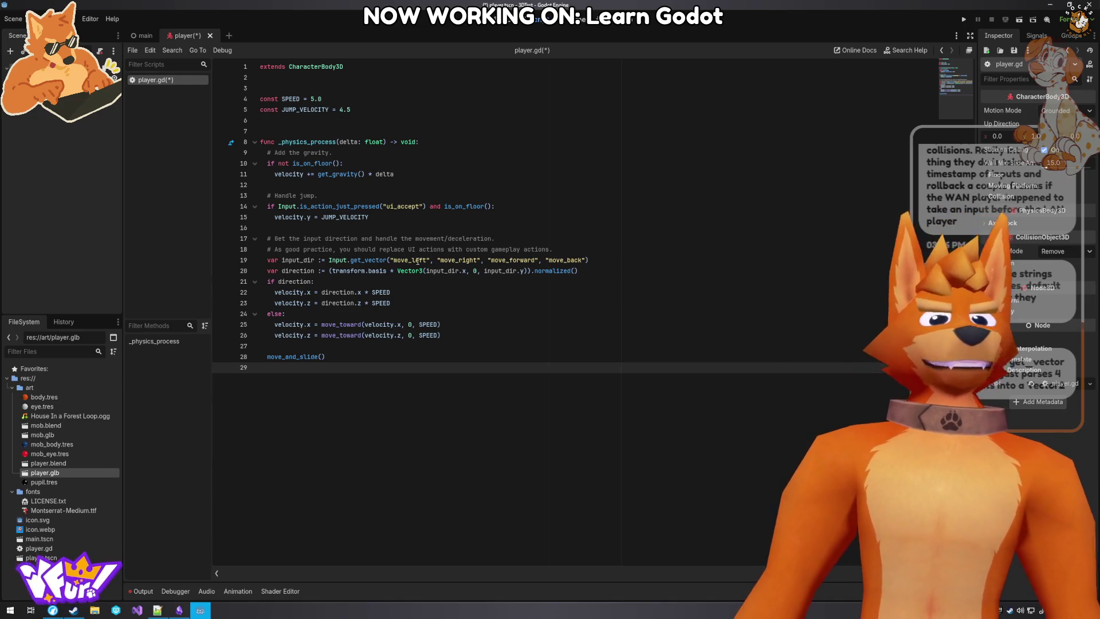
left_click(326, 259)
double_click(338, 260)
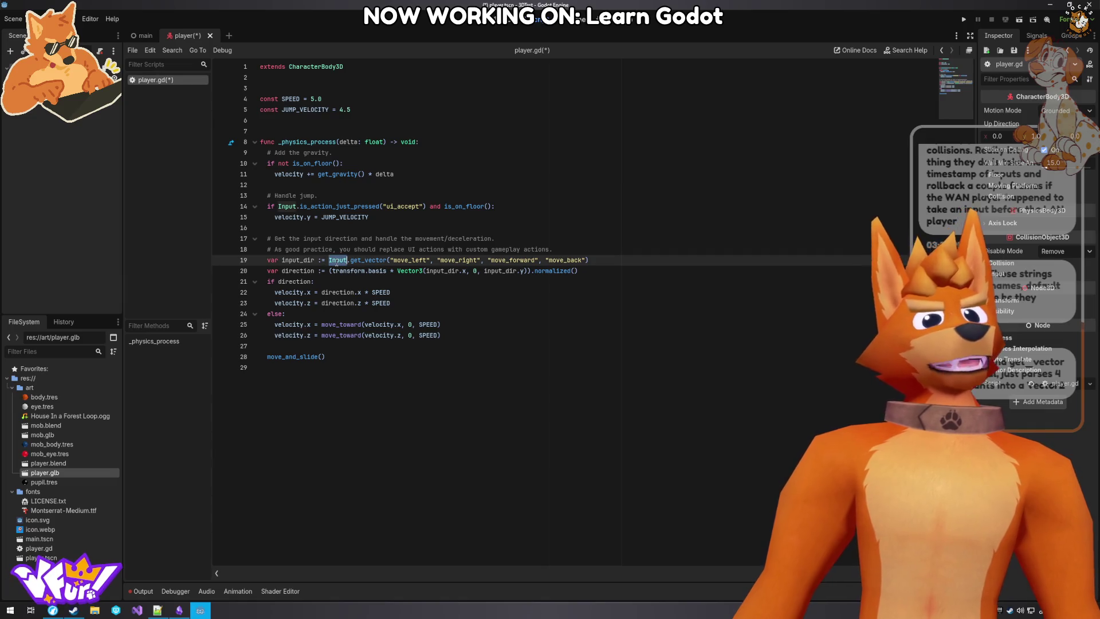
mouse_move(338, 261)
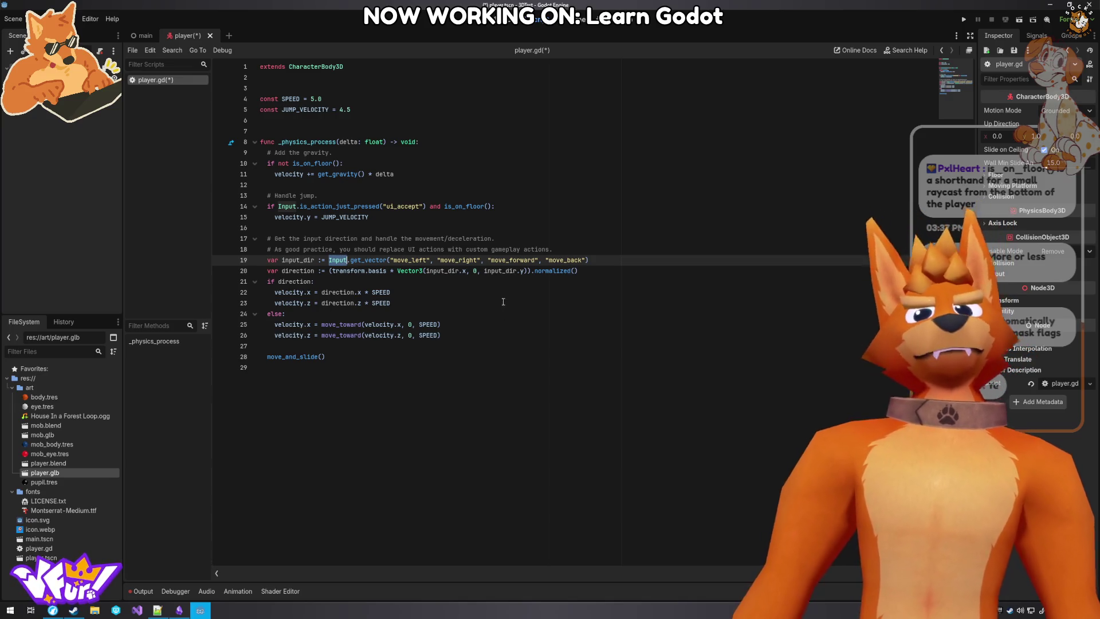
double_click(389, 206)
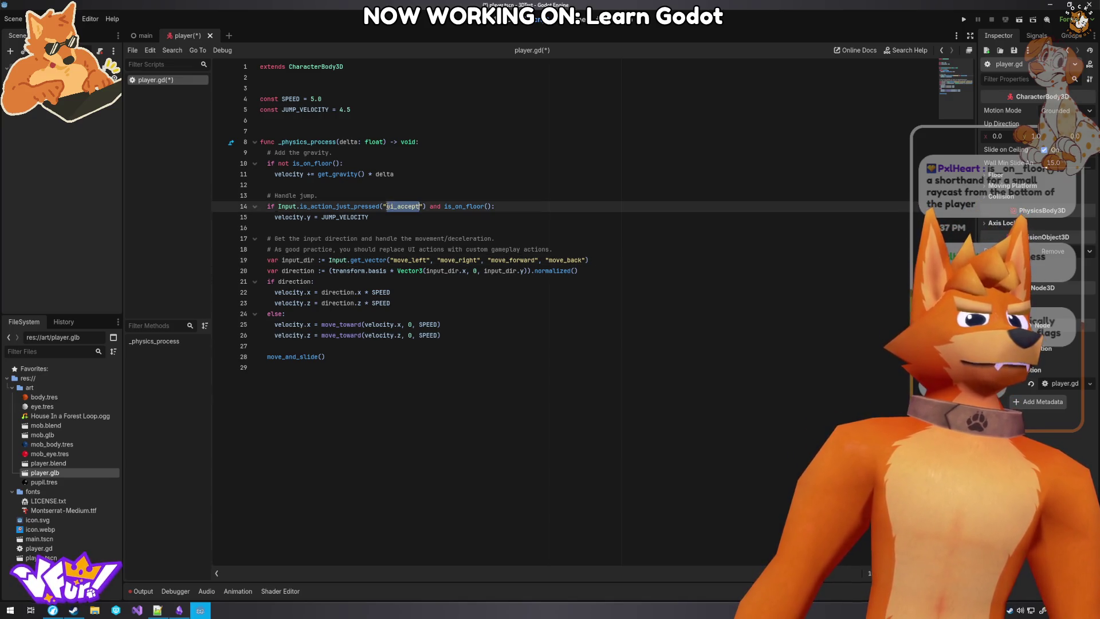
type("jump")
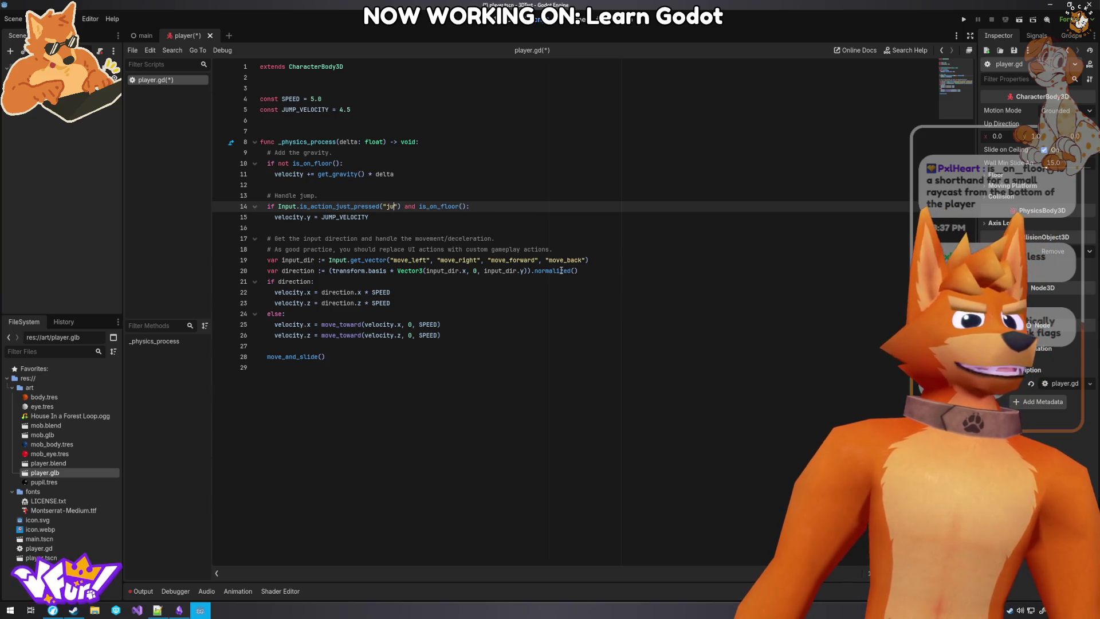
left_click(401, 142)
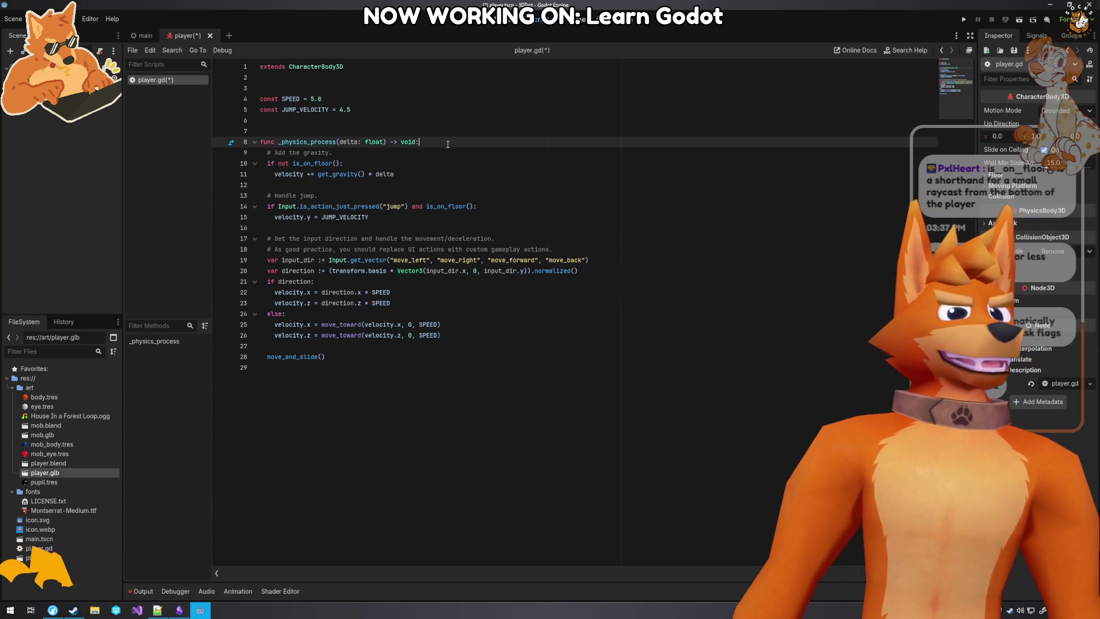
left_click(401, 270)
left_click(388, 206)
left_click(405, 206)
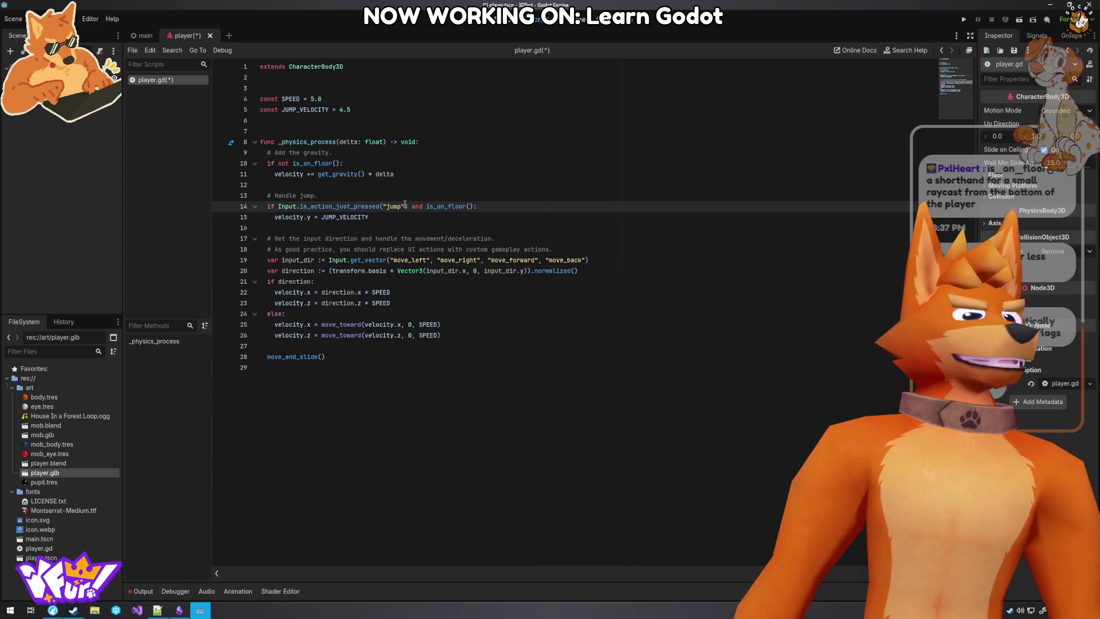
type(",")
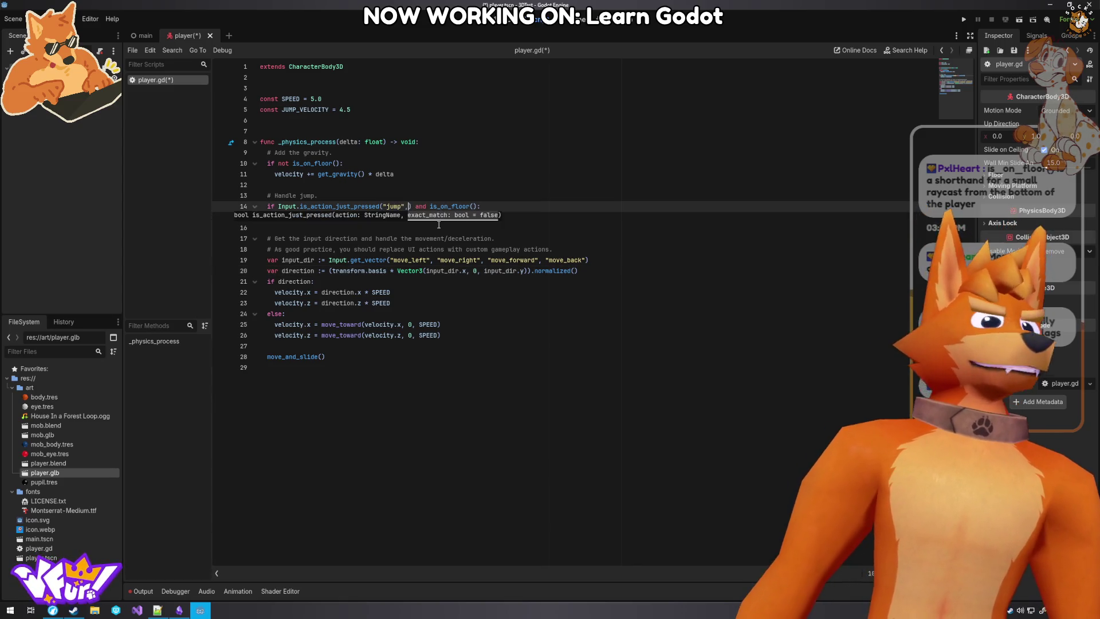
key("BackSpace")
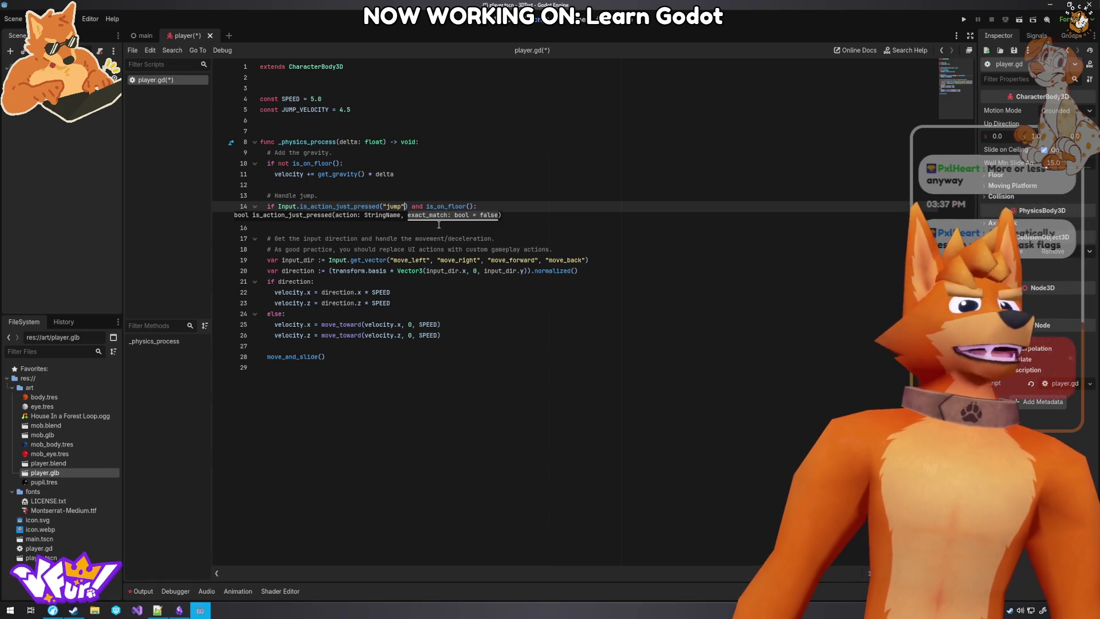
left_click(475, 140)
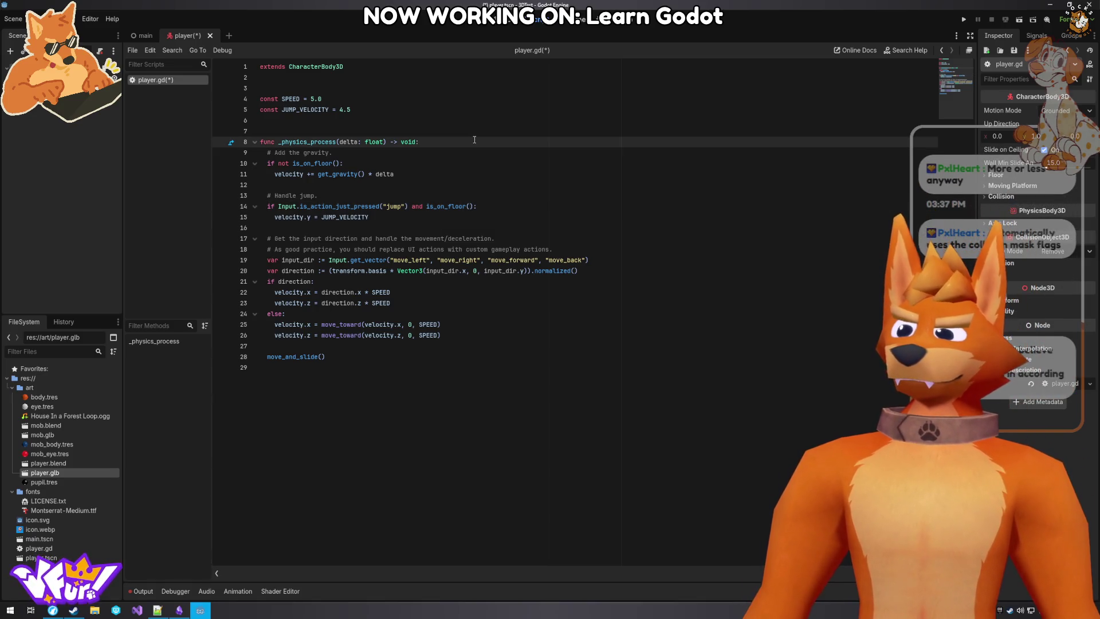
left_click(439, 278)
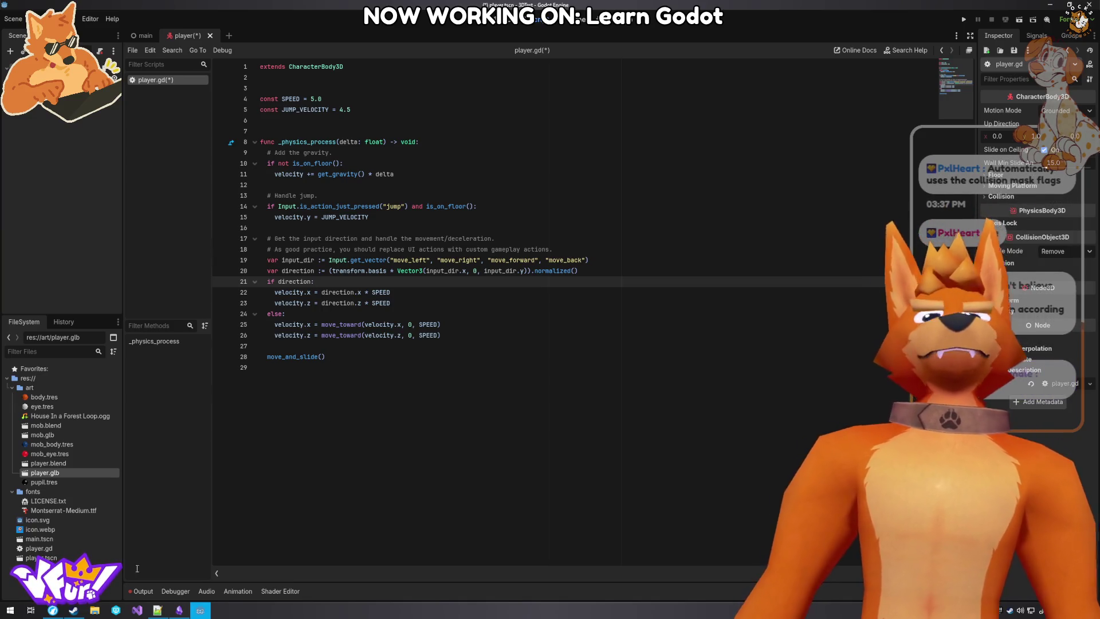
left_click(10, 611)
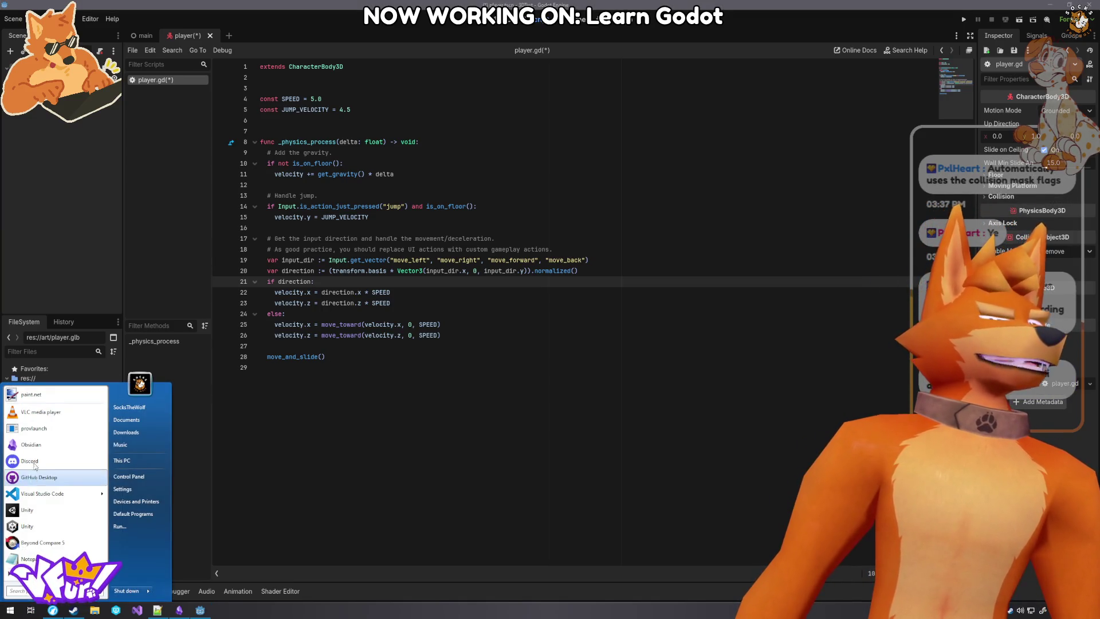
Clear provlaunch's recent items from the Start menu
right_click(37, 431)
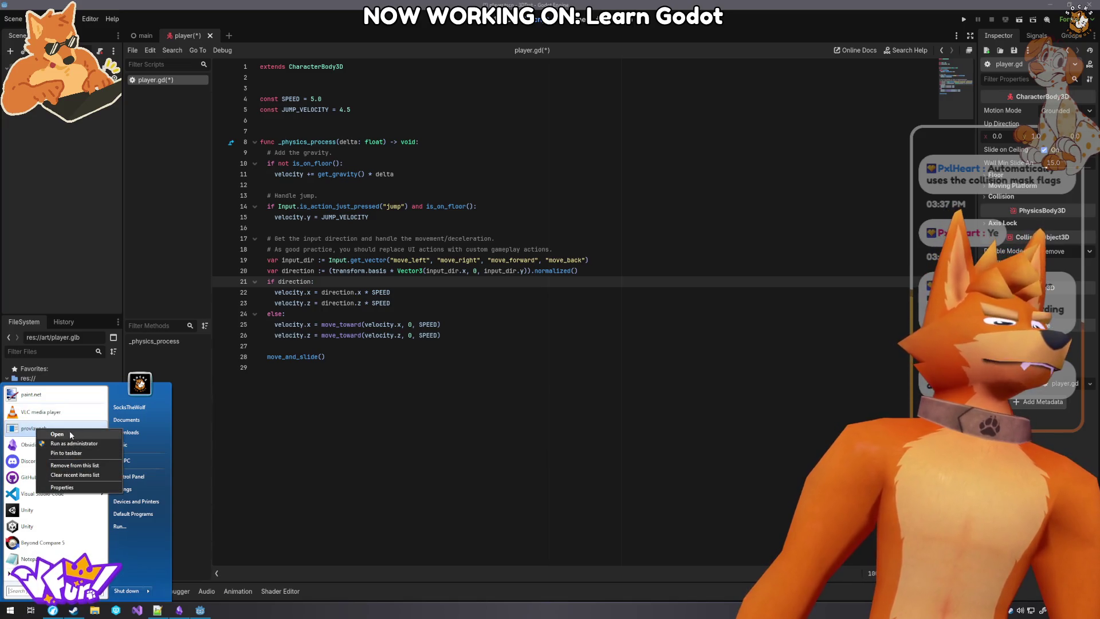
left_click(66, 477)
key("Escape")
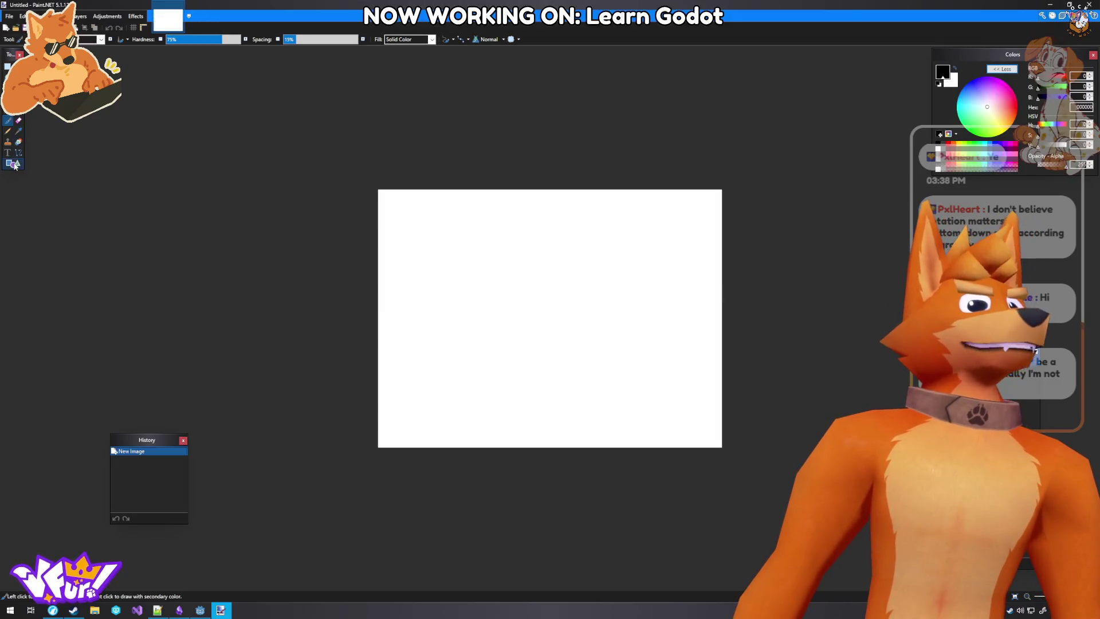
Draw an upright rectangle in the middle of the blank Paint.NET canvas, then return to Godot
left_click(13, 165)
mouse_move(484, 242)
left_mouse_down()
mouse_move(633, 403)
mouse_move(669, 266)
left_mouse_up()
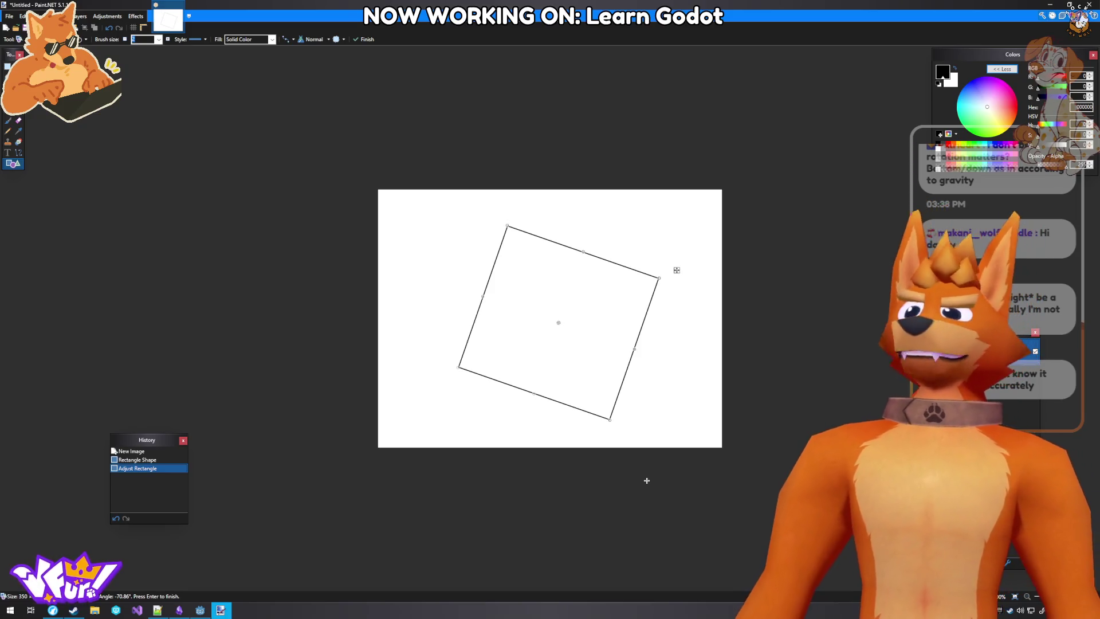
key("ctrl+z")
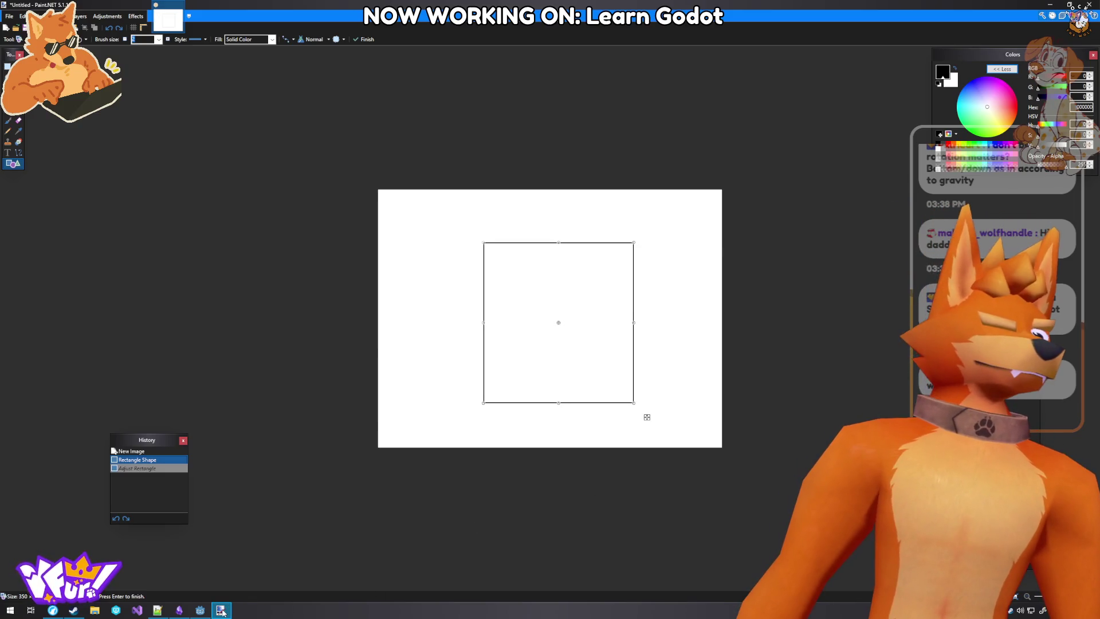
mouse_move(221, 611)
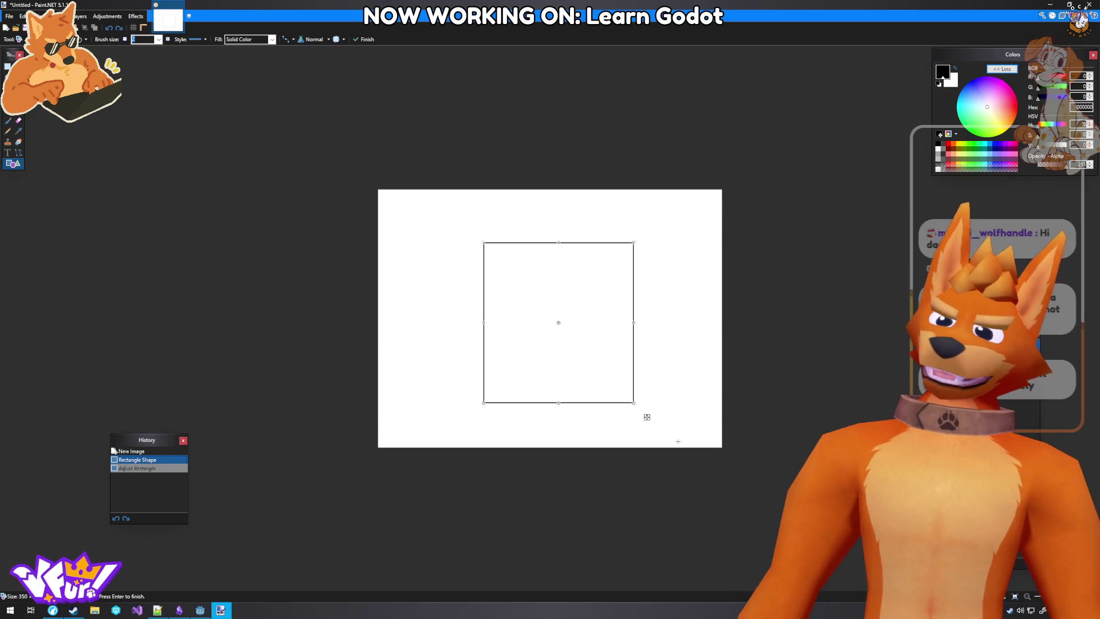
key("alt+Tab")
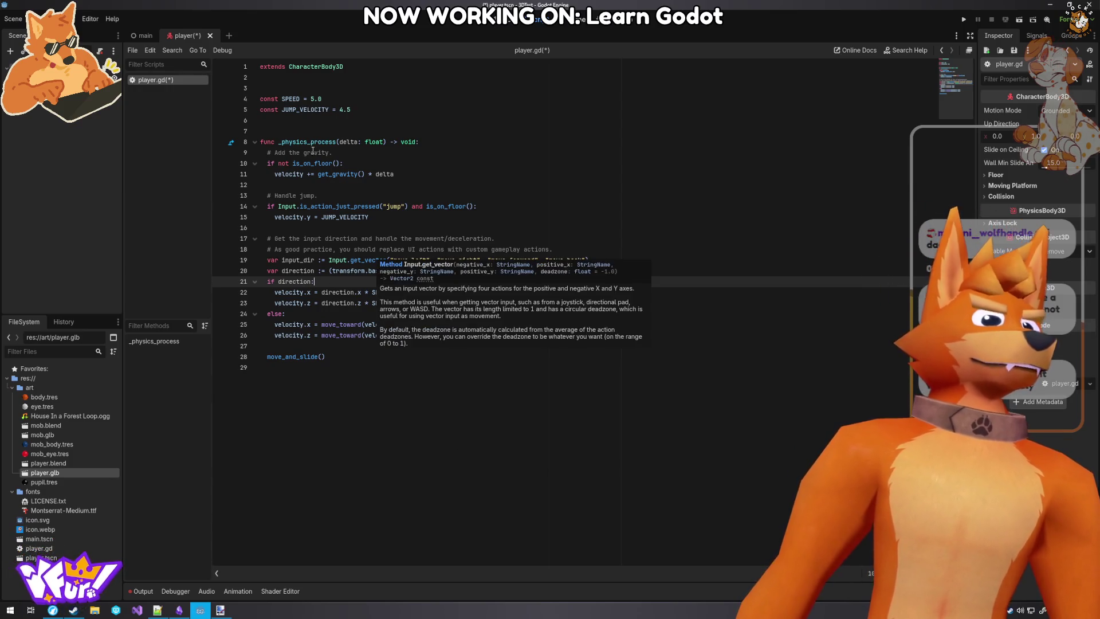
Scroll the docs movement tutorial to its complete player.gd code block, briefly checking Godot's script
left_click(53, 611)
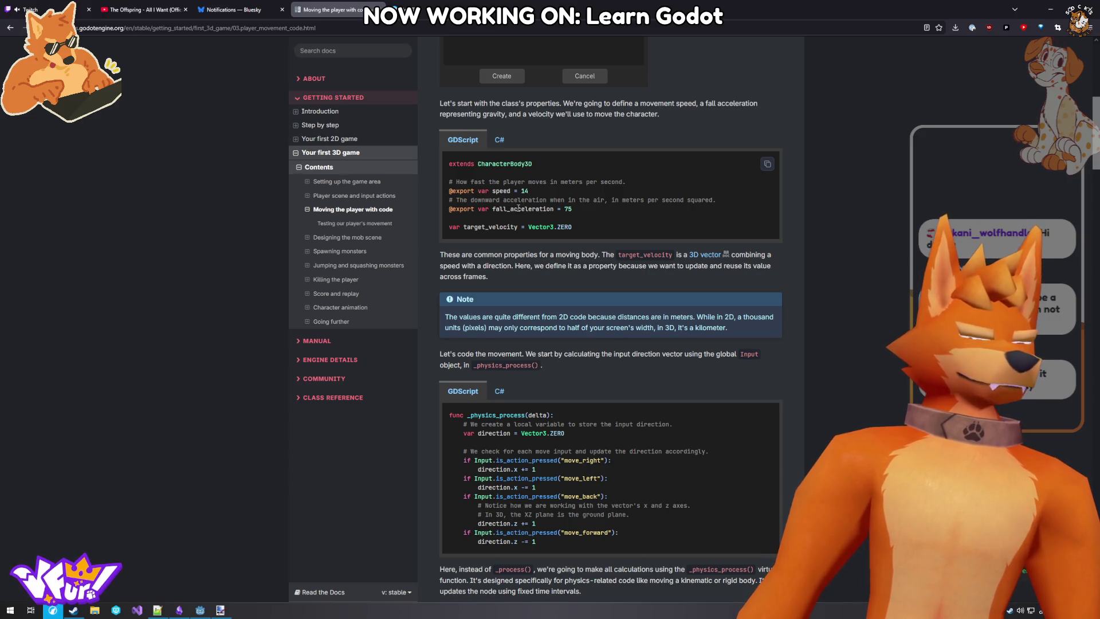
scroll(518, 208, "down", 5)
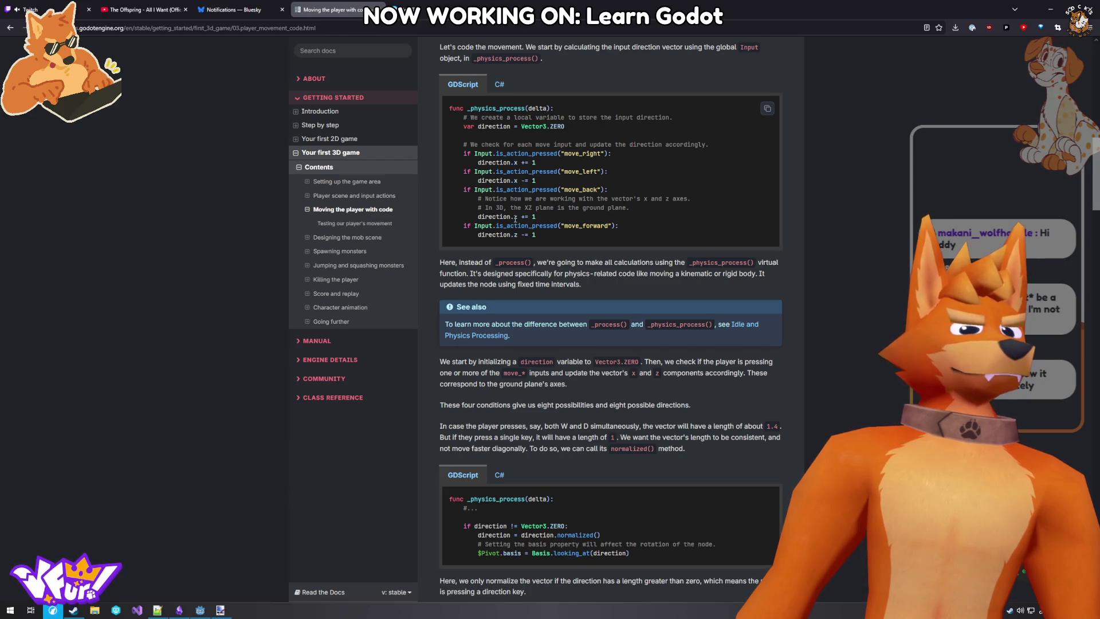
scroll(516, 219, "down", 5)
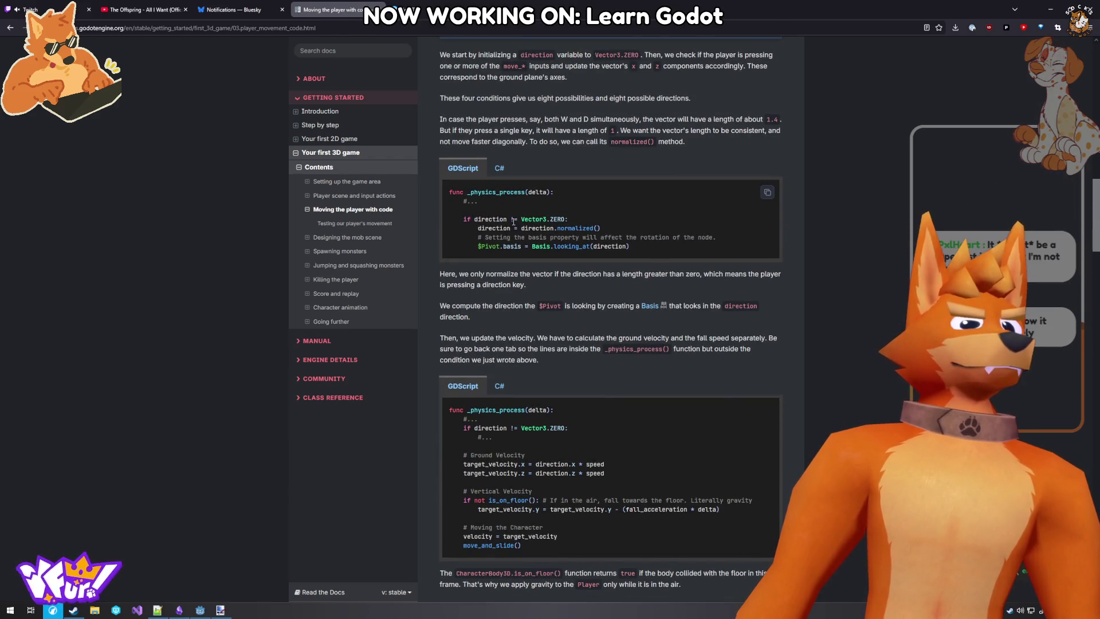
scroll(515, 229, "down", 3)
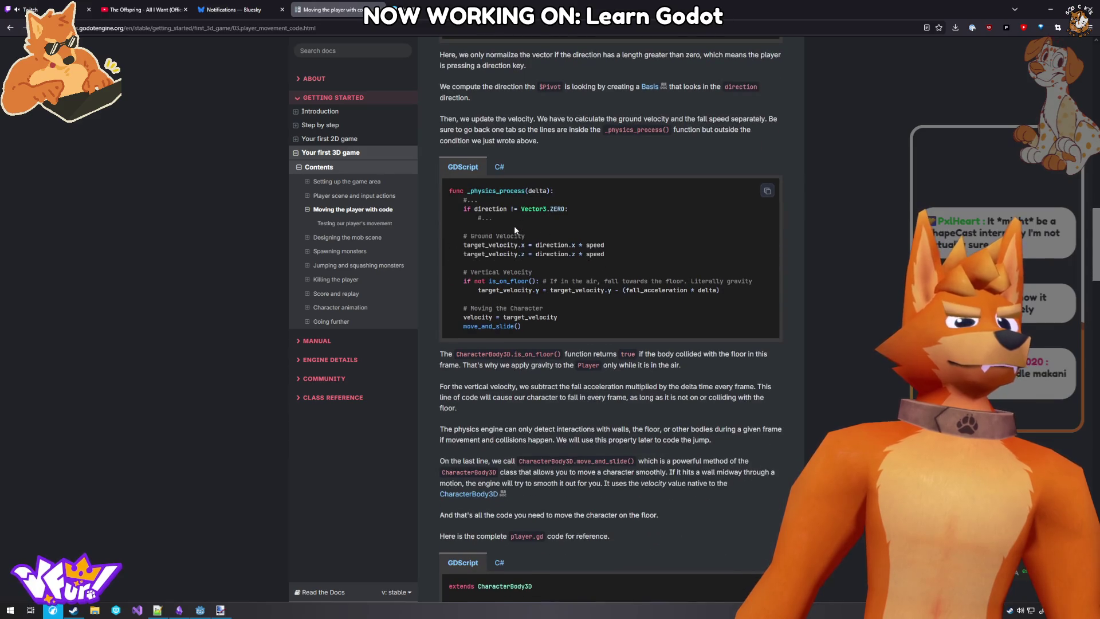
scroll(514, 229, "down", 6)
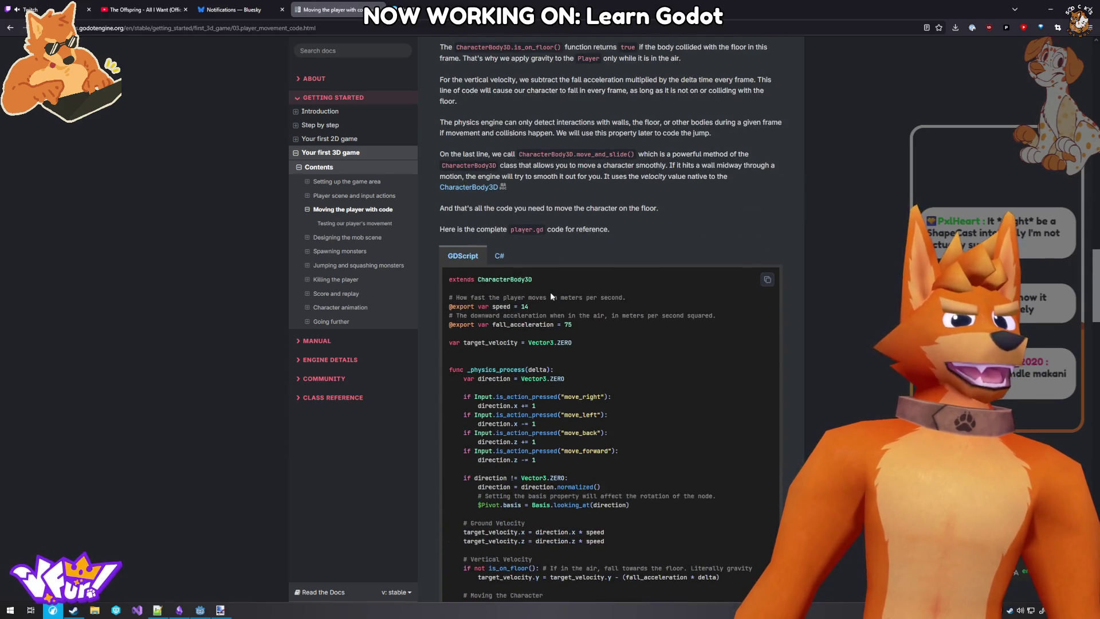
scroll(551, 293, "down", 5)
scroll(551, 295, "up", 3)
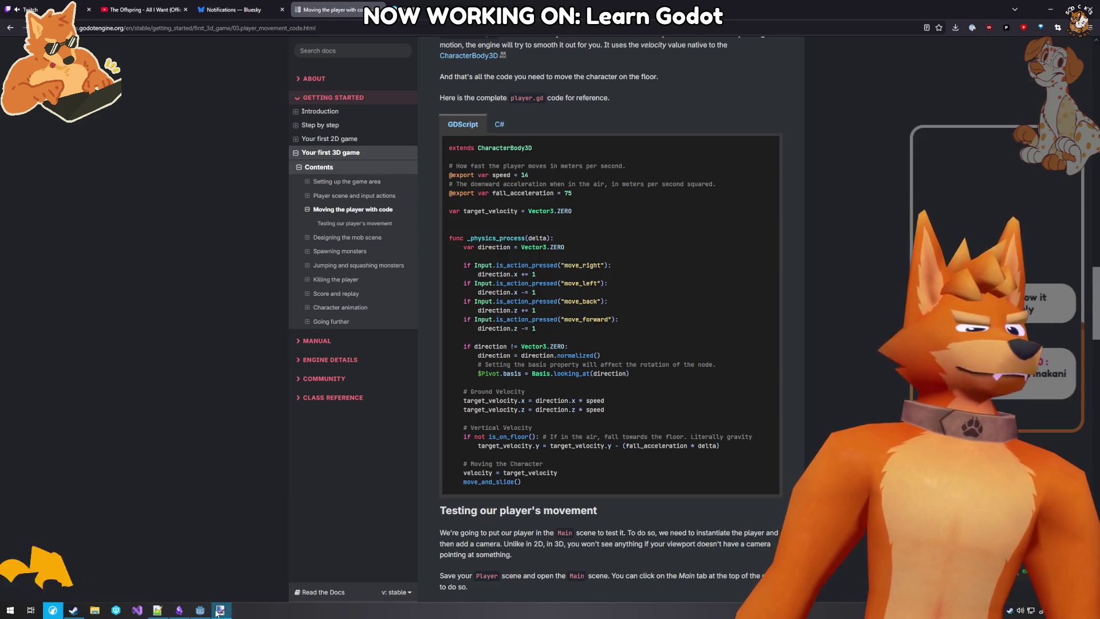
left_click(200, 610)
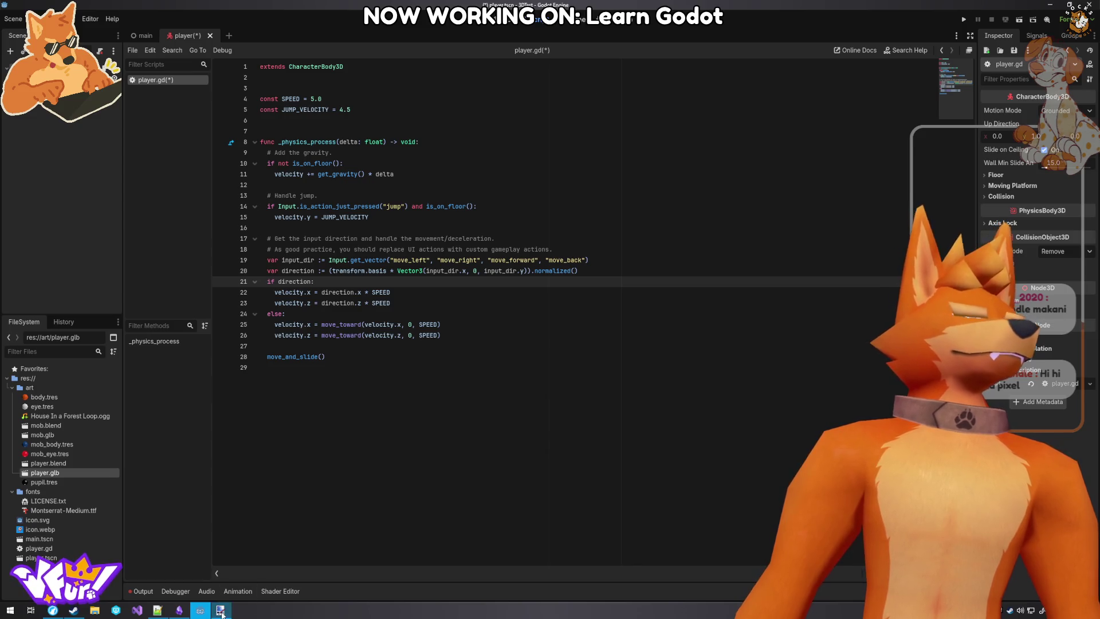
left_click(200, 611)
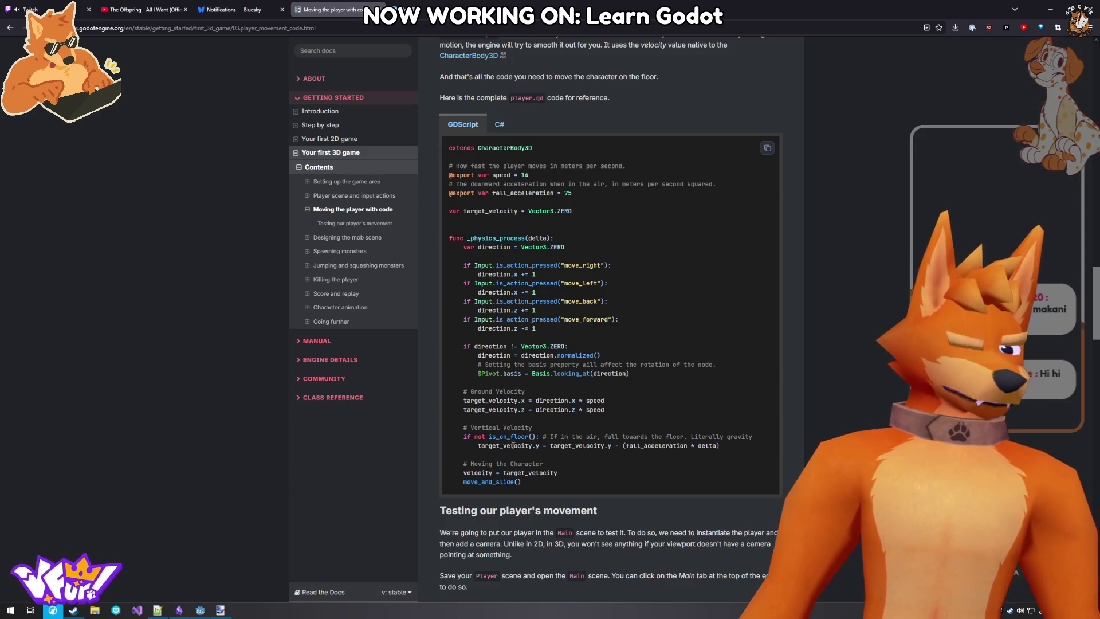
Scroll to the tutorial's user-contributed notes and back to the player.gd listing, then return to Godot
scroll(538, 281, "down", 8)
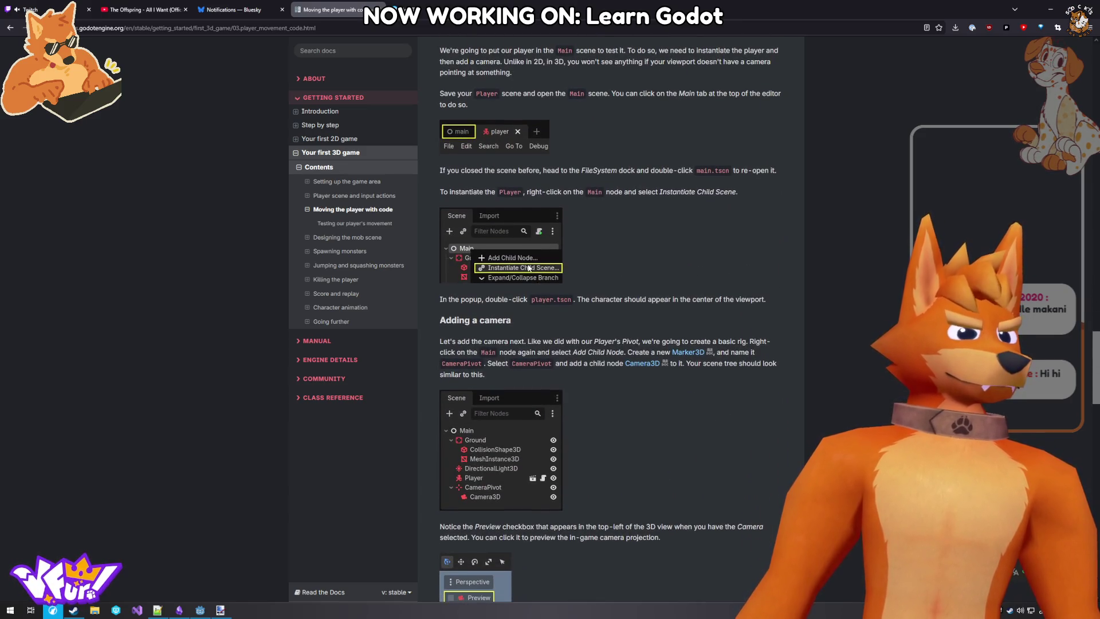
scroll(532, 272, "down", 14)
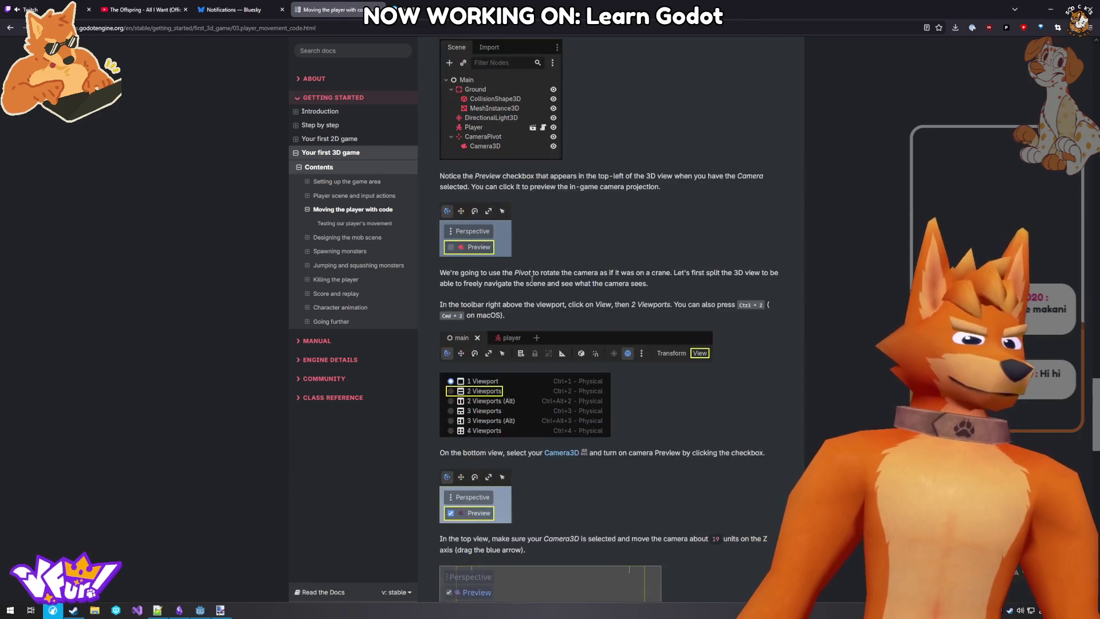
scroll(532, 283, "down", 10)
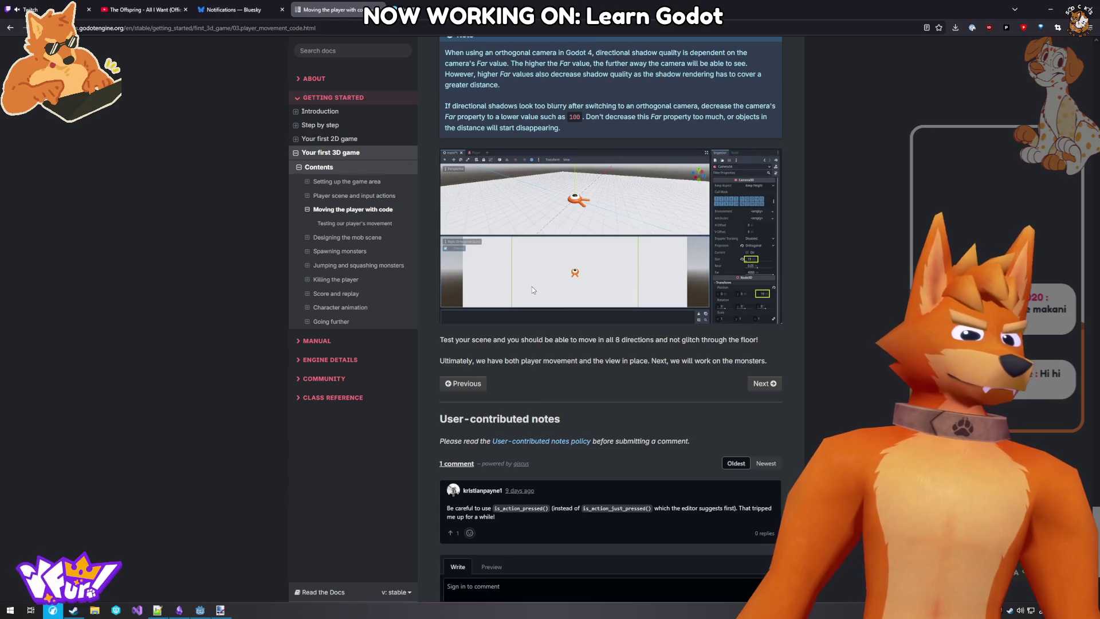
scroll(531, 286, "up", 20)
scroll(524, 288, "up", 10)
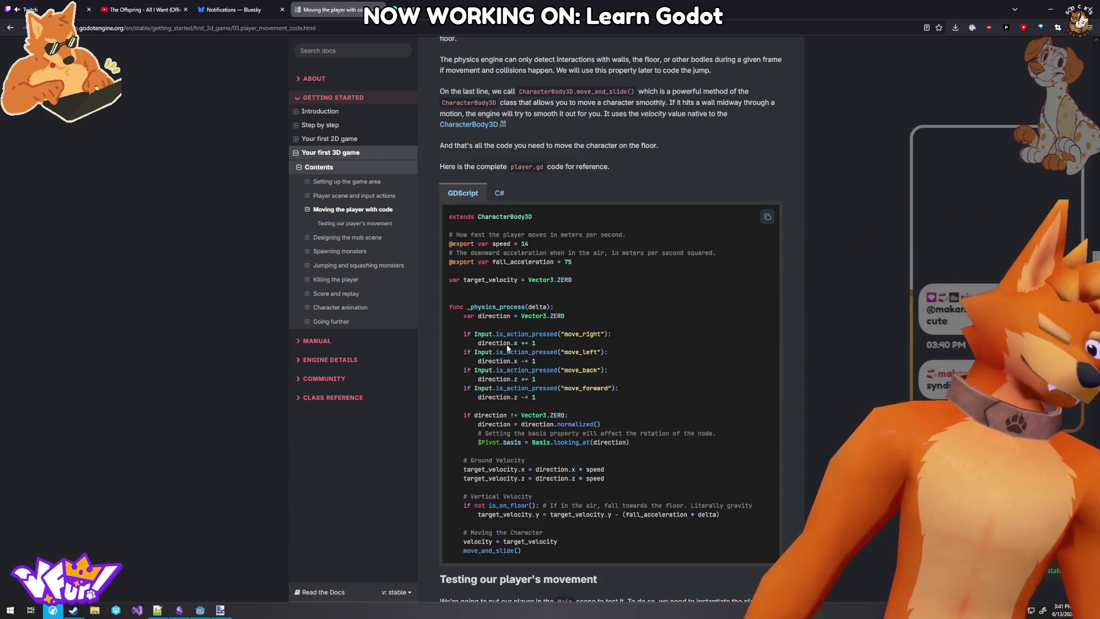
left_click(205, 612)
mouse_move(346, 222)
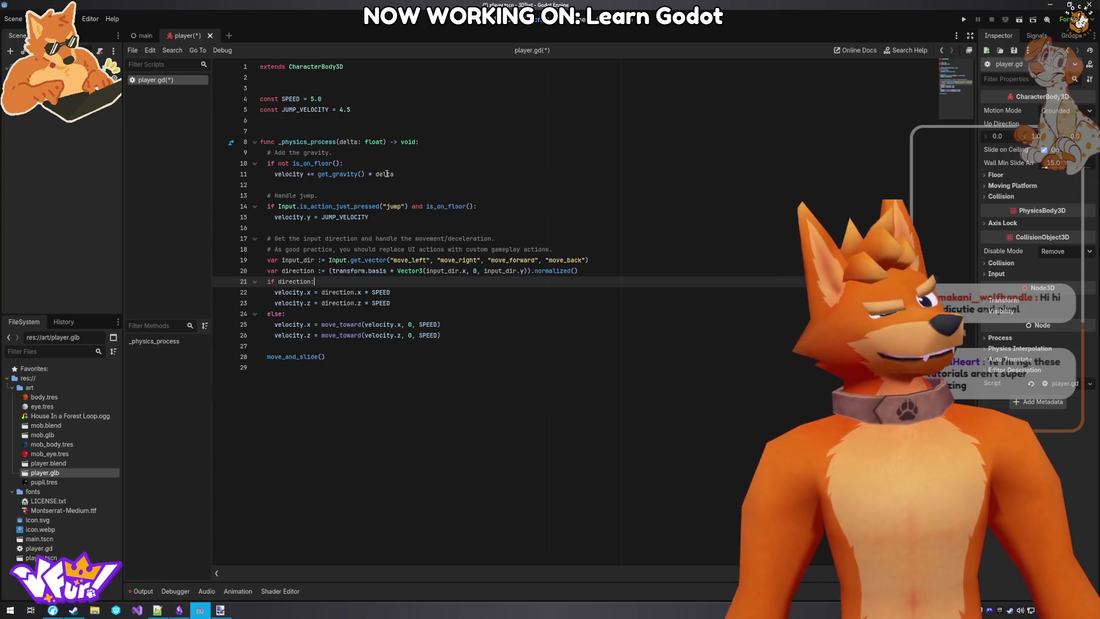
mouse_move(387, 174)
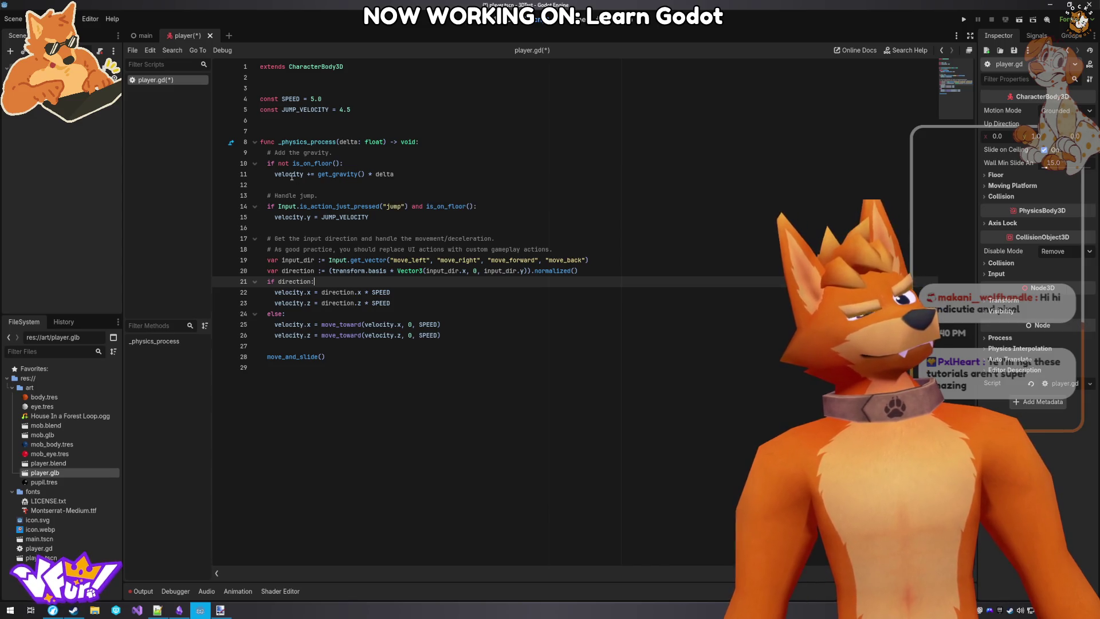
mouse_move(286, 174)
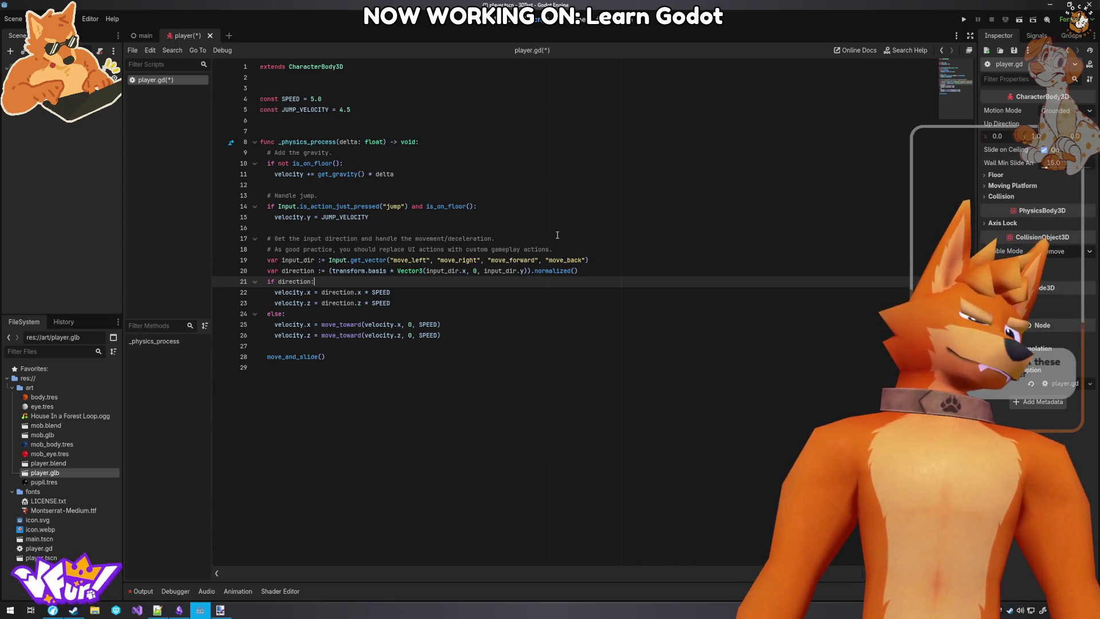
mouse_move(298, 281)
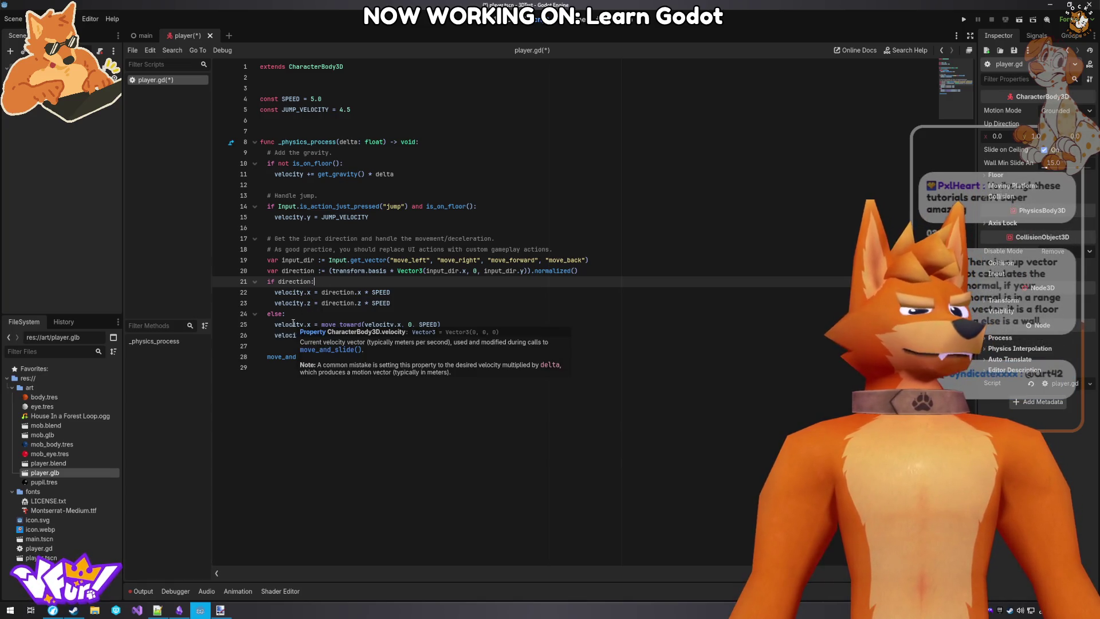
Inspect the direction calculation, Input.get_vector call and move_toward line, reading their tooltips
left_click_drag(282, 272, 575, 271)
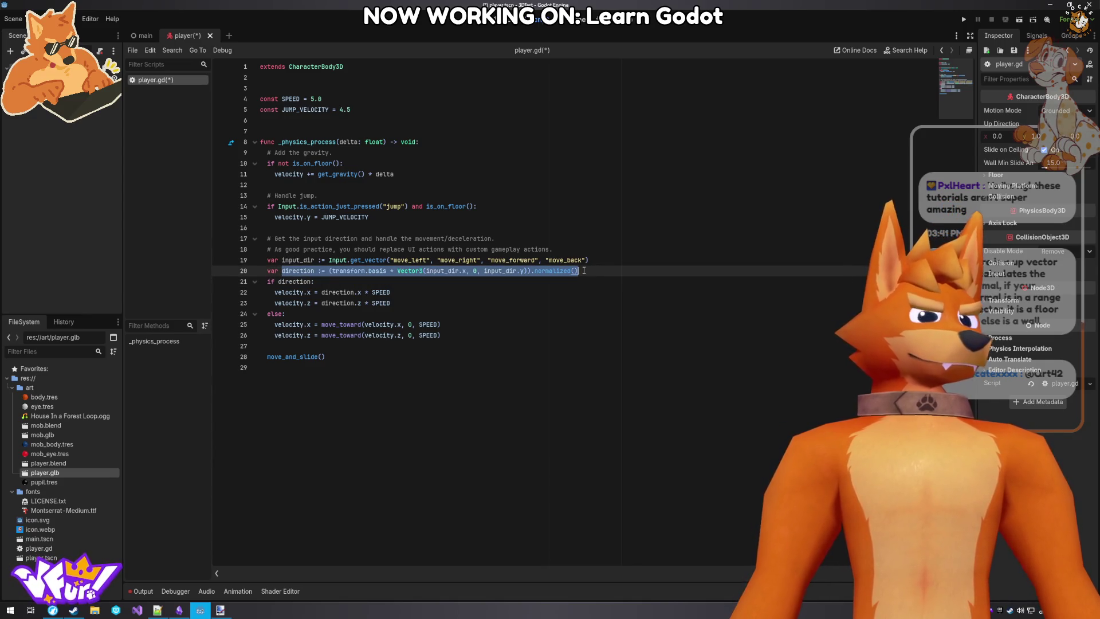
left_click(363, 324)
mouse_move(362, 325)
left_mouse_down()
mouse_move(413, 325)
mouse_move(403, 329)
left_mouse_up()
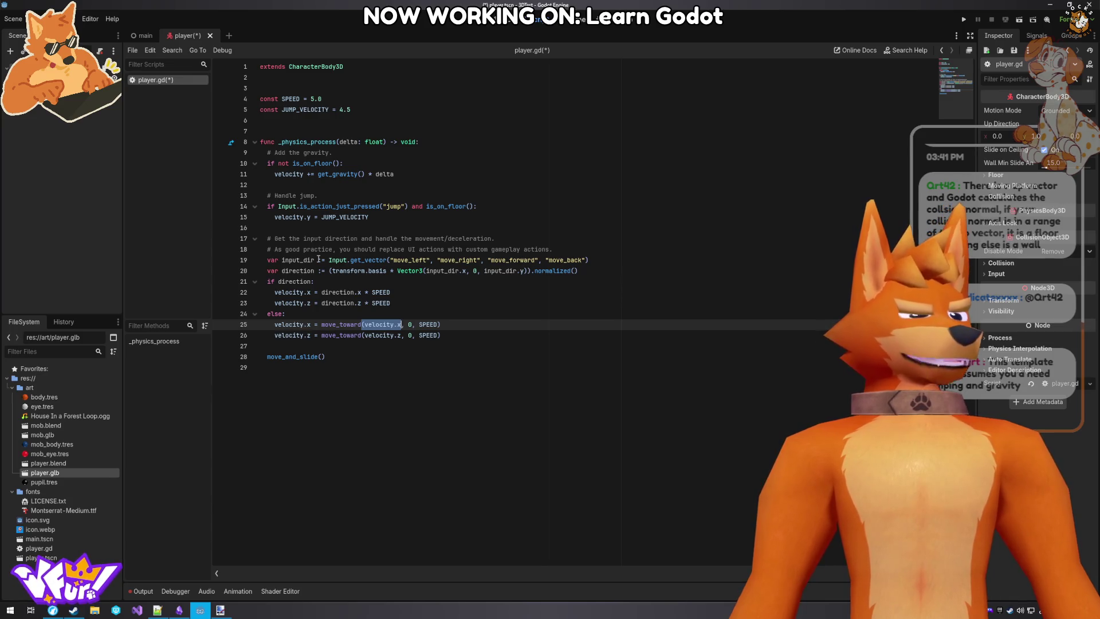
mouse_move(329, 261)
left_mouse_down()
mouse_move(579, 271)
mouse_move(624, 262)
left_mouse_up()
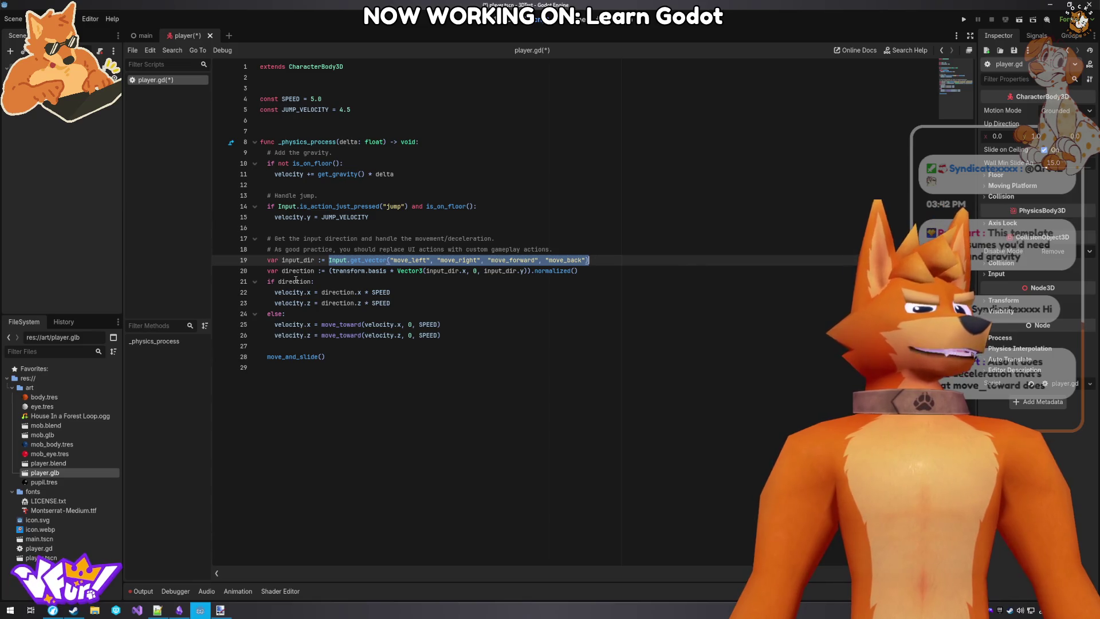
mouse_move(296, 280)
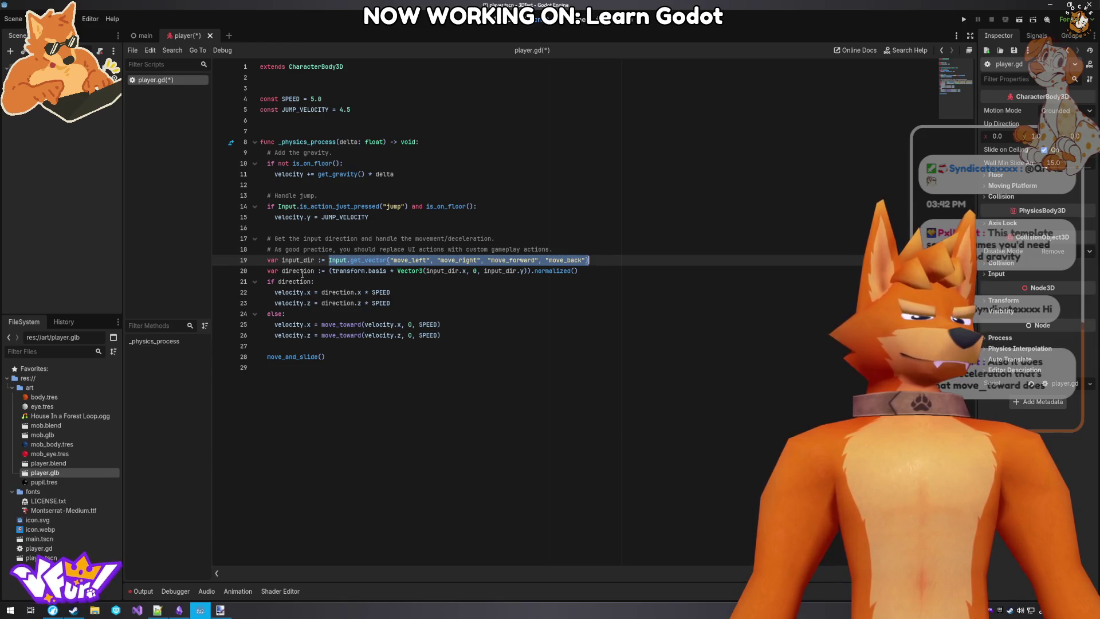
mouse_move(343, 325)
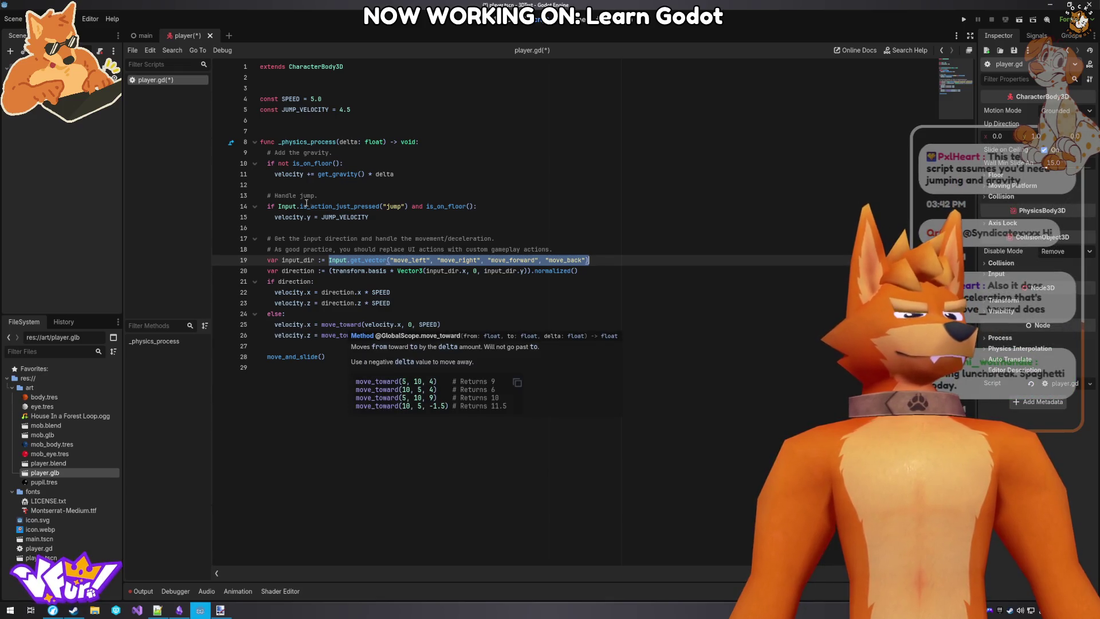
Examine the gravity block on lines 9–11 and move_toward's velocity.x argument on line 25
left_click_drag(371, 217, 223, 155)
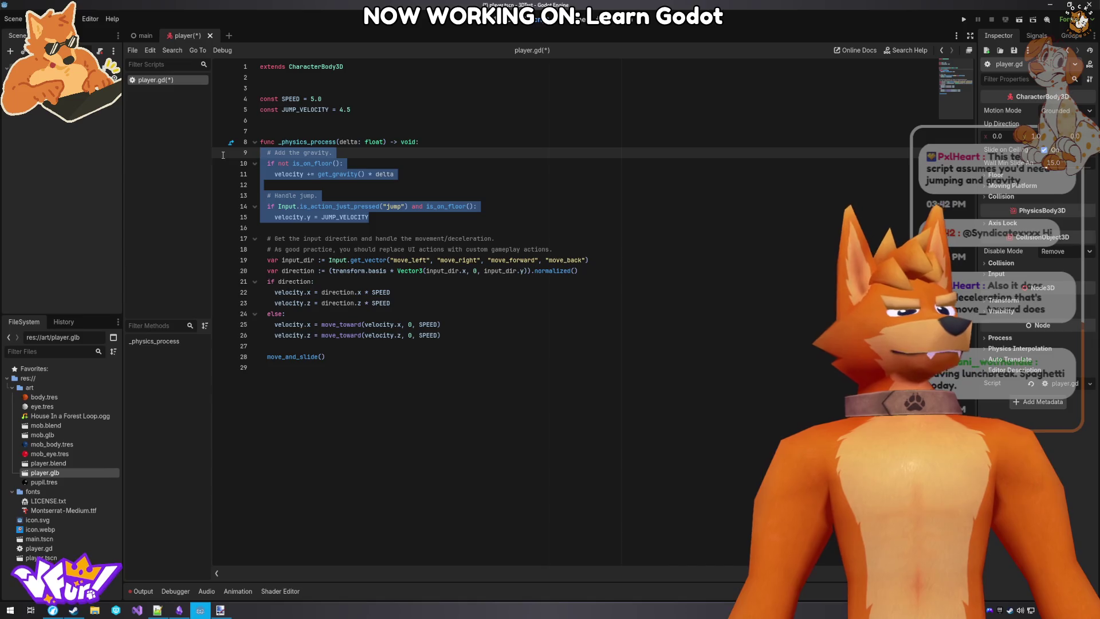
left_click_drag(394, 173, 221, 155)
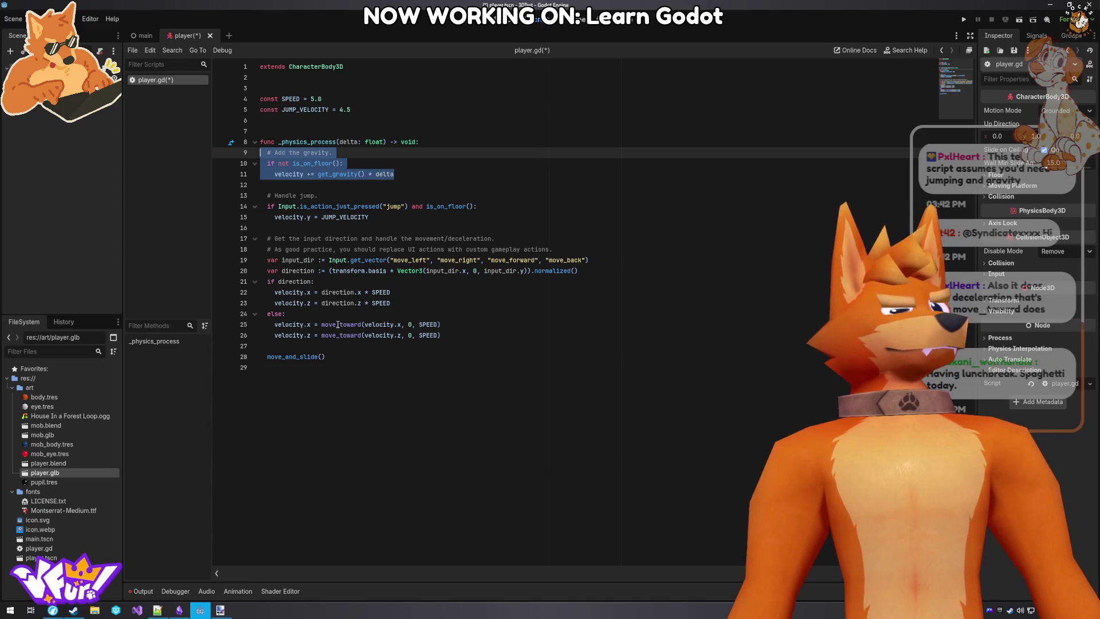
mouse_move(338, 324)
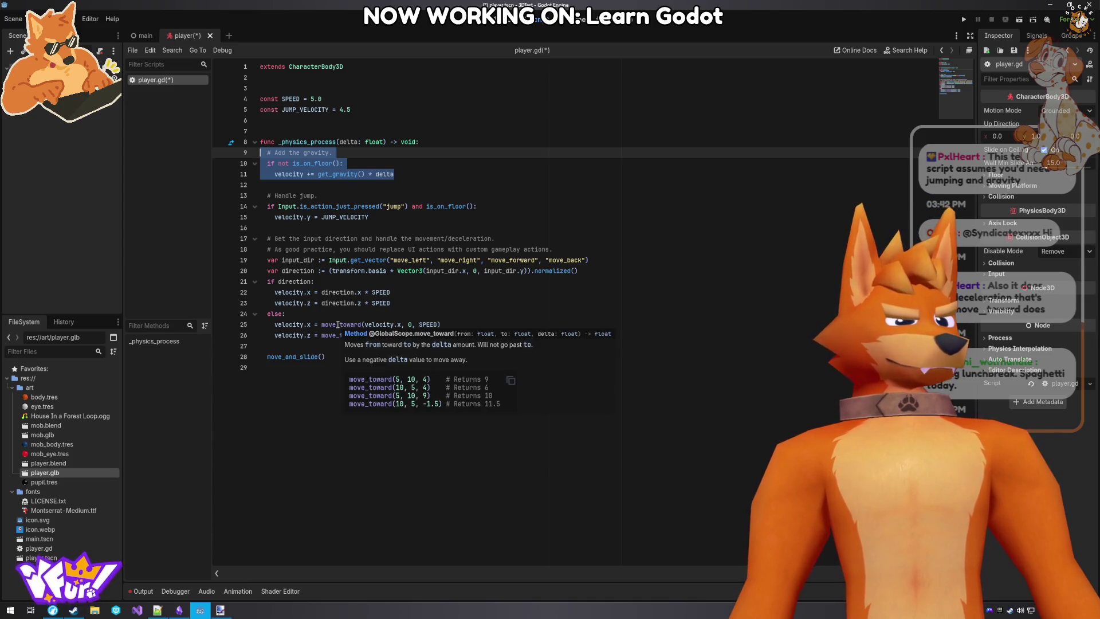
left_click_drag(400, 323, 363, 329)
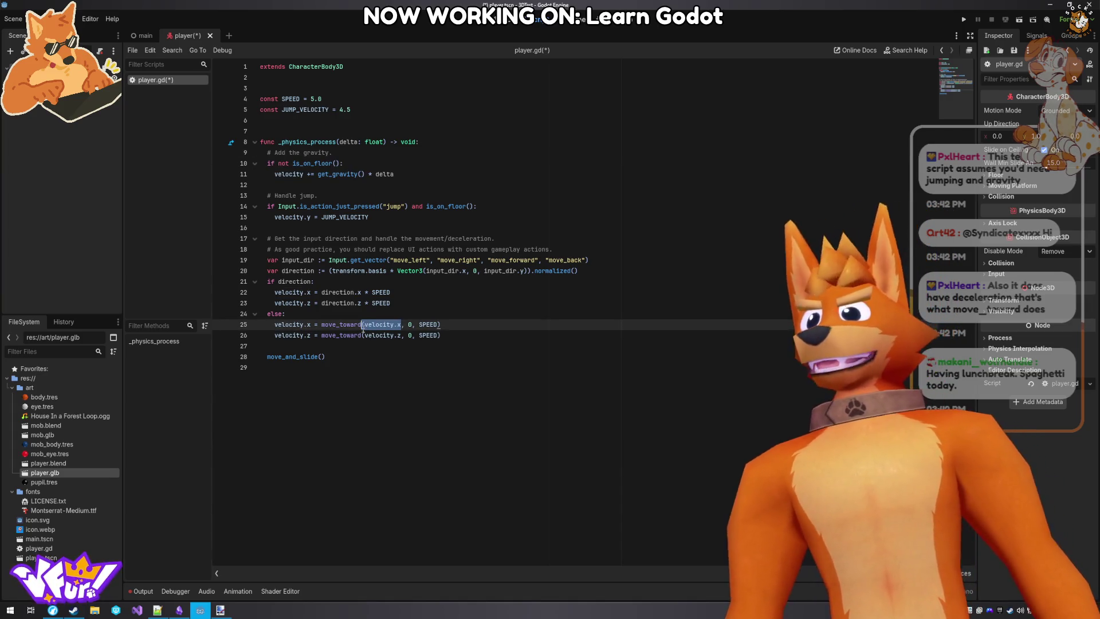
left_click(356, 327)
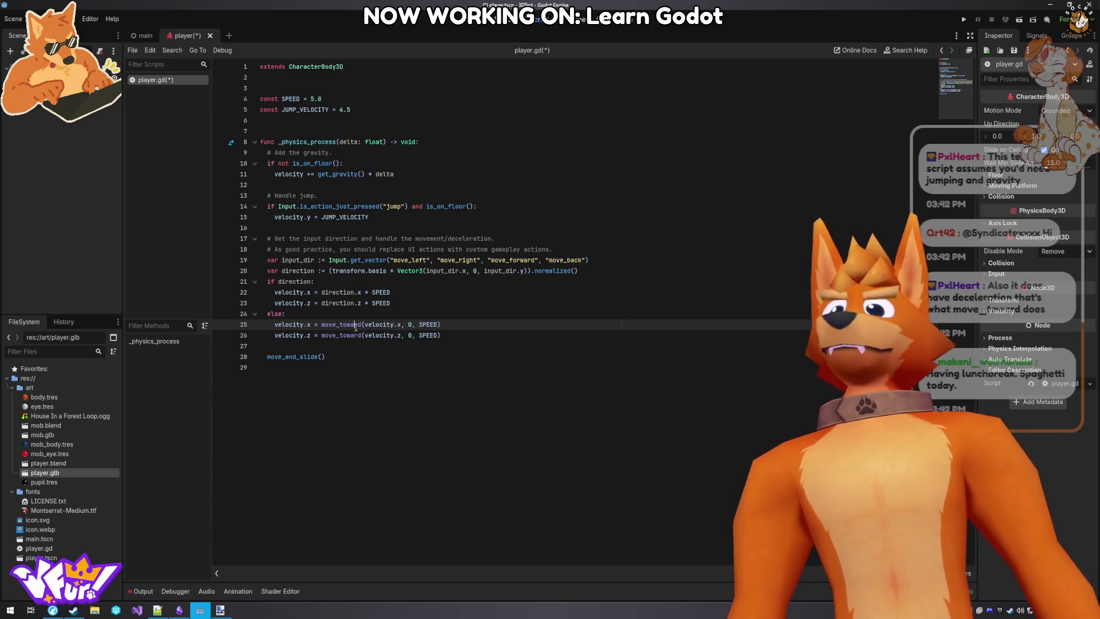
Review the velocity assignments on lines 22–23 and the whole _physics_process body
left_click_drag(408, 303, 193, 291)
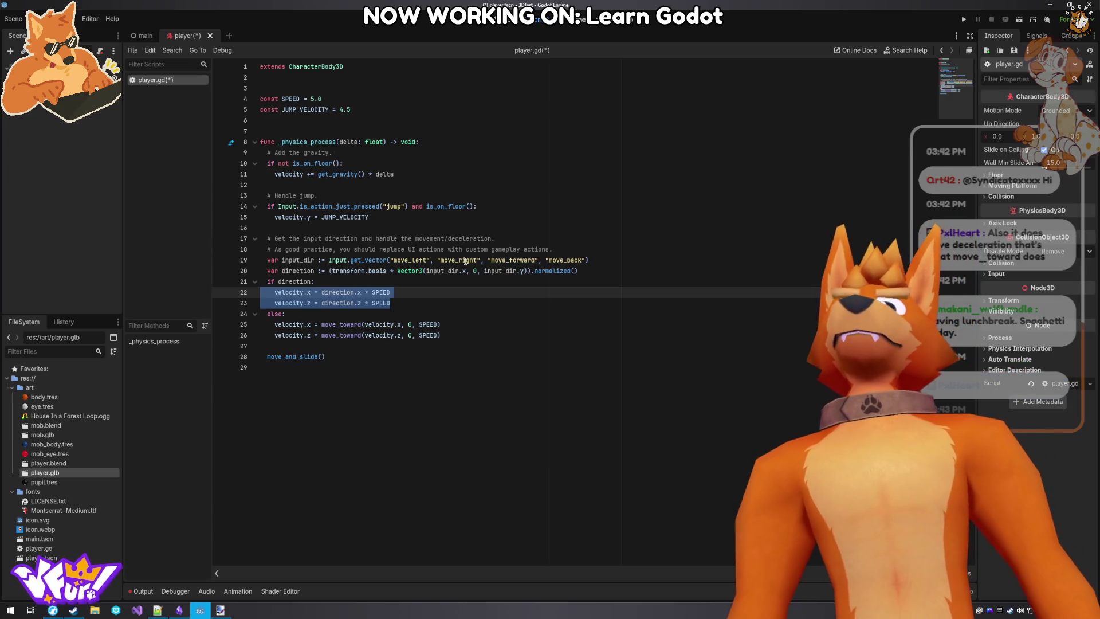
left_click(419, 303)
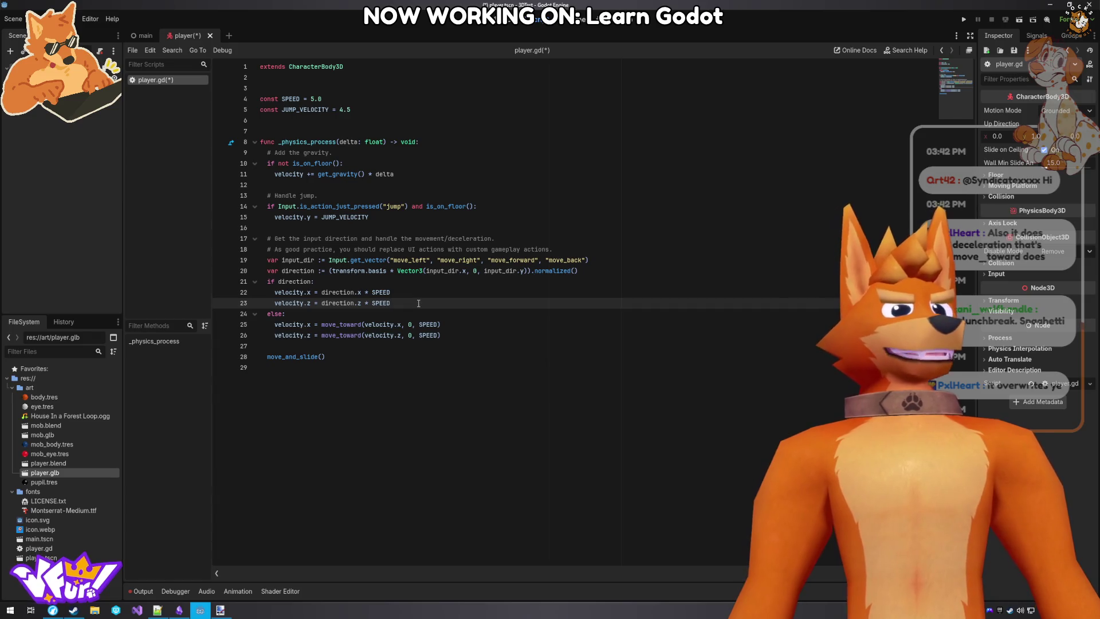
mouse_move(268, 153)
left_mouse_down()
mouse_move(396, 303)
mouse_move(535, 361)
mouse_move(487, 226)
mouse_move(435, 175)
mouse_move(543, 330)
left_mouse_up()
left_click(538, 331)
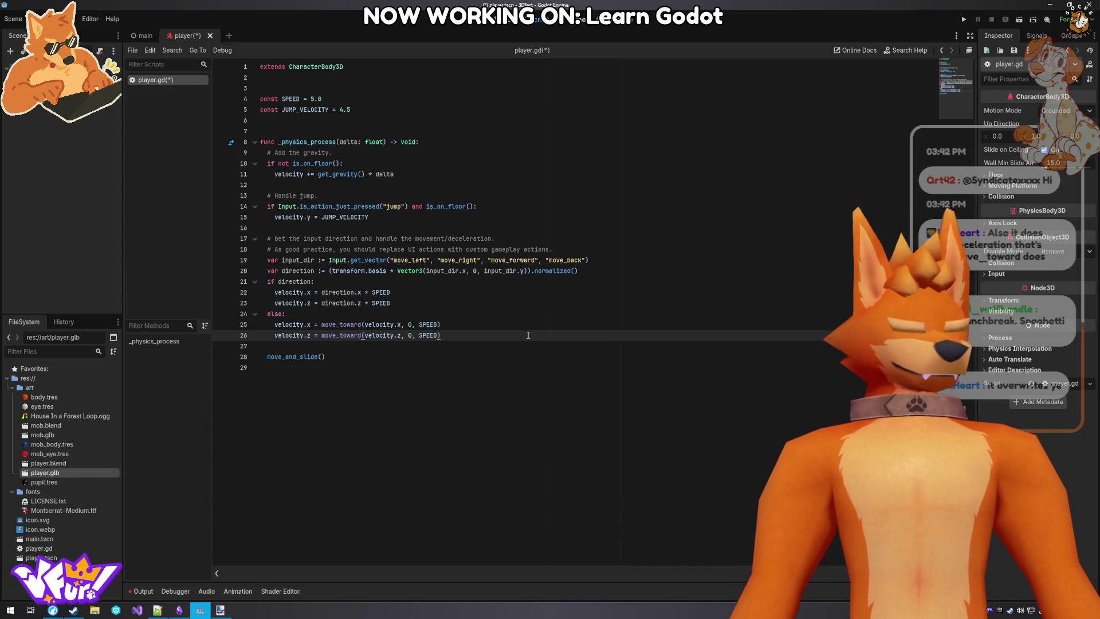
left_click(47, 610)
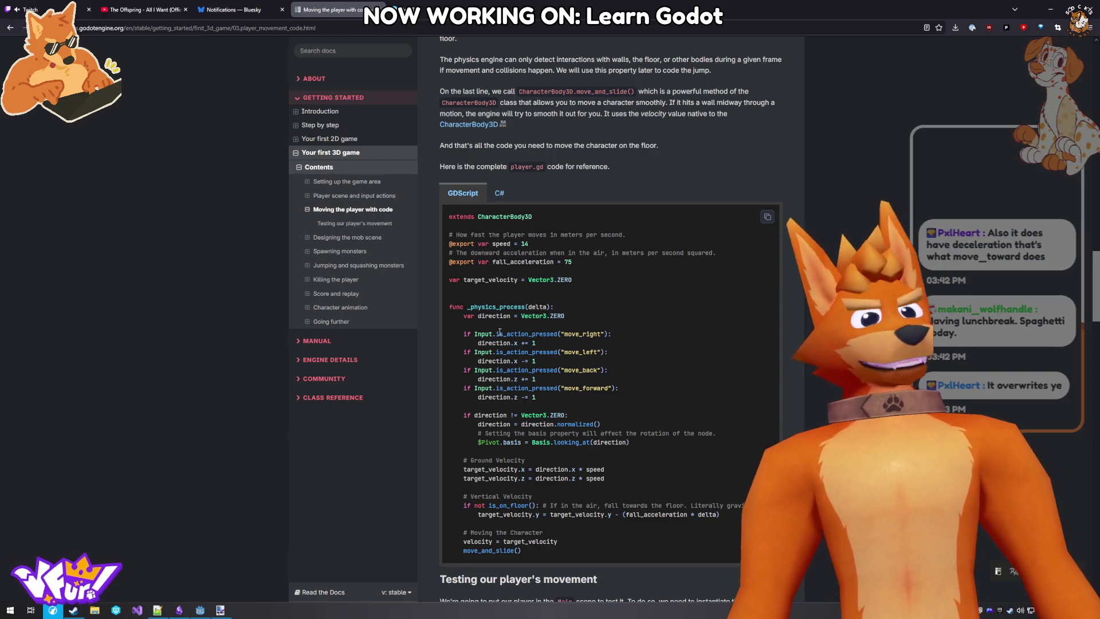
Study the tutorial's $Pivot.basis = Basis.looking_at(direction) line, then return to Godot
left_click_drag(479, 442, 633, 444)
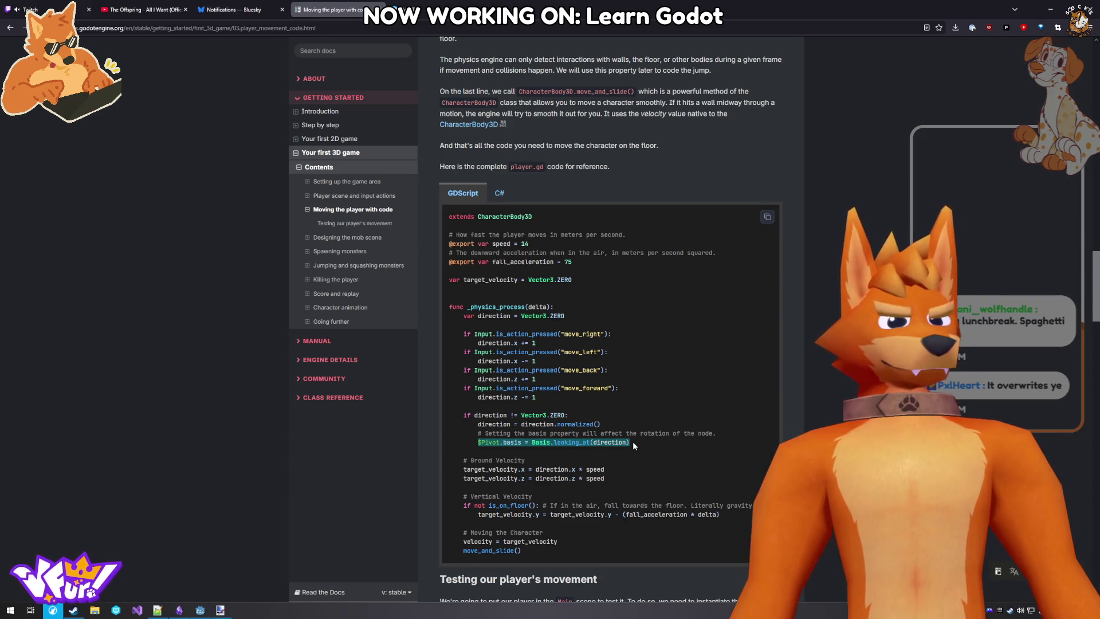
double_click(535, 443)
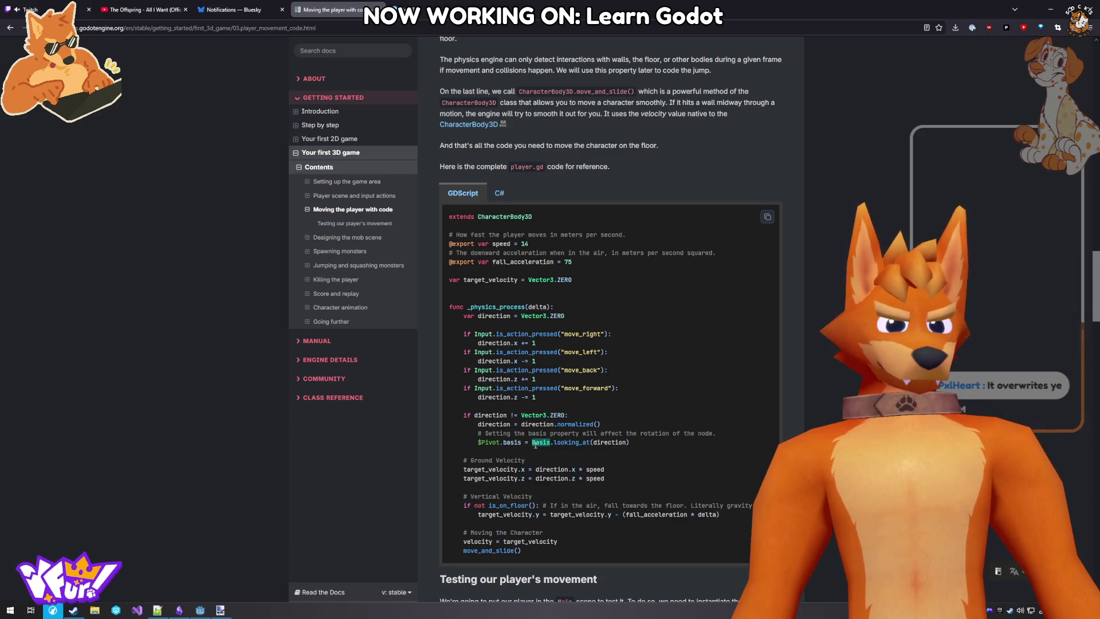
double_click(584, 443)
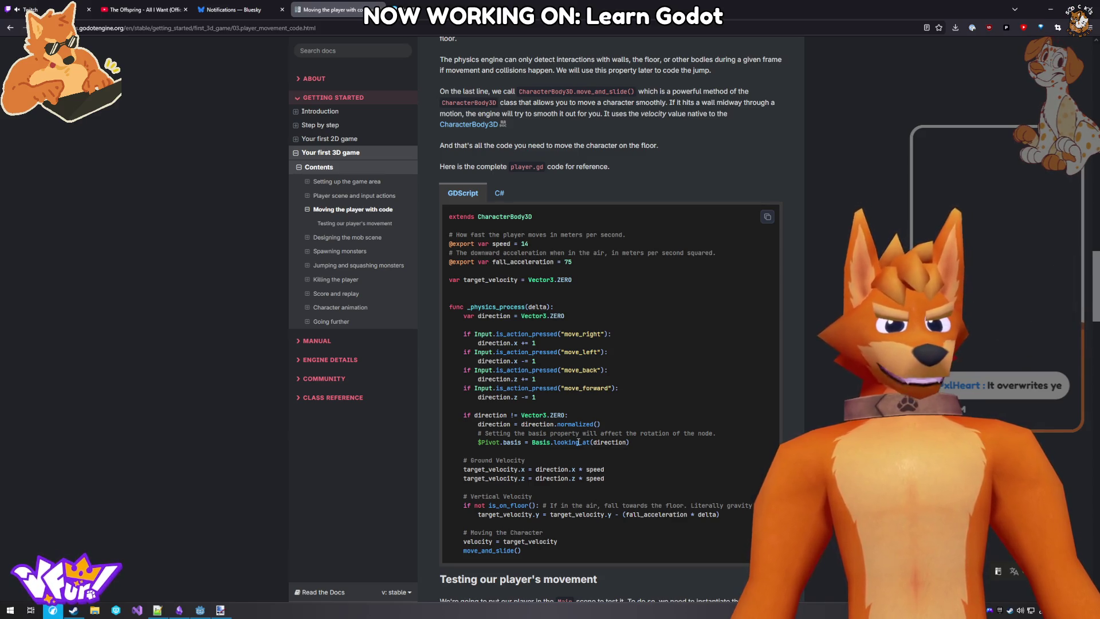
double_click(609, 443)
left_click(640, 473)
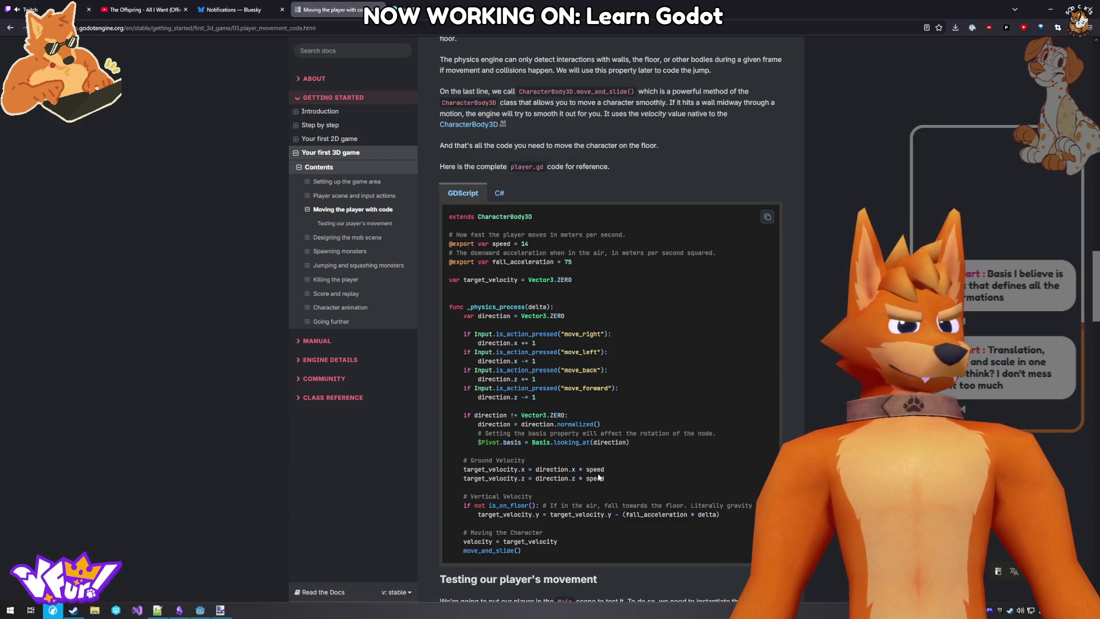
key("alt+Tab")
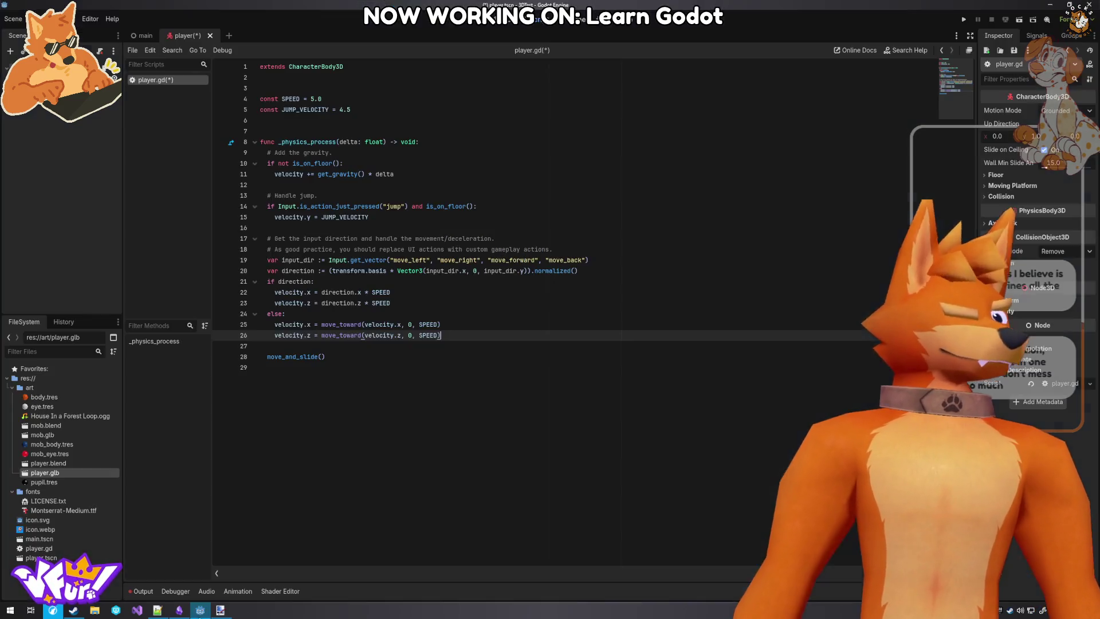
Add a line 29 after the script and type Basis., then delete it
left_click(487, 415)
key("Return")
type("B")
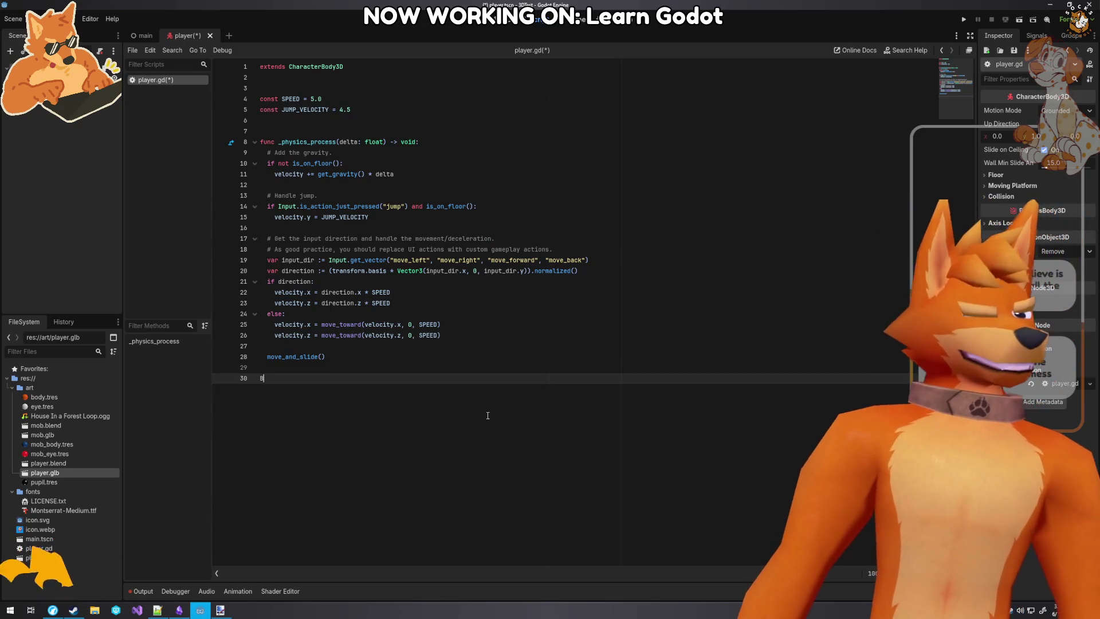
type("asis")
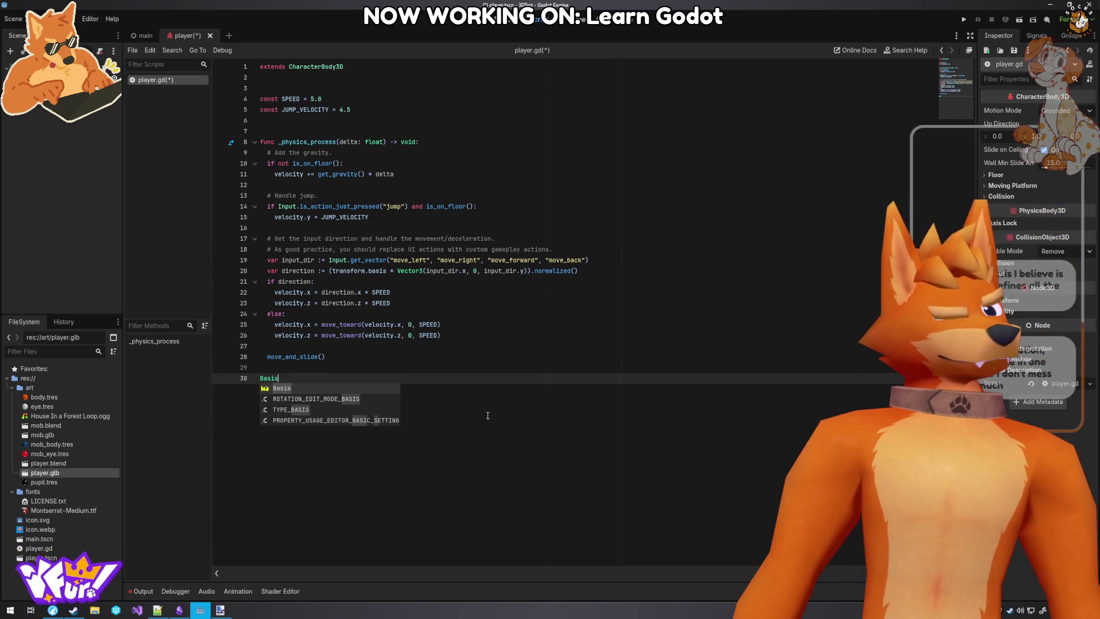
type(".")
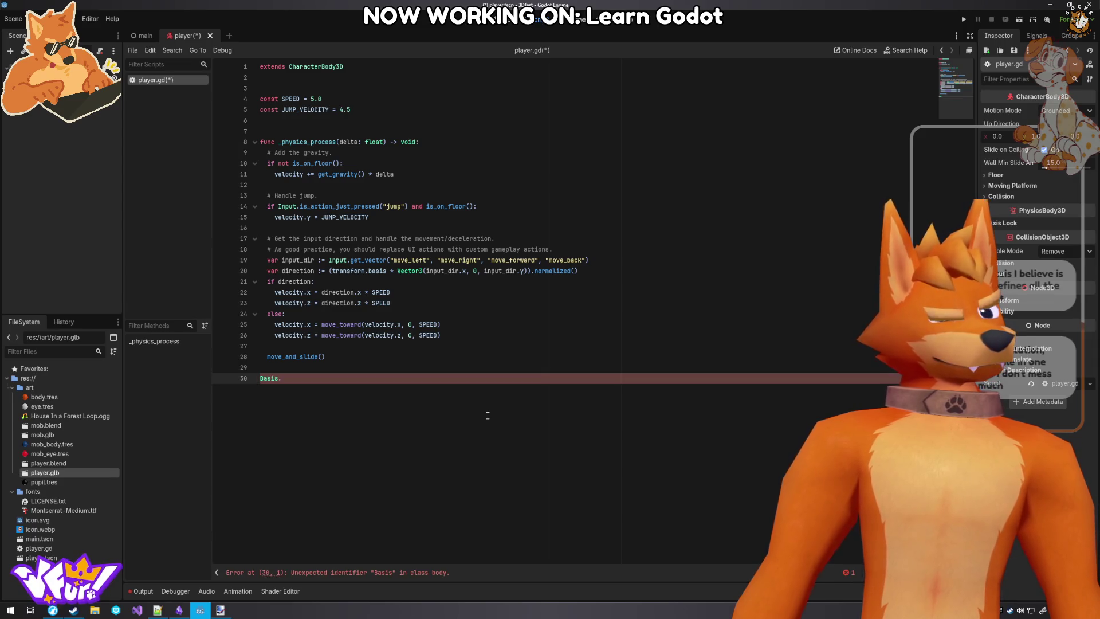
key("BackSpace")
key("BackSpace")
key("BackSpace")
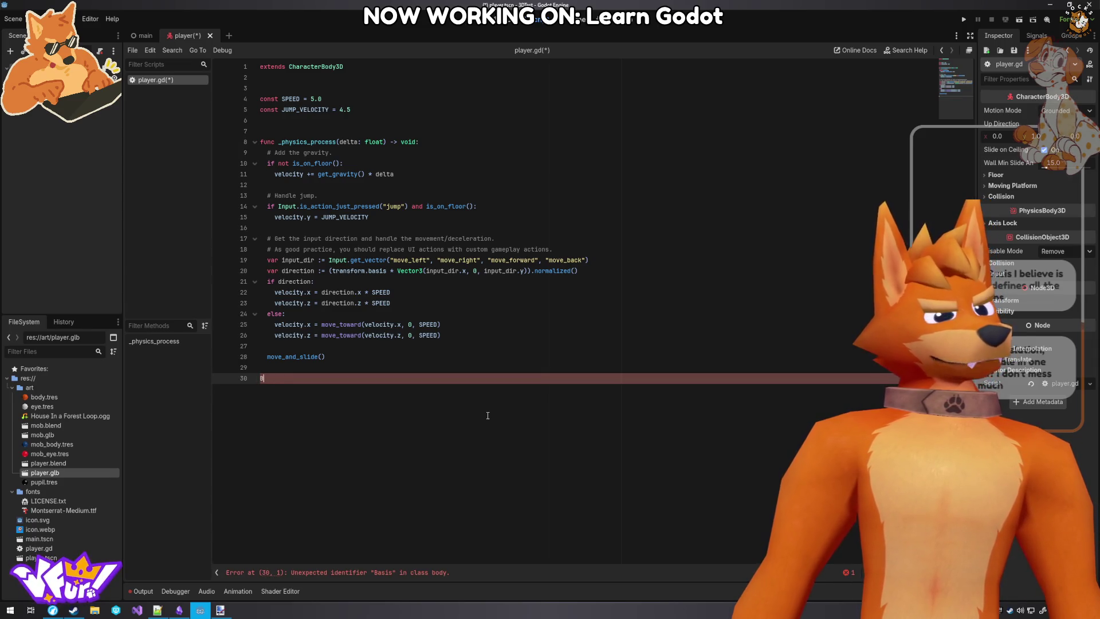
key("BackSpace")
key("BackSpace")
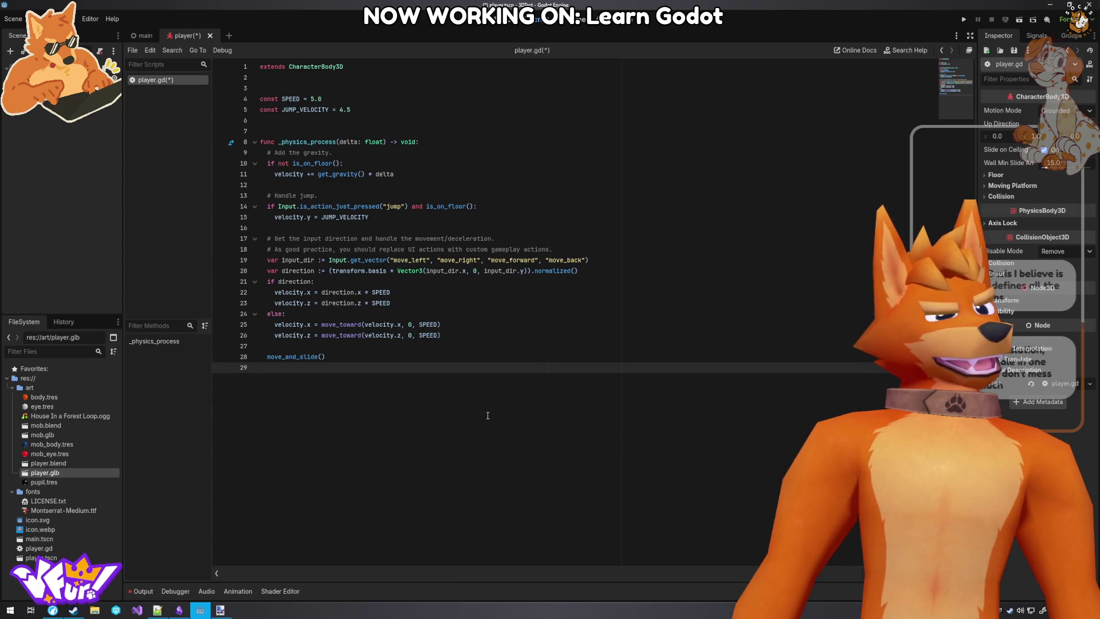
Retype Basis. to browse members such as looking_at and IDENTITY, then remove the line
type("Basis.")
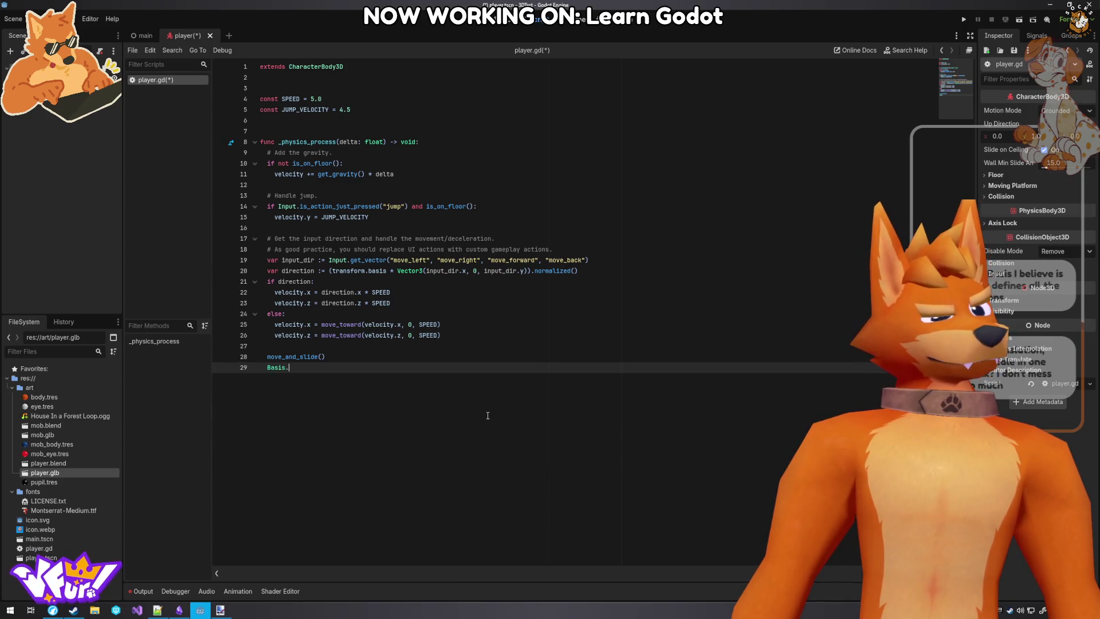
key("Down")
key("Down")
key("Down")
key("Down")
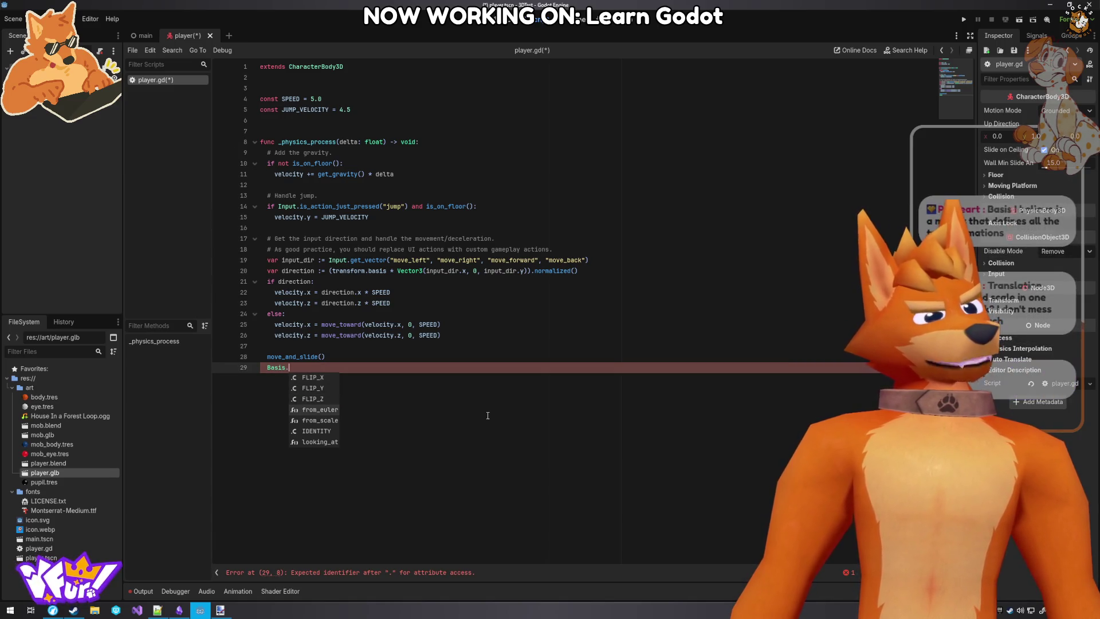
key("Down")
key("Down")
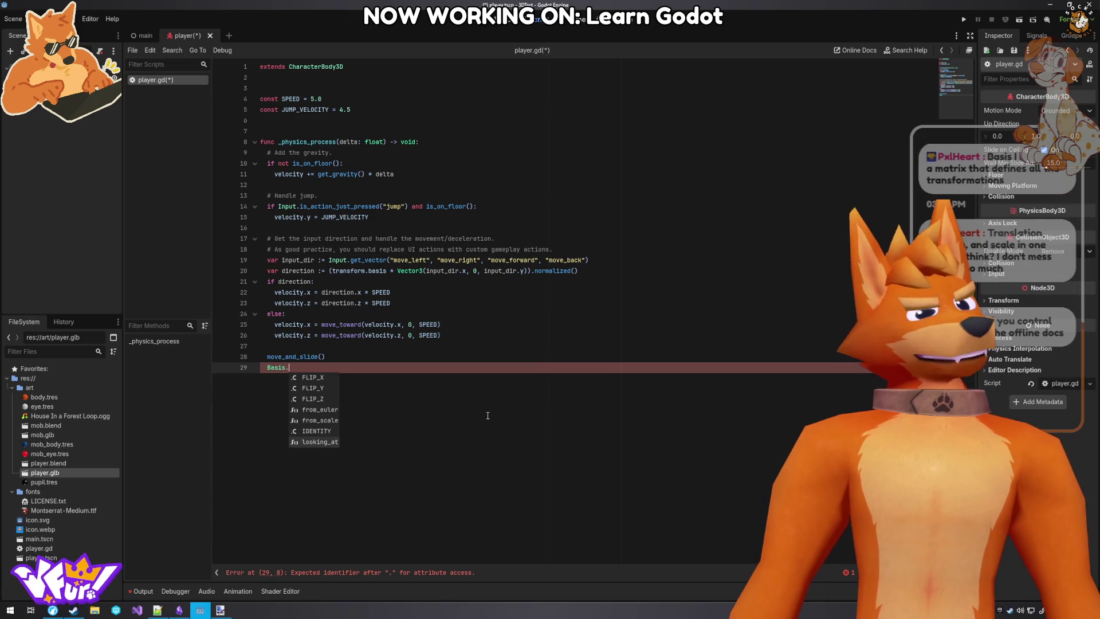
key("Up")
key("Up")
key("Up")
key("Up")
key("Up")
key("Up")
key("Down")
key("Down")
key("Down")
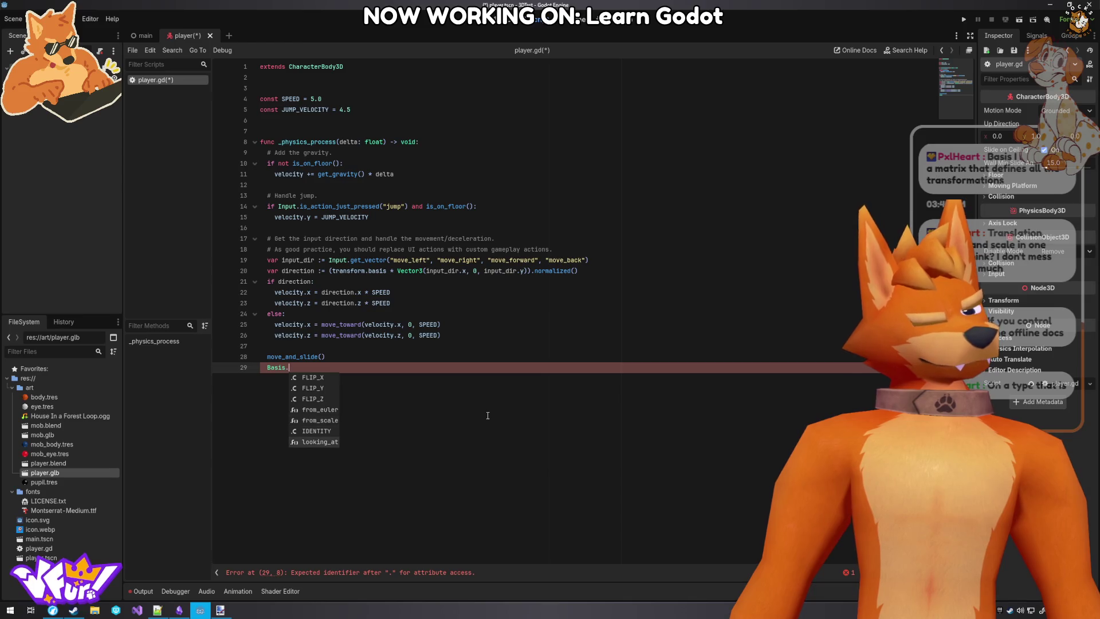
key("Up")
key("Down")
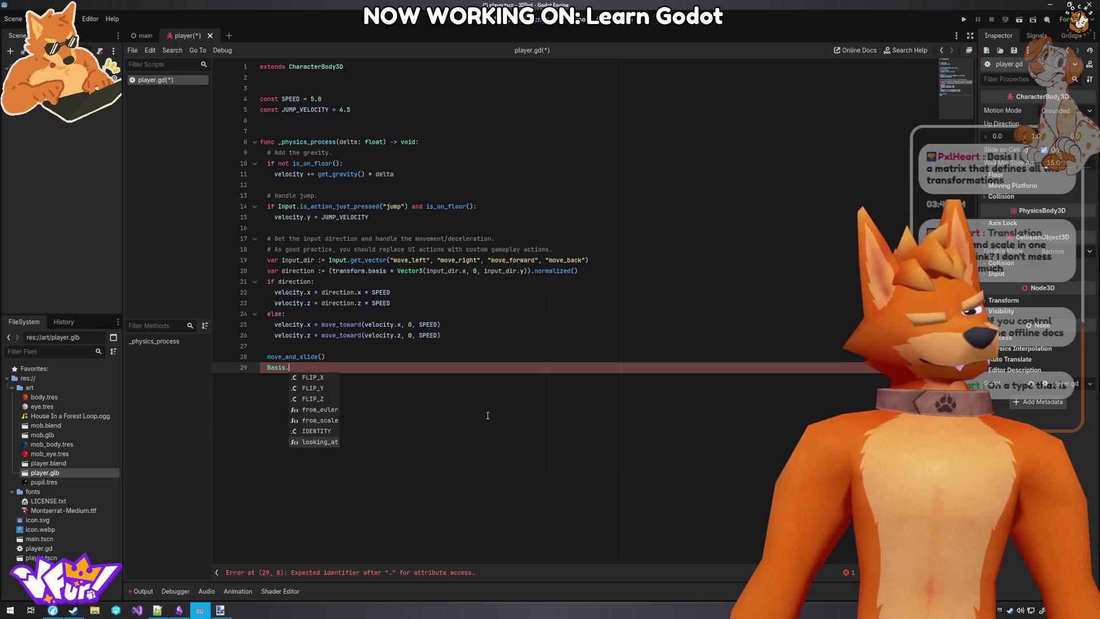
key("BackSpace")
key("BackSpace")
key("BackSpace")
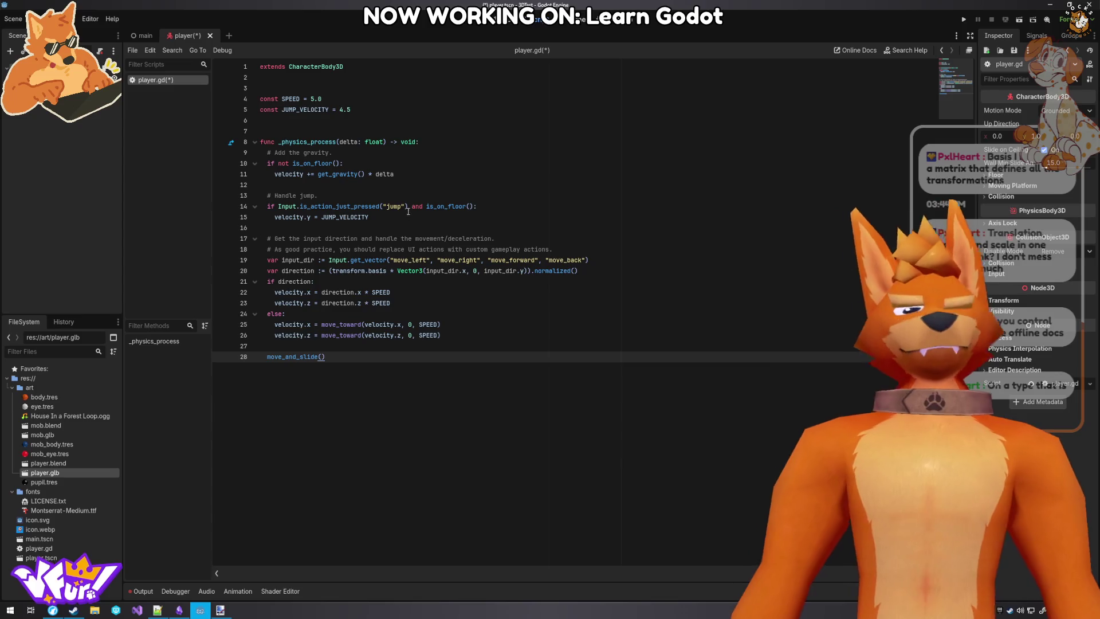
left_click(401, 185)
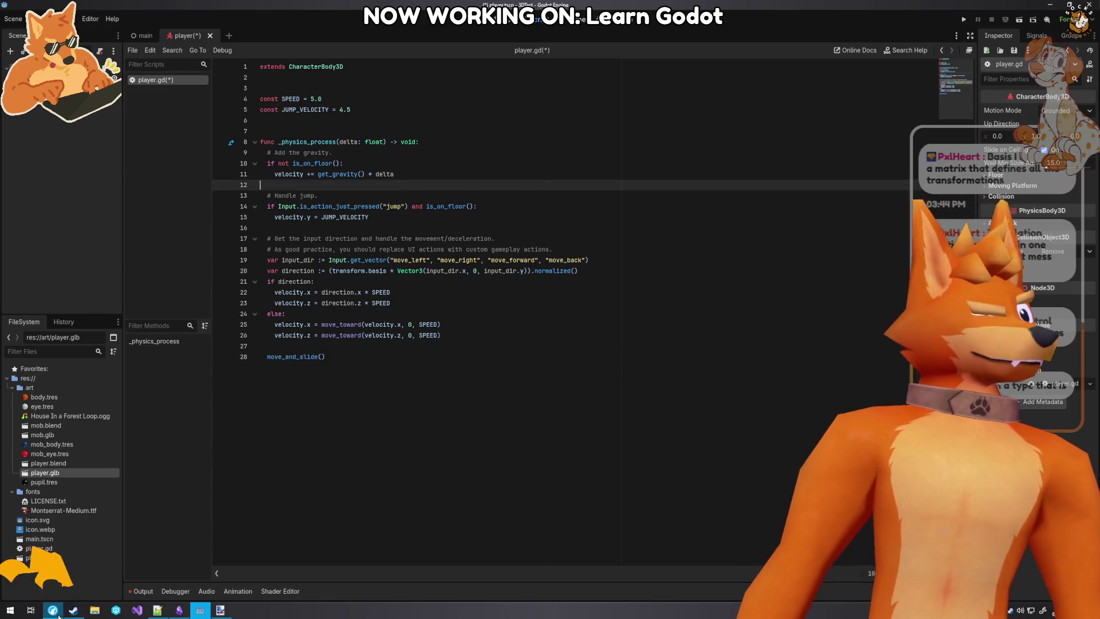
Replace the whole script with the copied tutorial code, then undo to restore the template
left_click(57, 613)
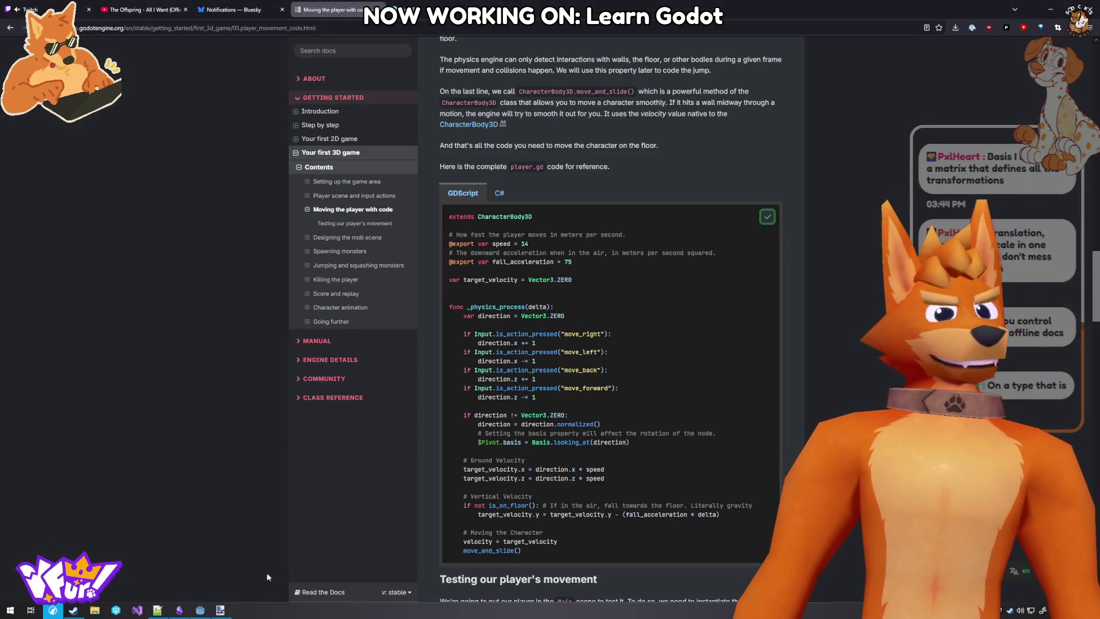
left_click(200, 610)
left_click(504, 374)
key("ctrl+a")
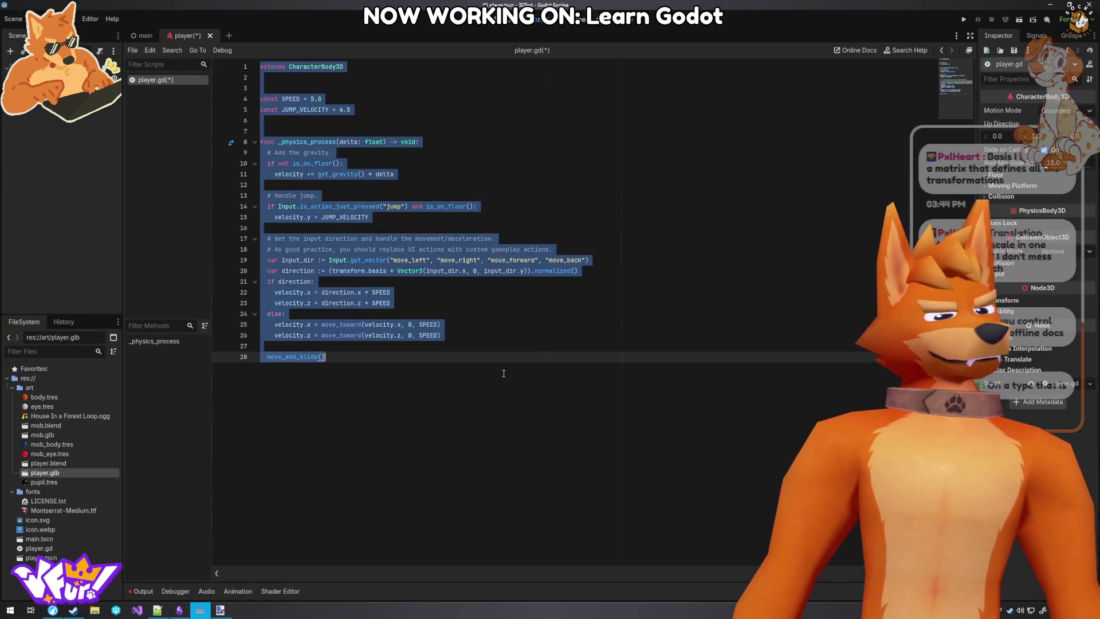
type("extends CharacterBody3D  # How fast the player moves in meters per second. @export var speed = 14 # The downward acceleration when in the air, in meters per second squared. @export var fall_acceleration = 75  var target_velocity = Vector3.ZERO   func _physics_process(delta): \tvar direction = Vector3.ZERO  \tif Input.is_action_pressed(\"move_right\"): \t\tdirection.x += 1 \tif Input.is_action_pressed(\"move_left\"): \t\tdirection.x -= 1 \tif Input.is_action_pressed(\"move_back\"): \t\tdirection.z += 1 \tif Input.is_action_pressed(\"move_forward\"): \t\tdirection.z -= 1  \tif direction != Vector3.ZERO: \t\tdirection = direction.normalized() \t\t# Setting the basis property will affect the rotation of the node. \t\t$Pivot.basis = Basis.looking_at(direction)  \t# Ground Velocity \ttarget_velocity.x = direction.x * speed \ttarget_velocity.z = direction.z * speed  \t# Vertical Velocity \tif not is_on_floor(): # If in the air, fall towards the floor. Literally gravity \t\ttarget_velocity.y = target_velocity.y - (fall_acceleration * delta)  \t# Moving the Character \tvelocity = target_velocity \tmove_and_slide()")
left_click(379, 185)
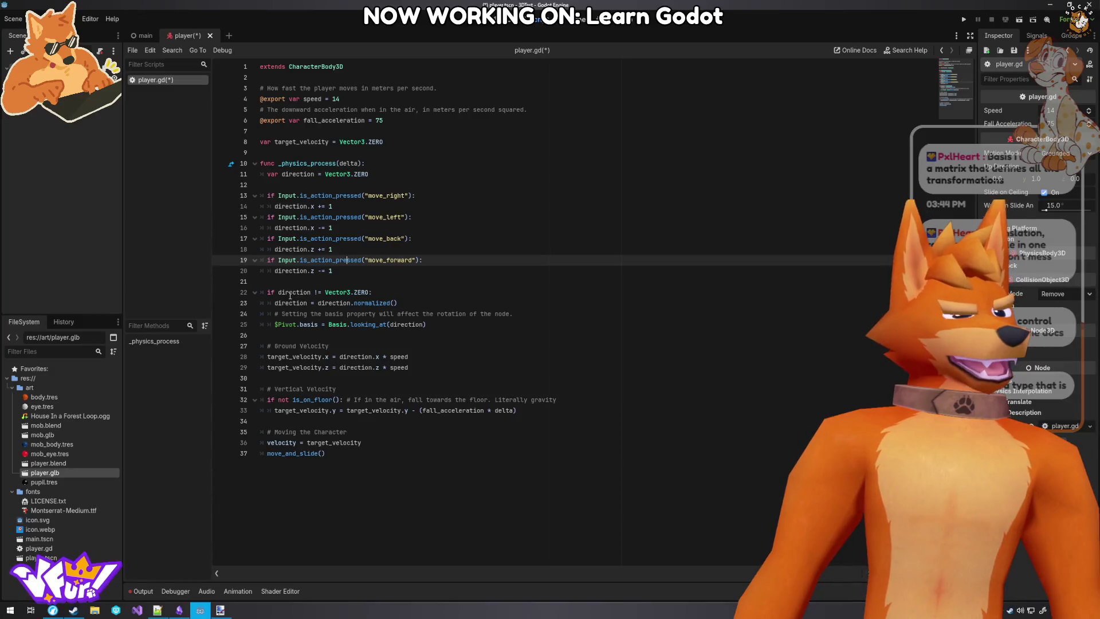
key("ctrl+z")
key("ctrl+z")
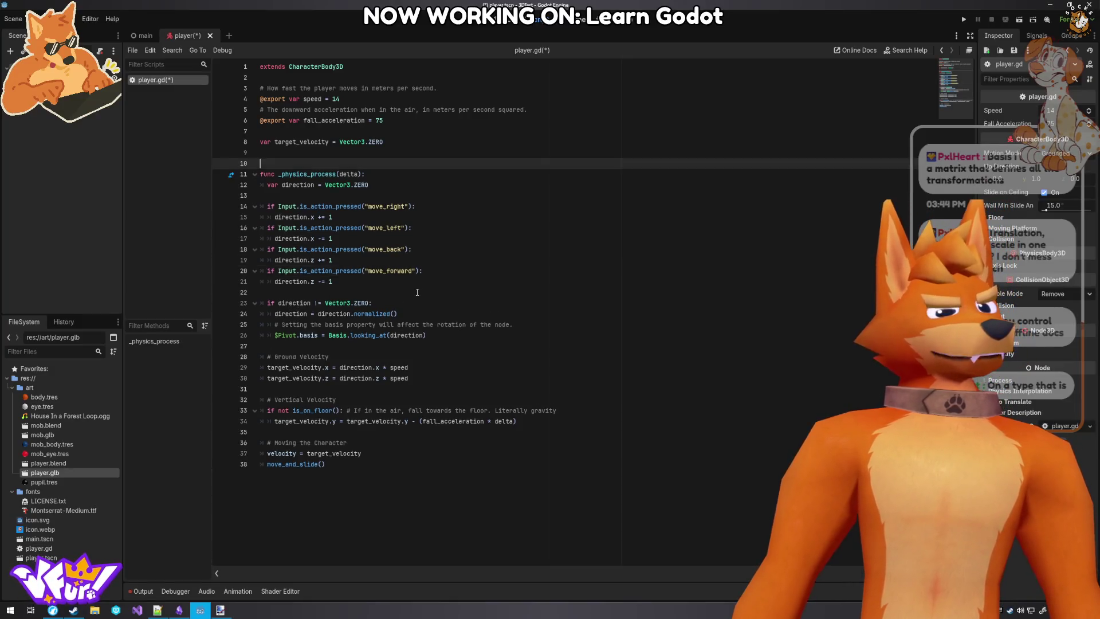
left_click(417, 292)
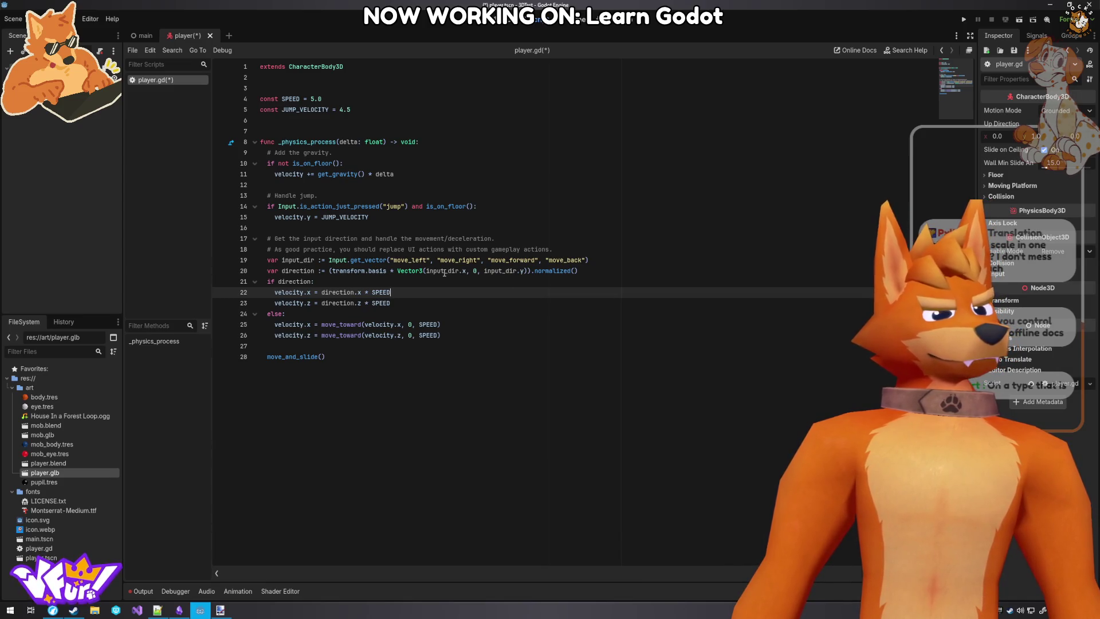
Paste the tutorial code below line 28 of the template, starting at line 32
mouse_move(537, 276)
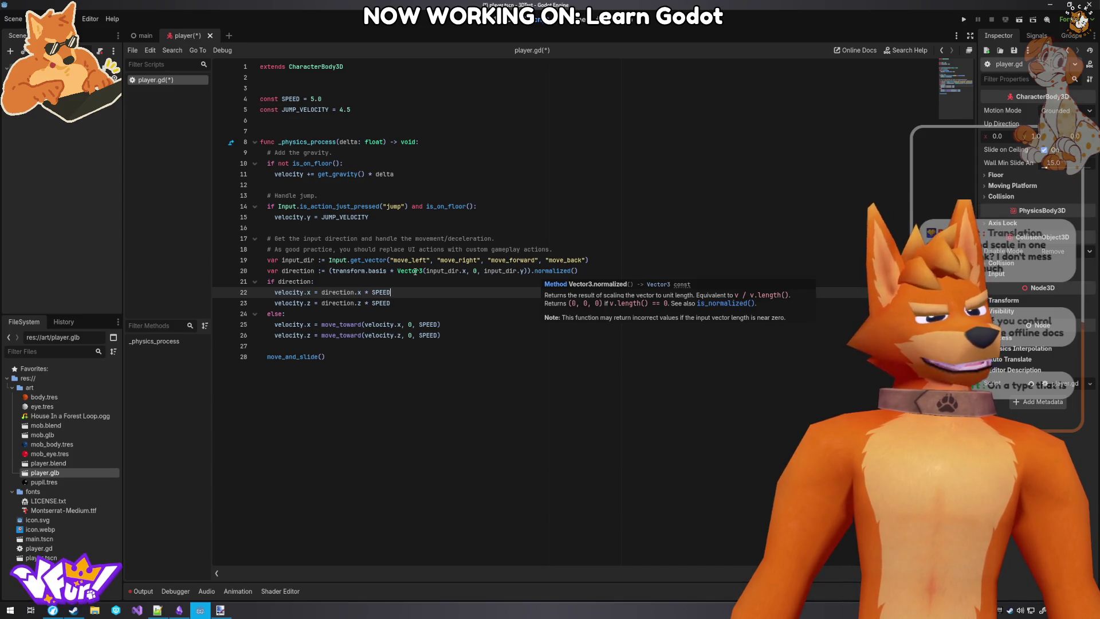
left_click(348, 367)
key("Return")
key("Return")
key("Return")
type("extends CharacterBody3D  # How fast the player moves in meters per second. @export var speed = 14 # The downward acceleration when in the air, in meters per second squared. @export var fall_acceleration = 75  var target_velocity = Vector3.ZERO   func _physics_process(delta): \tvar direction = Vector3.ZERO  \tif Input.is_action_pressed(\"move_right\"): \t\tdirection.x += 1 \tif Input.is_action_pressed(\"move_left\"): \t\tdirection.x -= 1 \tif Input.is_action_pressed(\"move_back\"): \t\tdirection.z += 1 \tif Input.is_action_pressed(\"move_forward\"): \t\tdirection.z -= 1  \tif direction != Vector3.ZERO: \t\tdirection = direction.normalized() \t\t# Setting the basis property will affect the rotation of the node. \t\t$Pivot.basis = Basis.looking_at(direction)  \t# Ground Velocity \ttarget_velocity.x = direction.x * speed \ttarget_velocity.z = direction.z * speed  \t# Vertical Velocity \tif not is_on_floor(): # If in the air, fall towards the floor. Literally gravity \t\ttarget_velocity.y = target_velocity.y - (fall_acceleration * delta)  \t# Moving the Character \tvelocity = target_velocity \tmove_and_slide()")
scroll(412, 332, "up", 5)
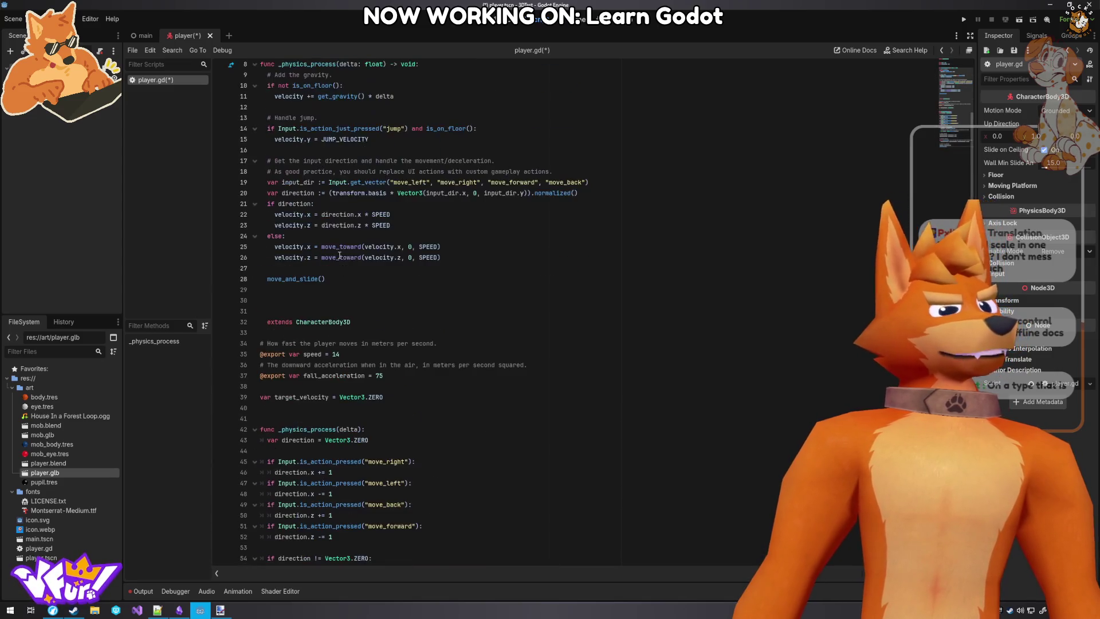
left_click(261, 327)
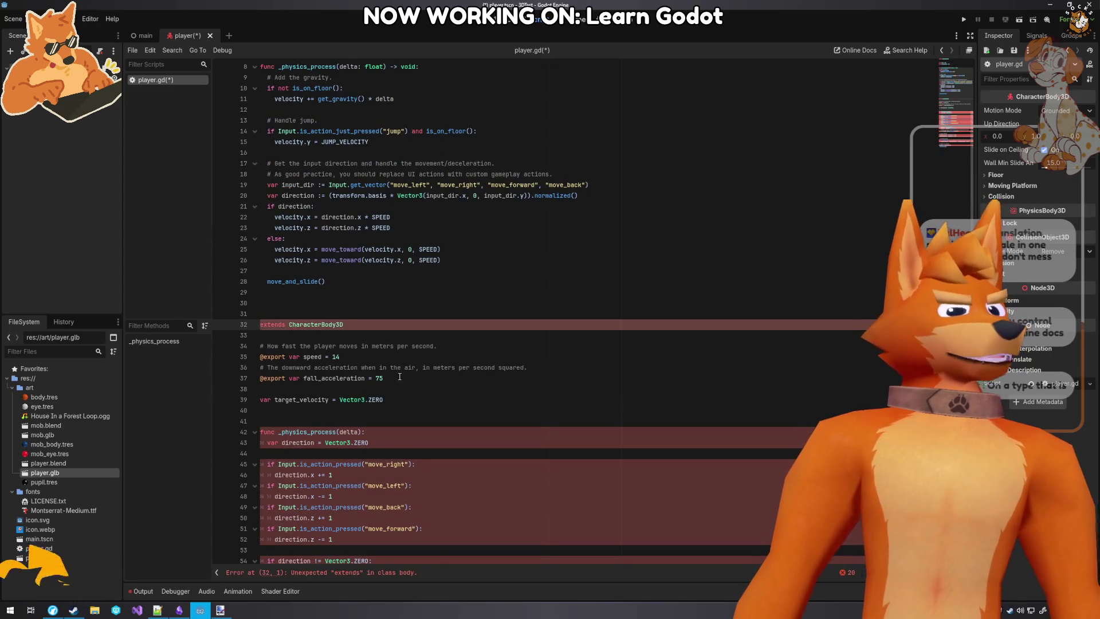
scroll(399, 376, "up", 2)
scroll(357, 178, "down", 4)
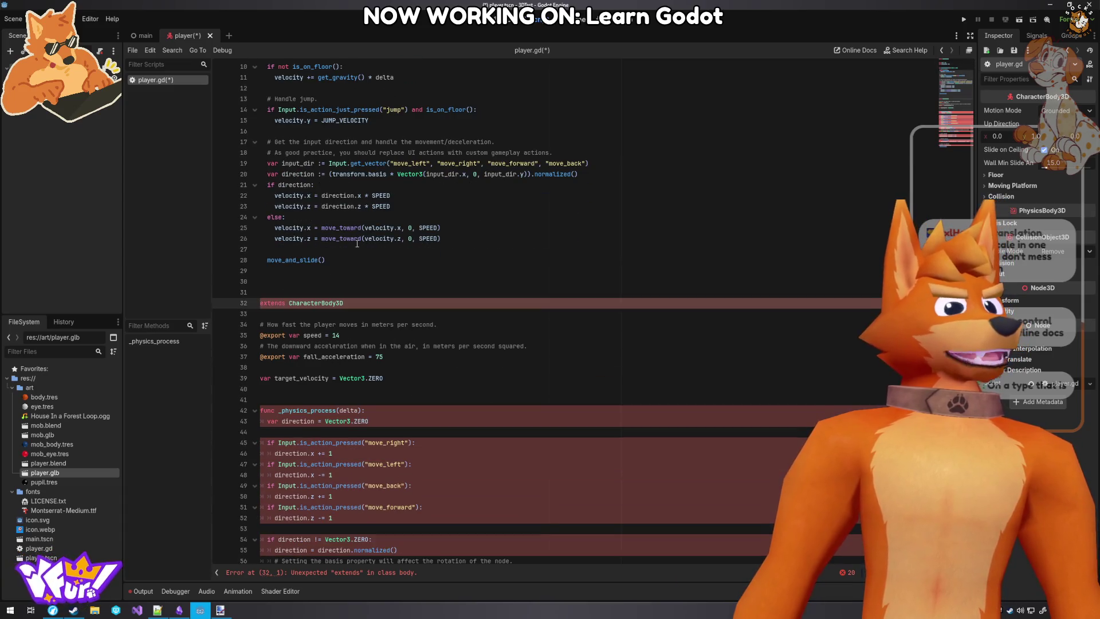
scroll(350, 295, "up", 4)
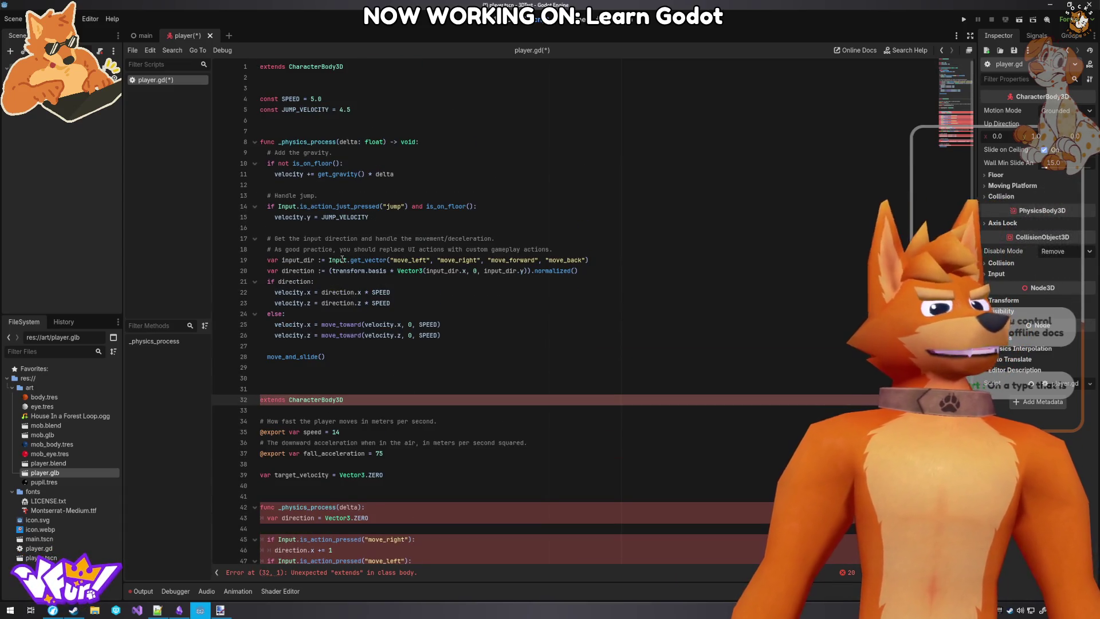
mouse_move(355, 259)
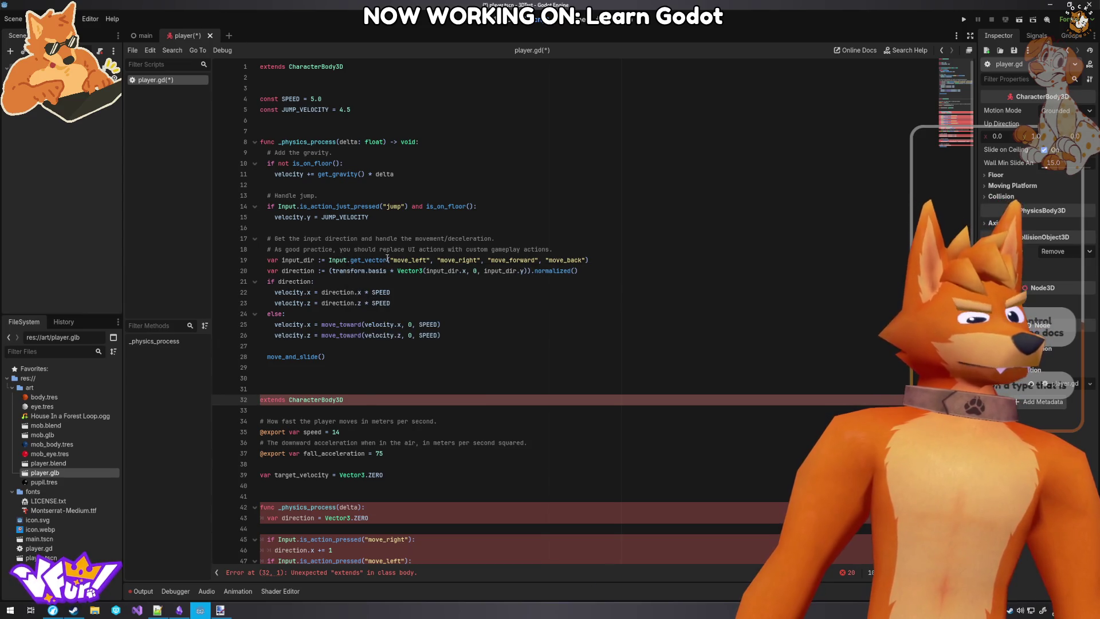
scroll(386, 259, "down", 3)
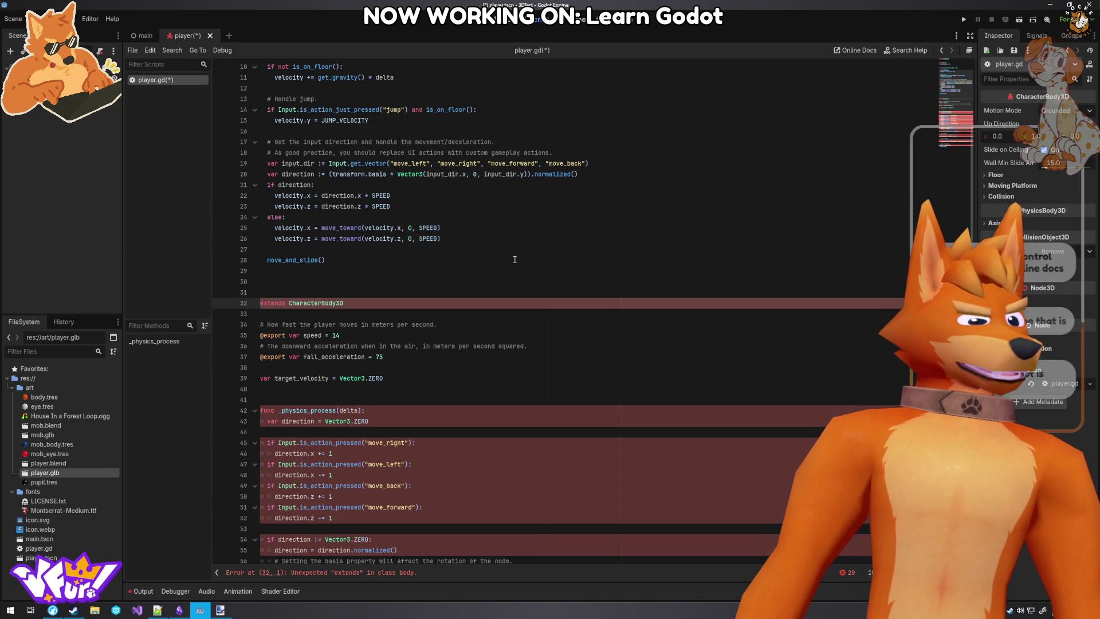
scroll(515, 259, "down", 2)
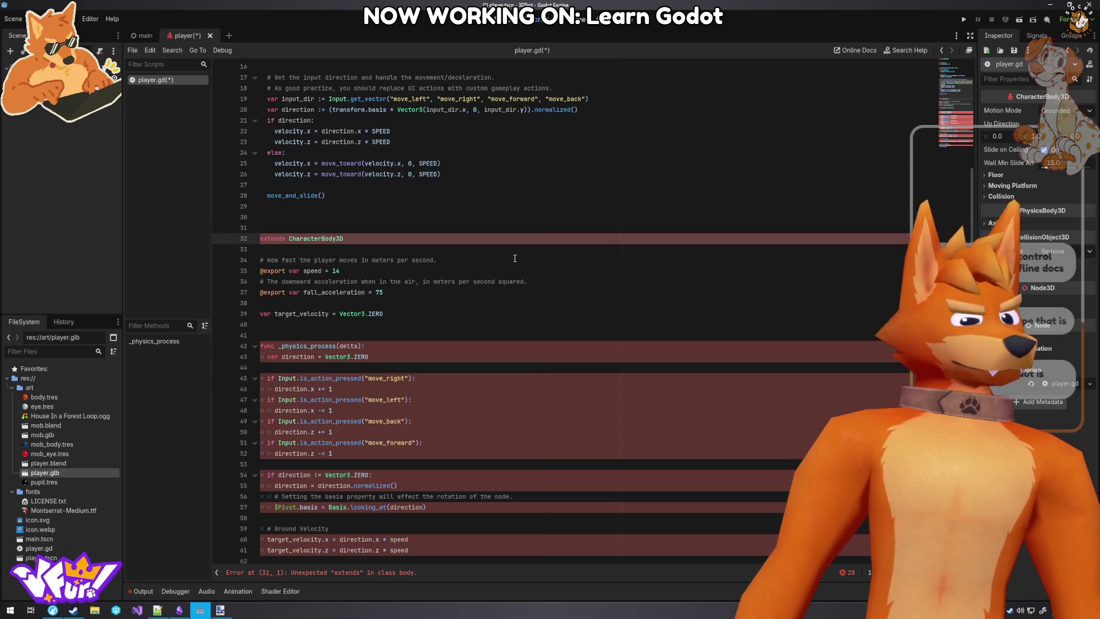
mouse_move(374, 110)
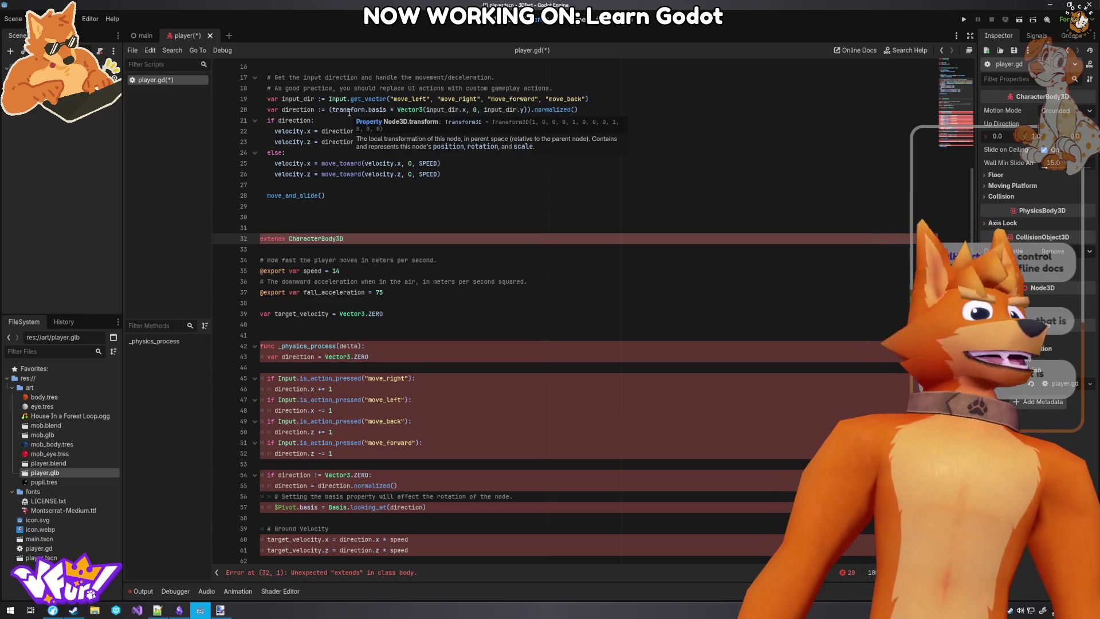
double_click(378, 109)
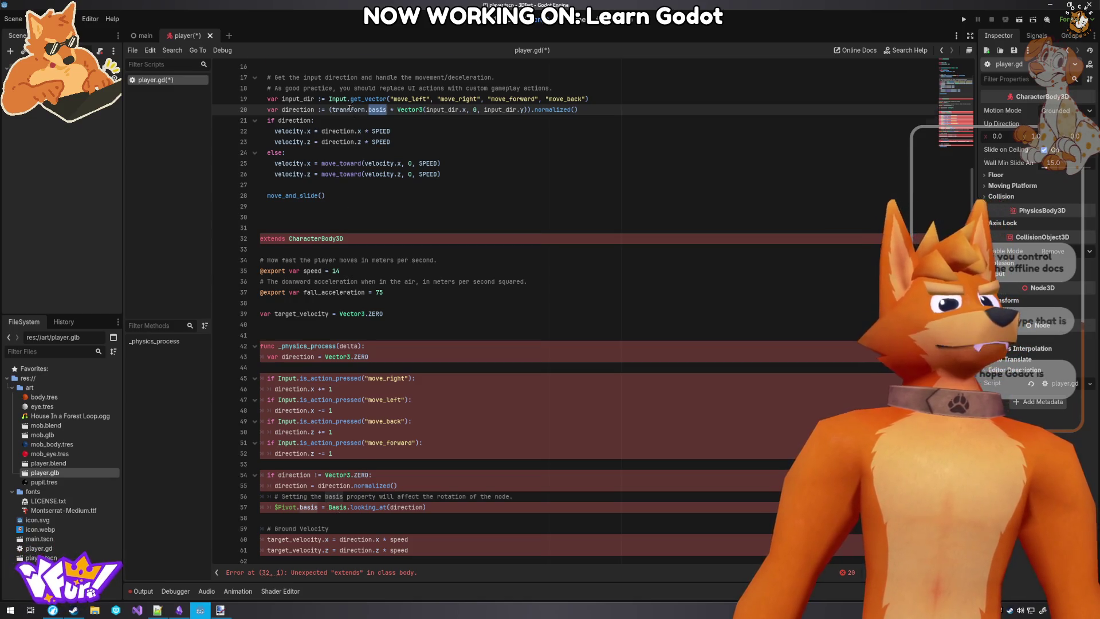
scroll(372, 172, "up", 4)
scroll(411, 277, "down", 2)
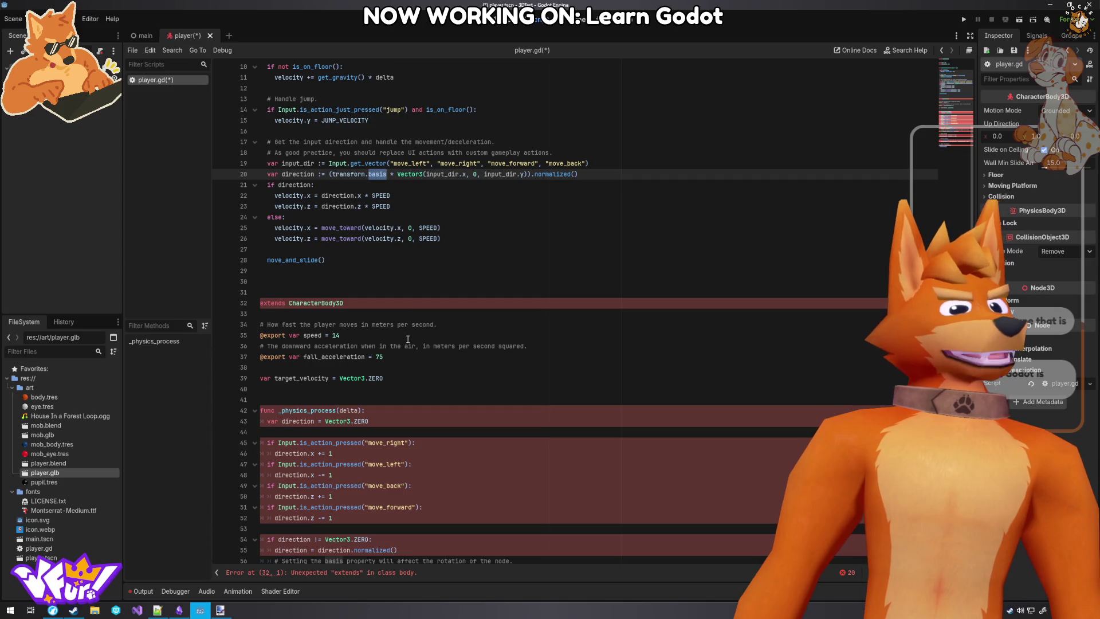
left_click_drag(596, 174, 195, 160)
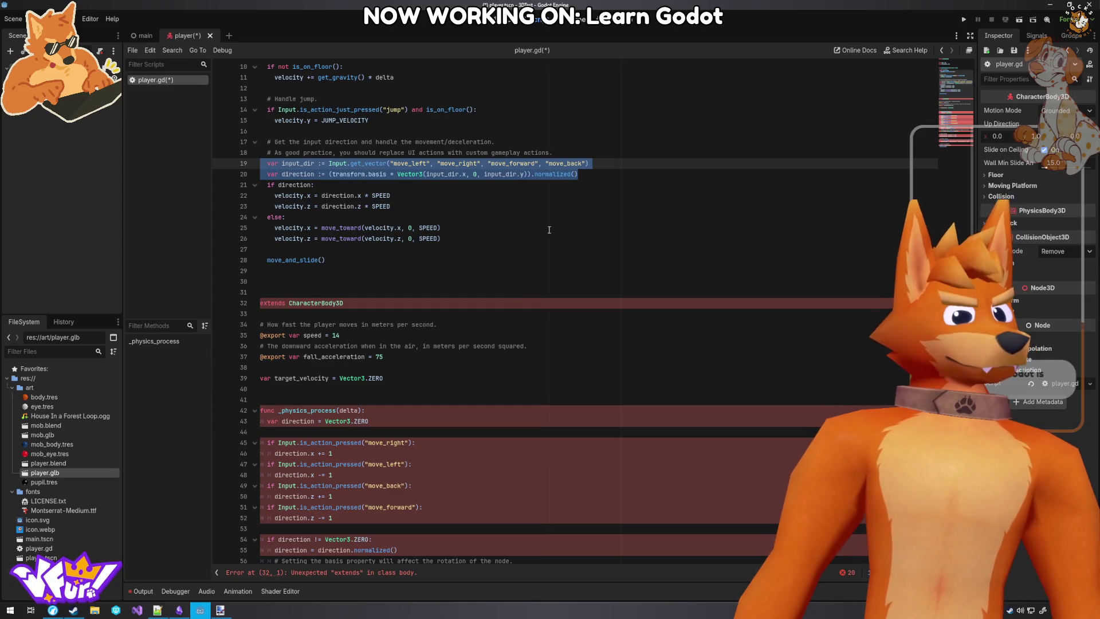
scroll(505, 326, "down", 3)
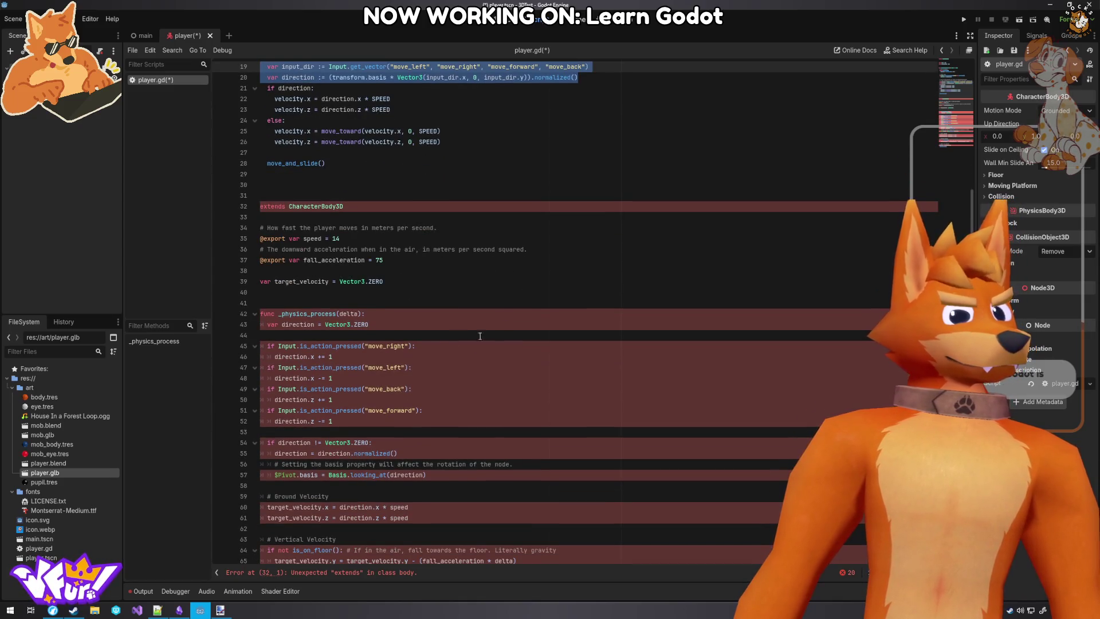
scroll(362, 199, "up", 4)
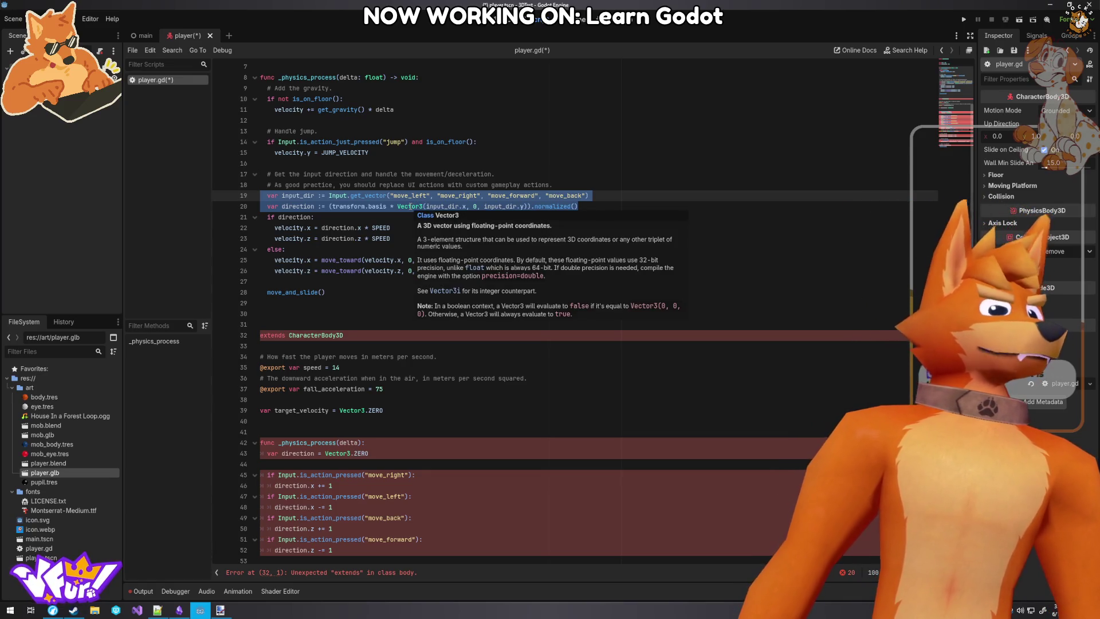
scroll(373, 258, "down", 4)
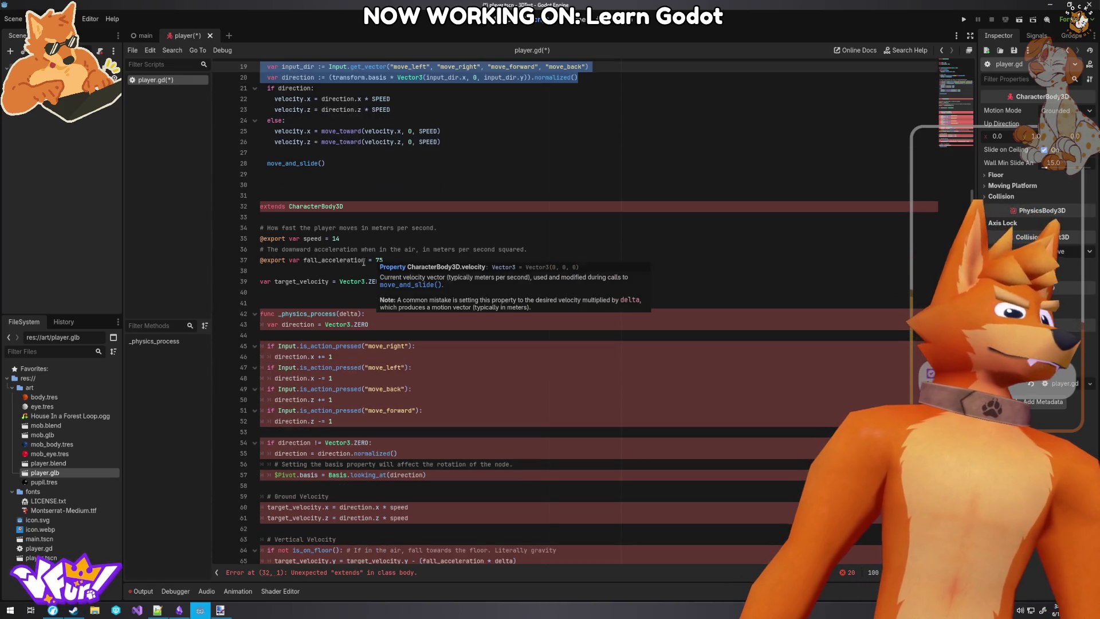
scroll(400, 202, "up", 2)
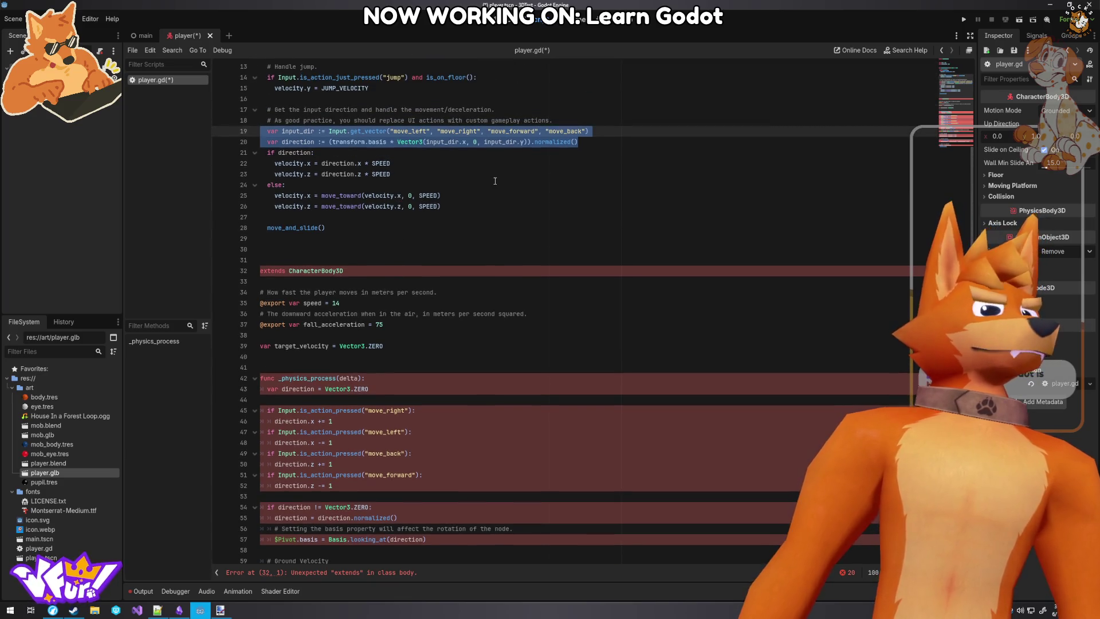
mouse_move(525, 143)
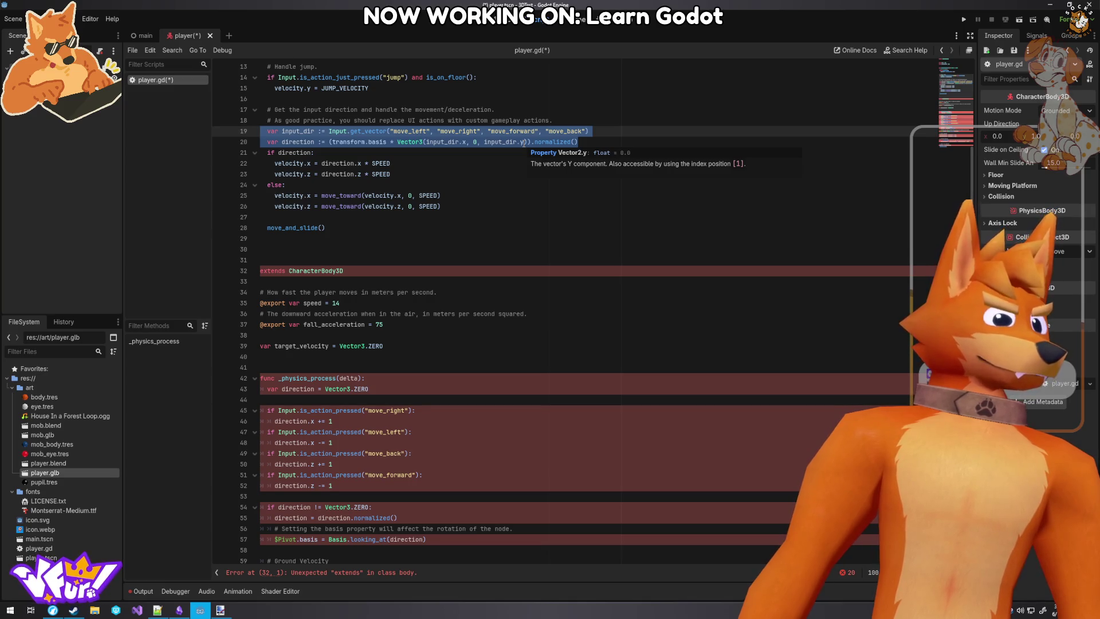
mouse_move(368, 143)
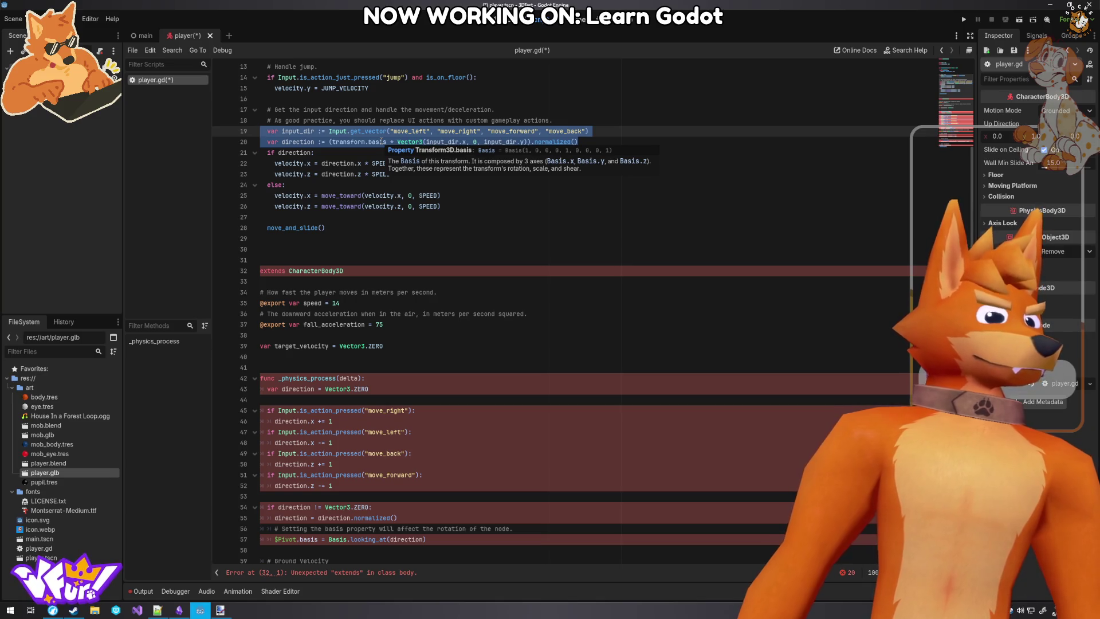
scroll(343, 353, "down", 2)
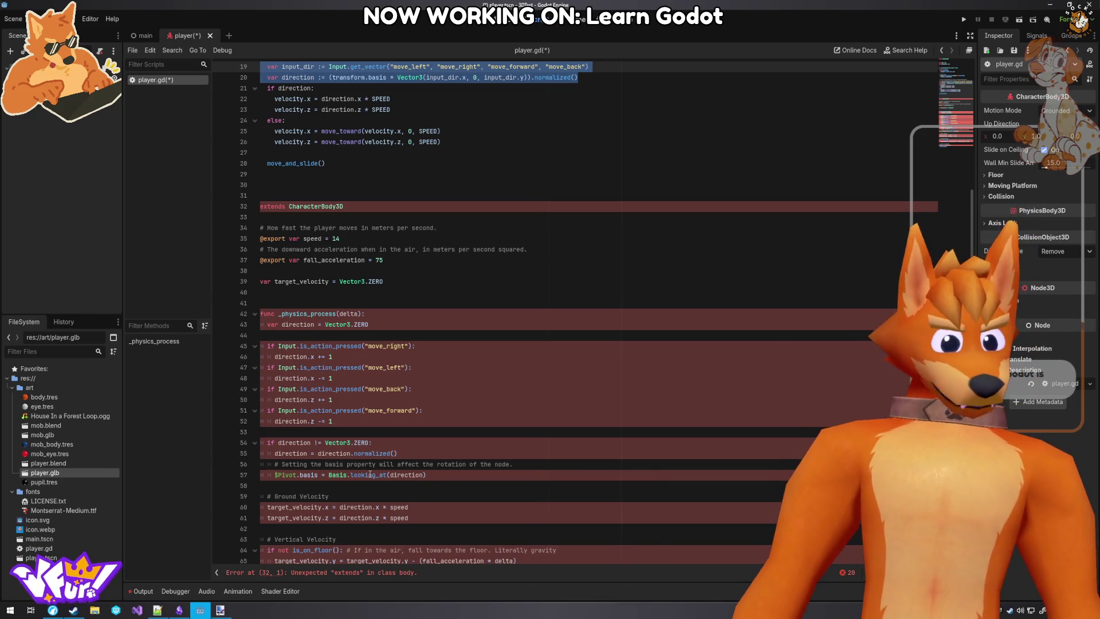
mouse_move(370, 475)
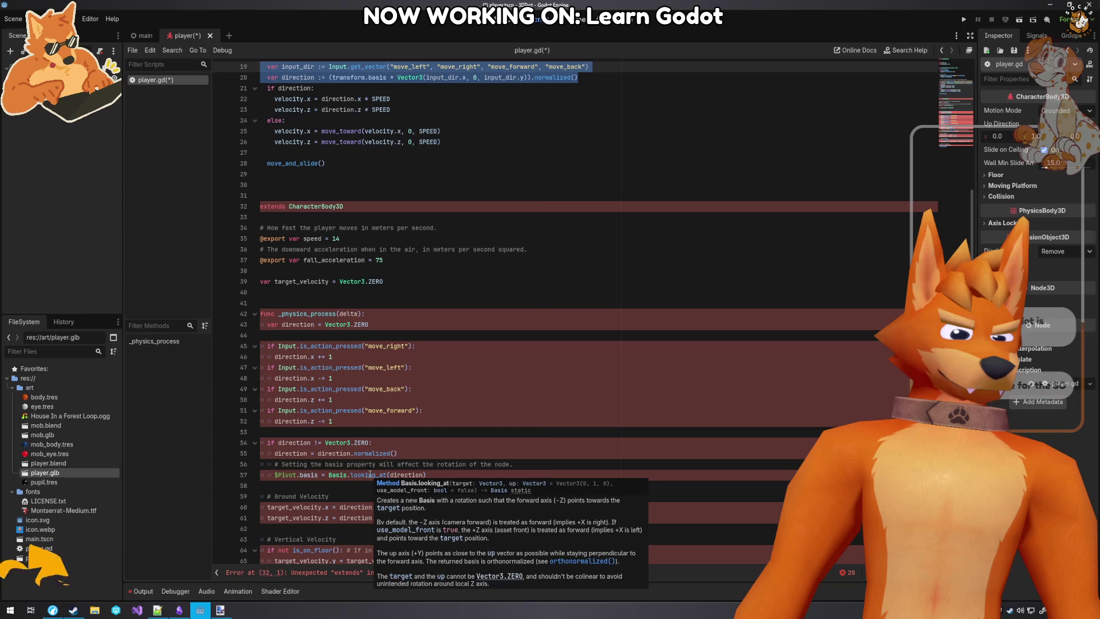
scroll(475, 202, "up", 5)
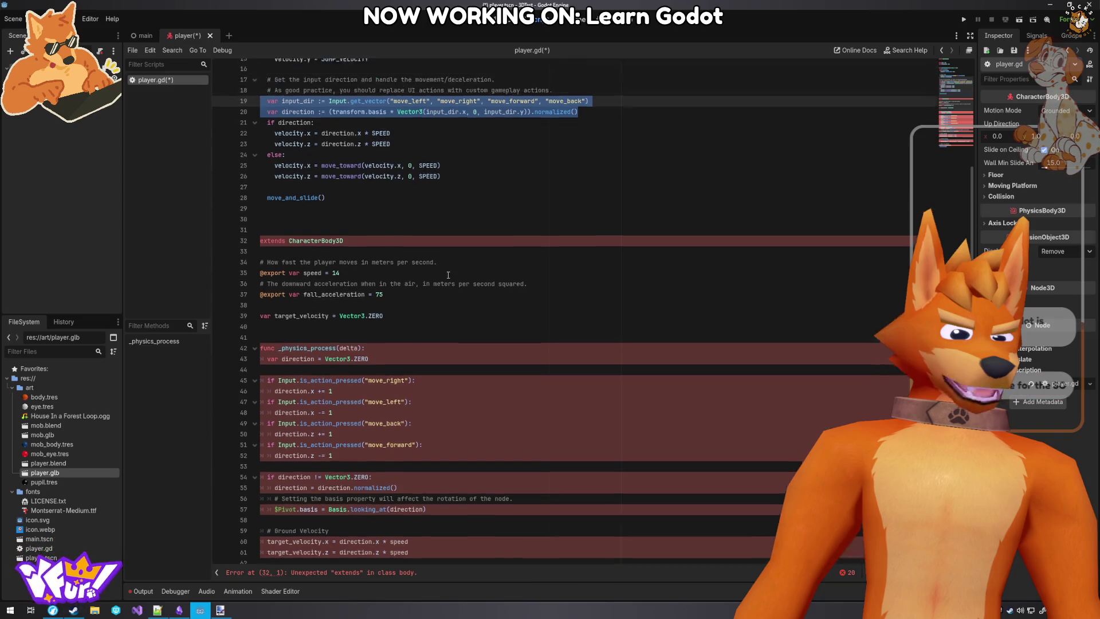
scroll(475, 202, "down", 3)
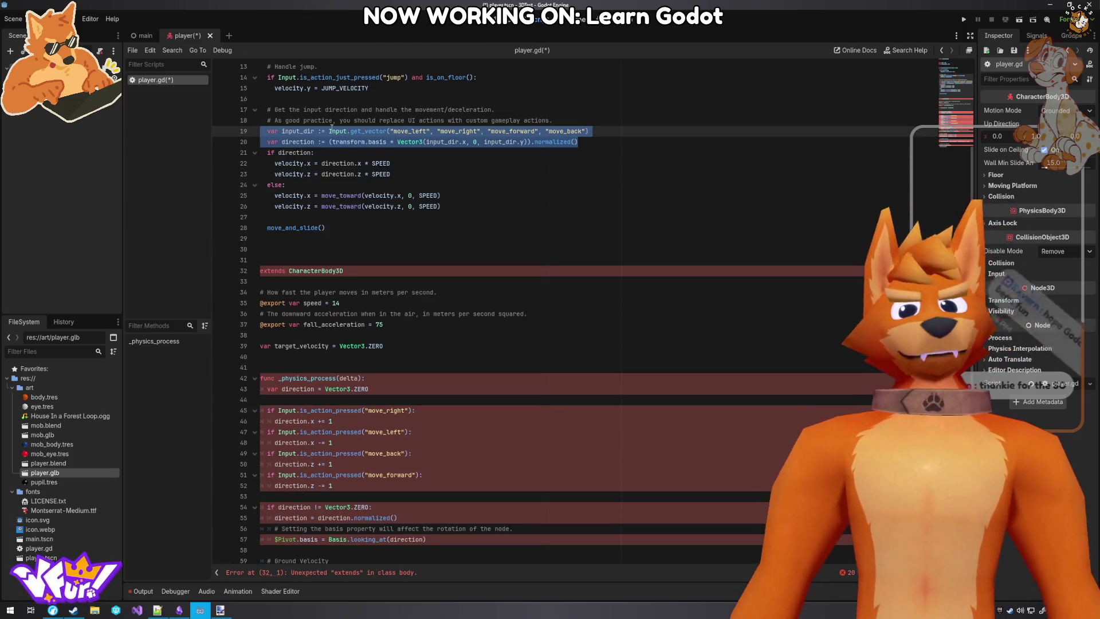
mouse_move(332, 129)
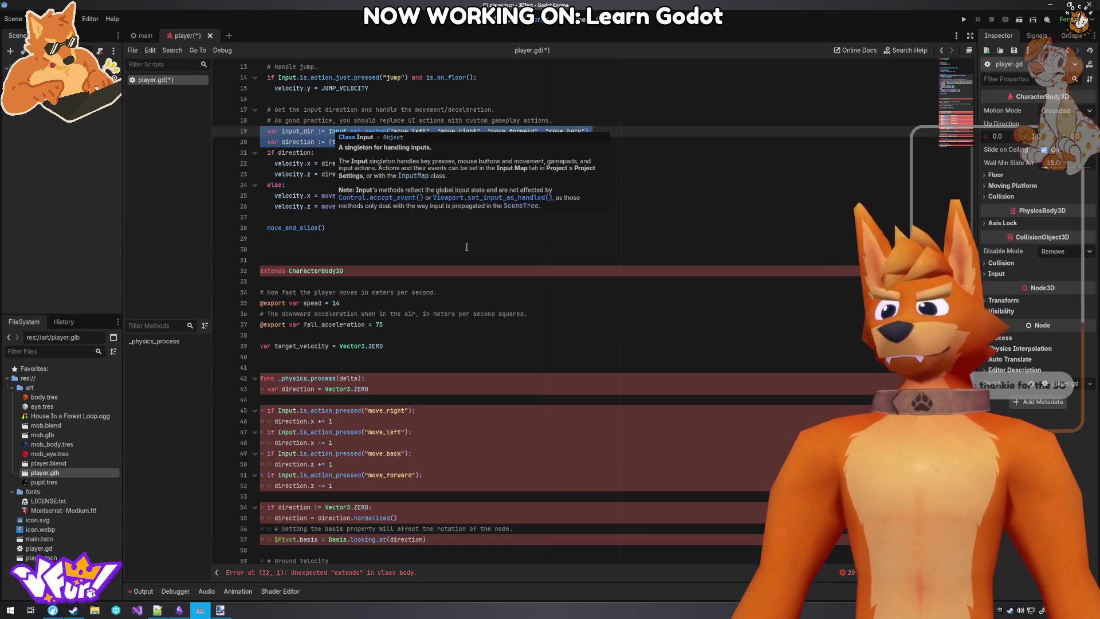
scroll(417, 280, "up", 4)
scroll(417, 281, "down", 4)
scroll(417, 280, "down", 3)
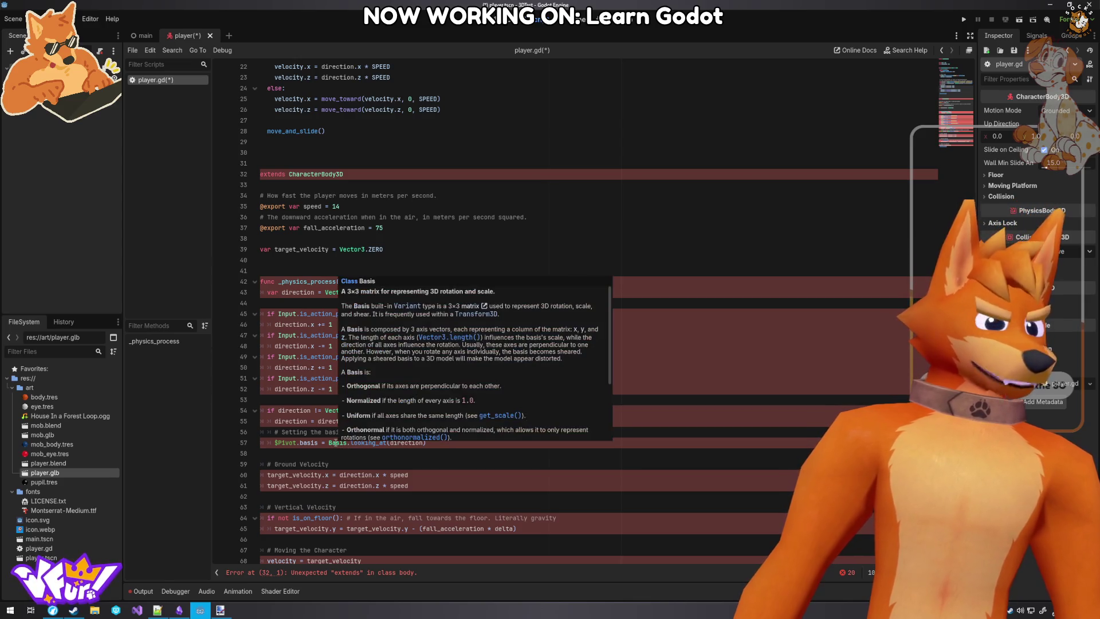
mouse_move(365, 444)
scroll(365, 444, "up", 5)
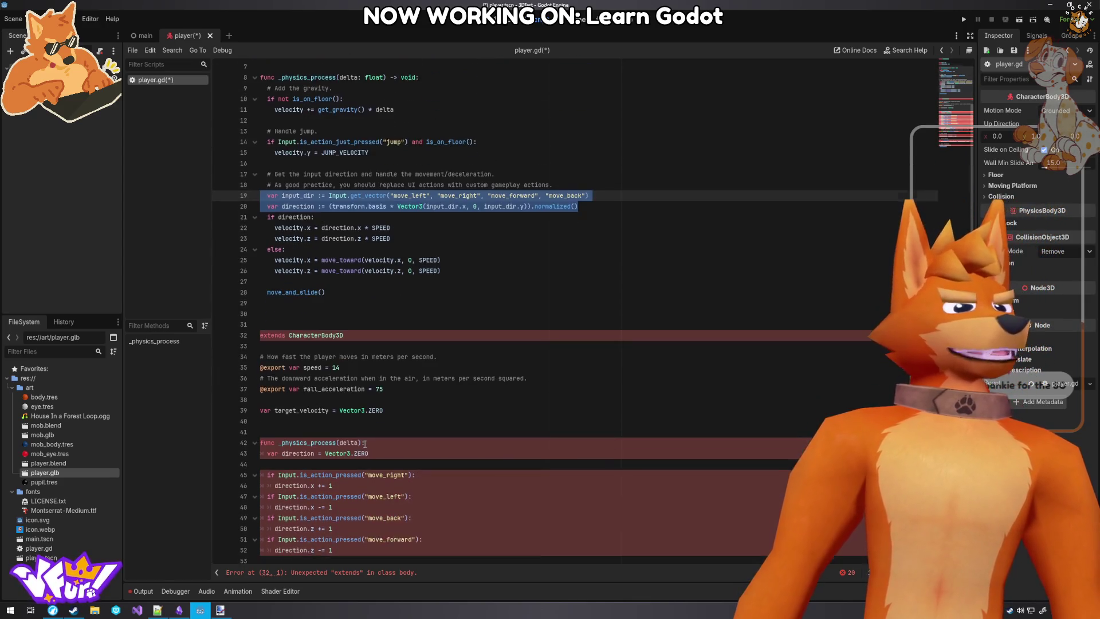
scroll(365, 444, "down", 5)
scroll(365, 444, "up", 6)
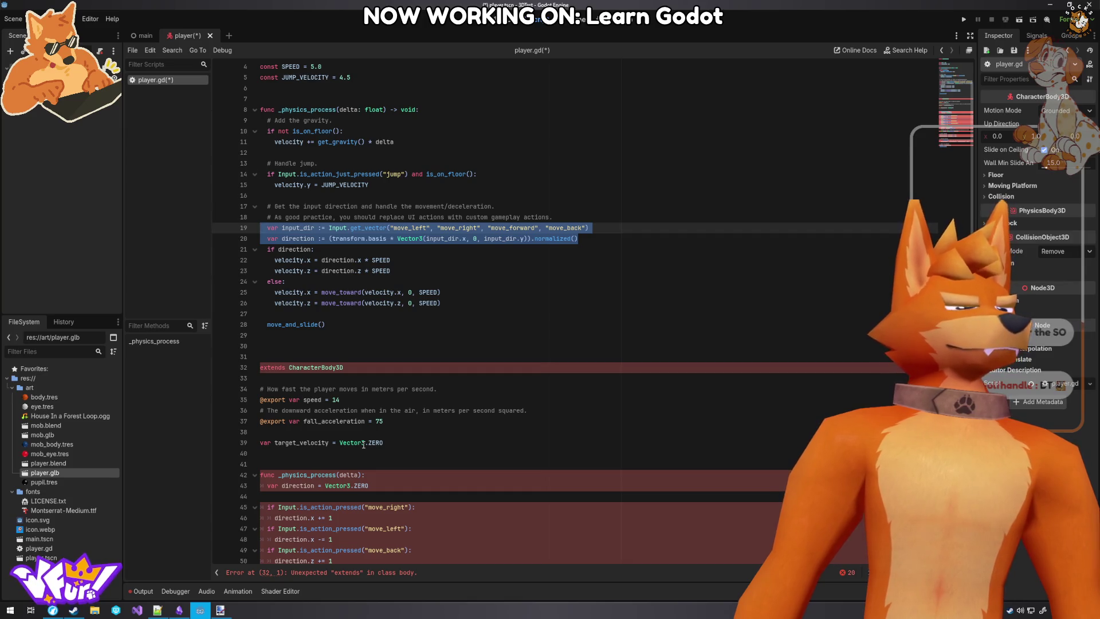
scroll(363, 445, "down", 6)
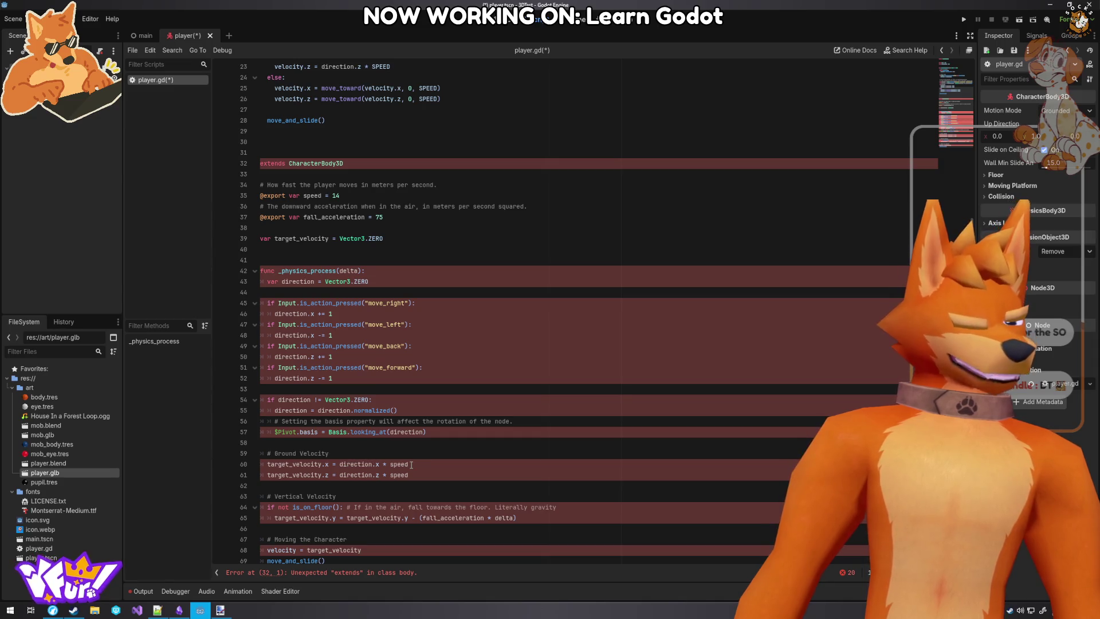
scroll(410, 464, "up", 6)
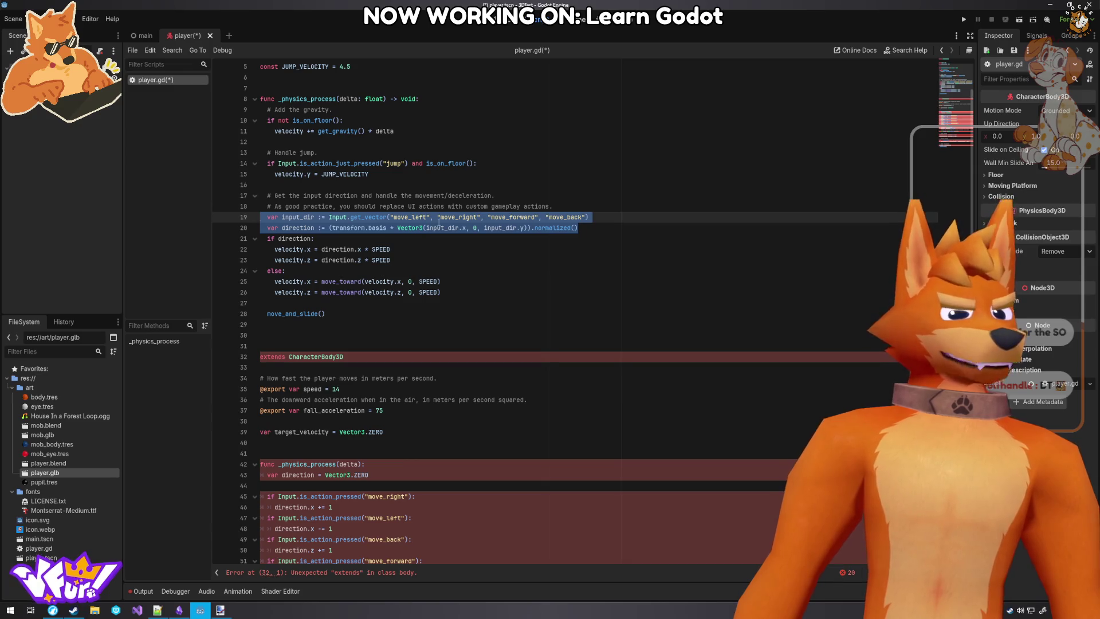
scroll(412, 230, "down", 6)
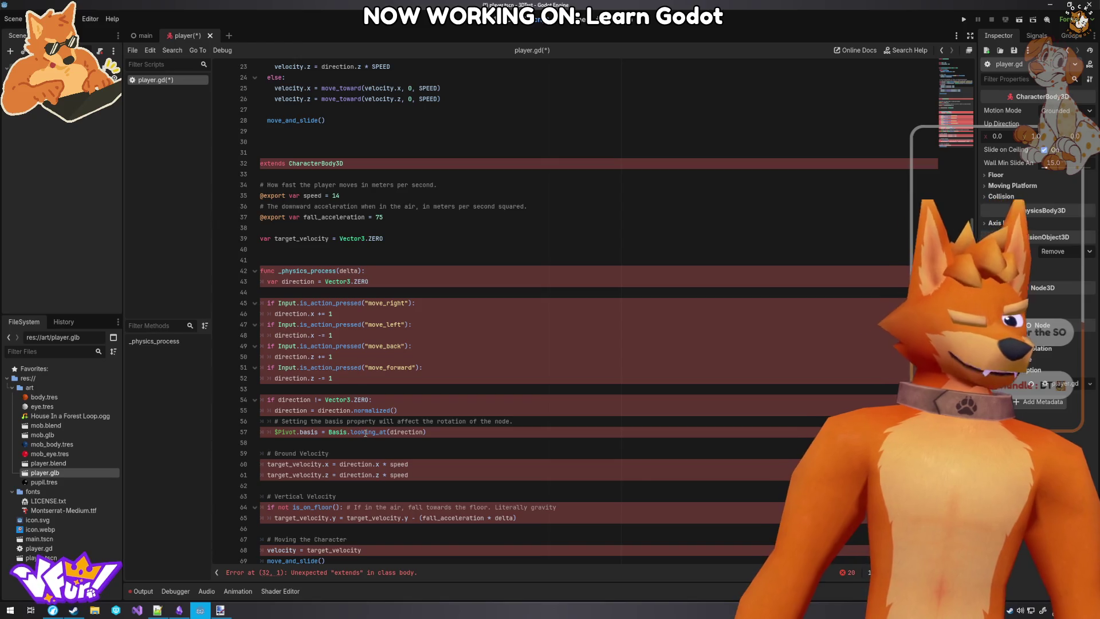
left_click(366, 432)
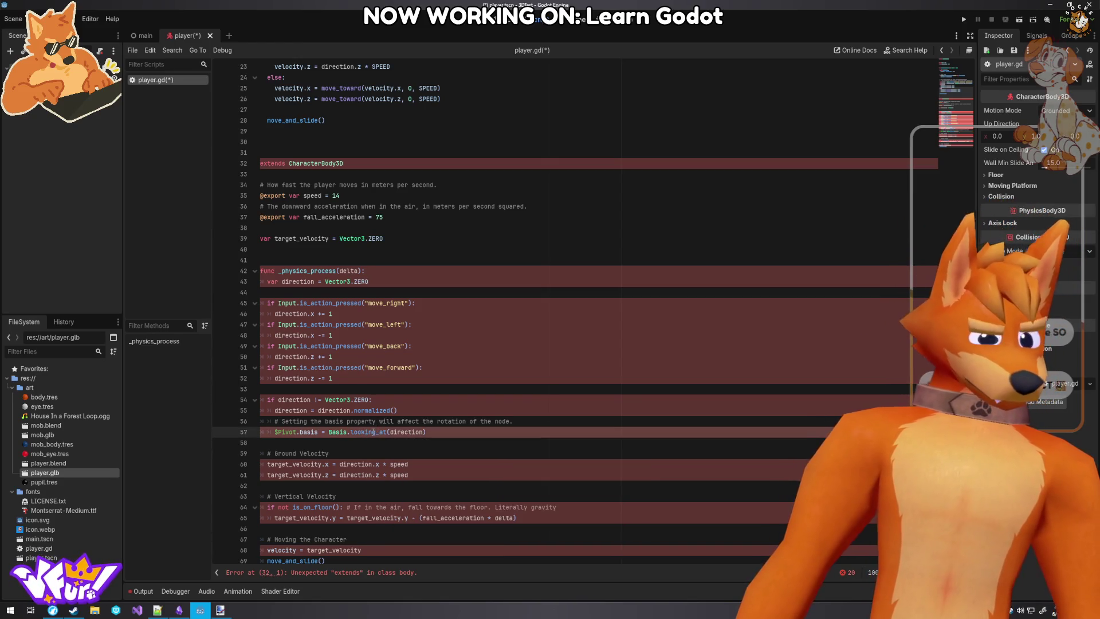
mouse_move(373, 433)
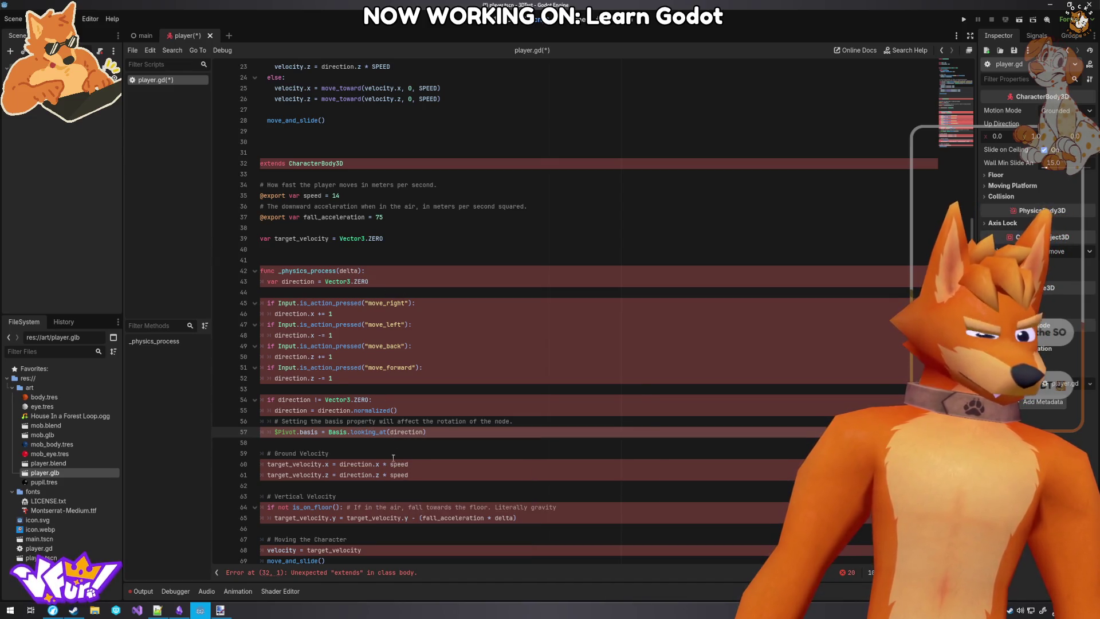
mouse_move(321, 515)
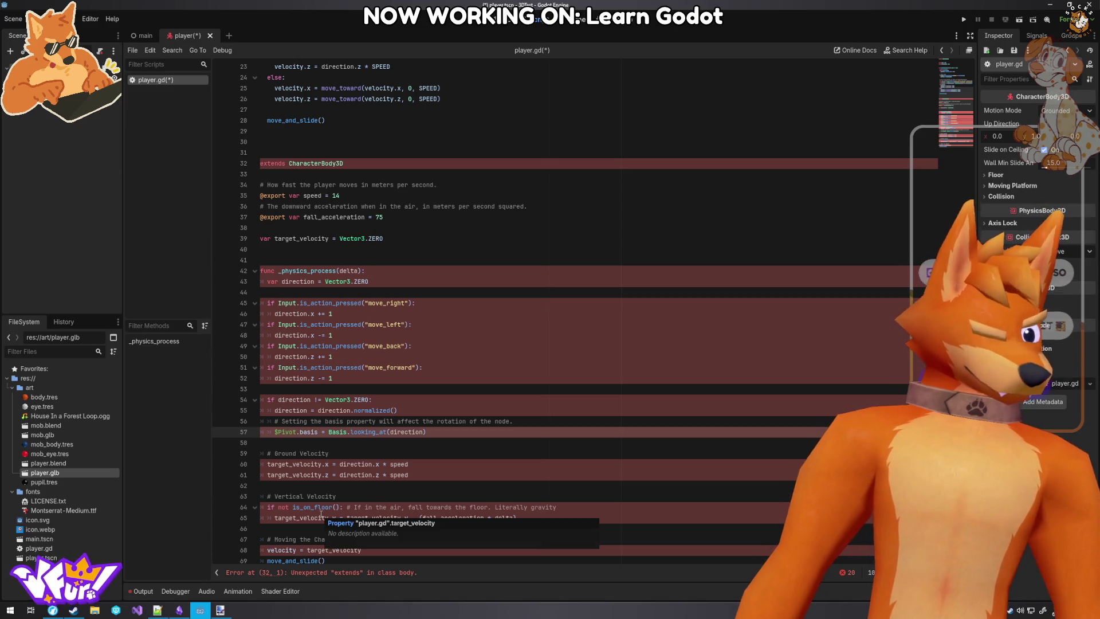
mouse_move(364, 462)
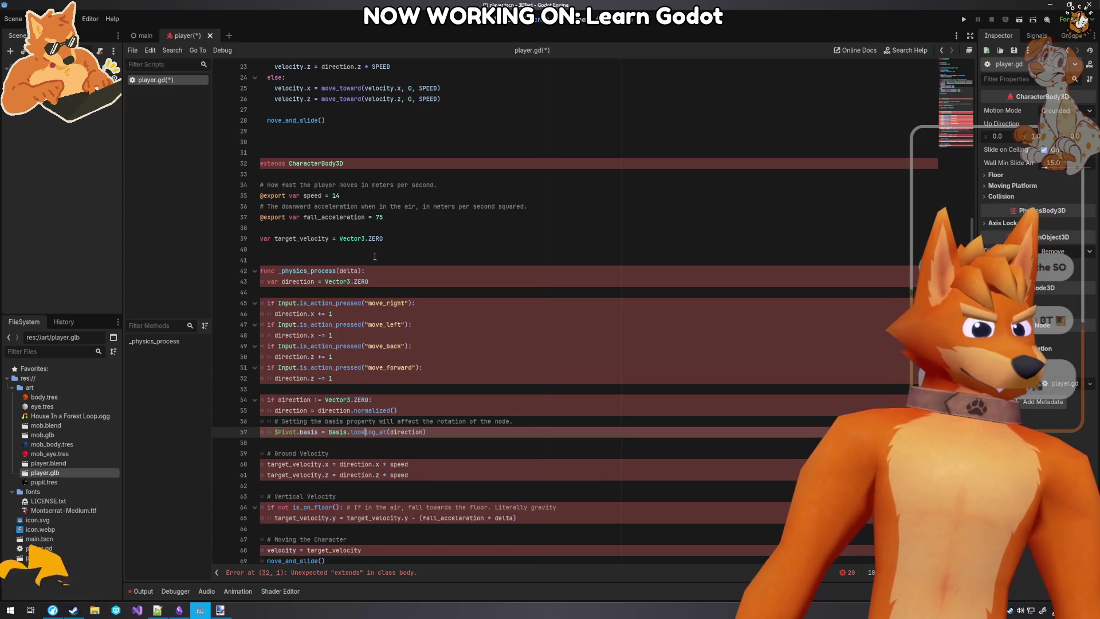
scroll(375, 256, "up", 7)
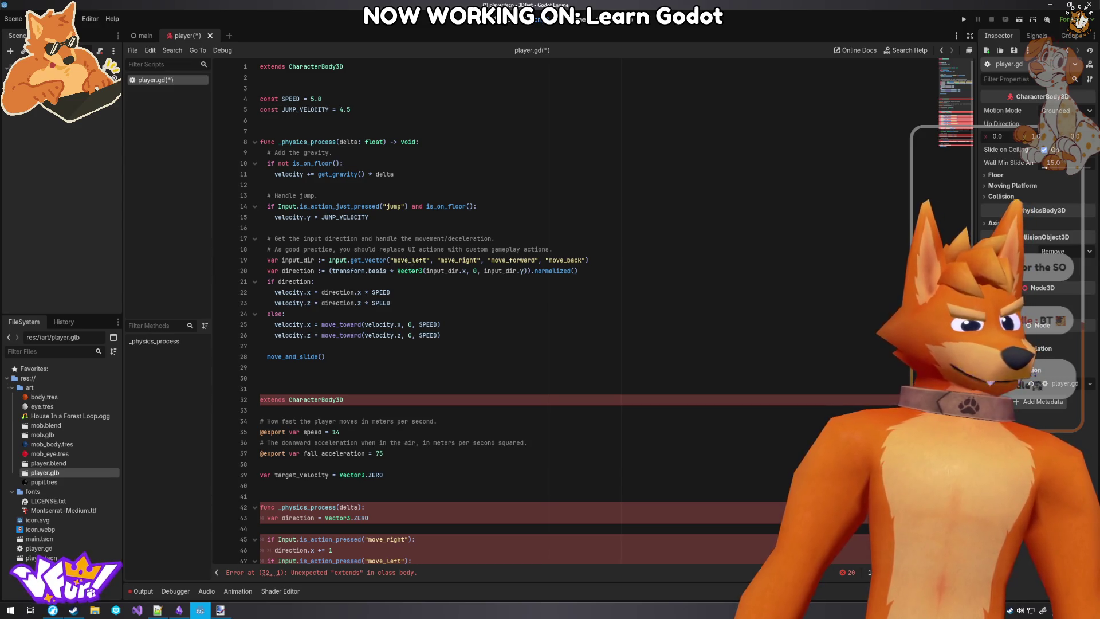
scroll(410, 269, "down", 7)
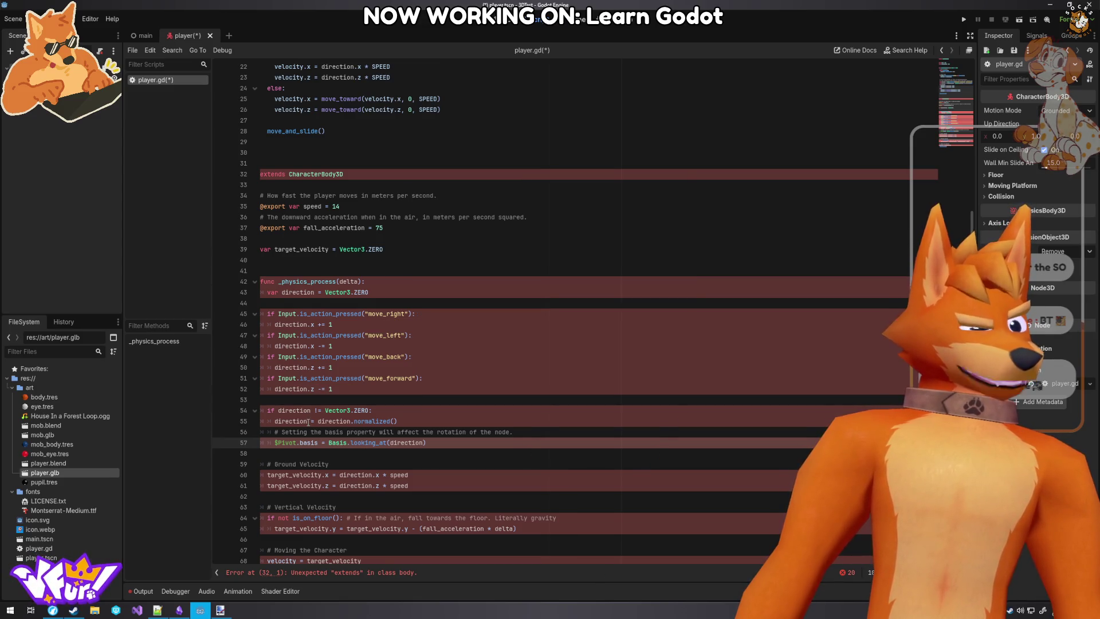
scroll(385, 420, "up", 5)
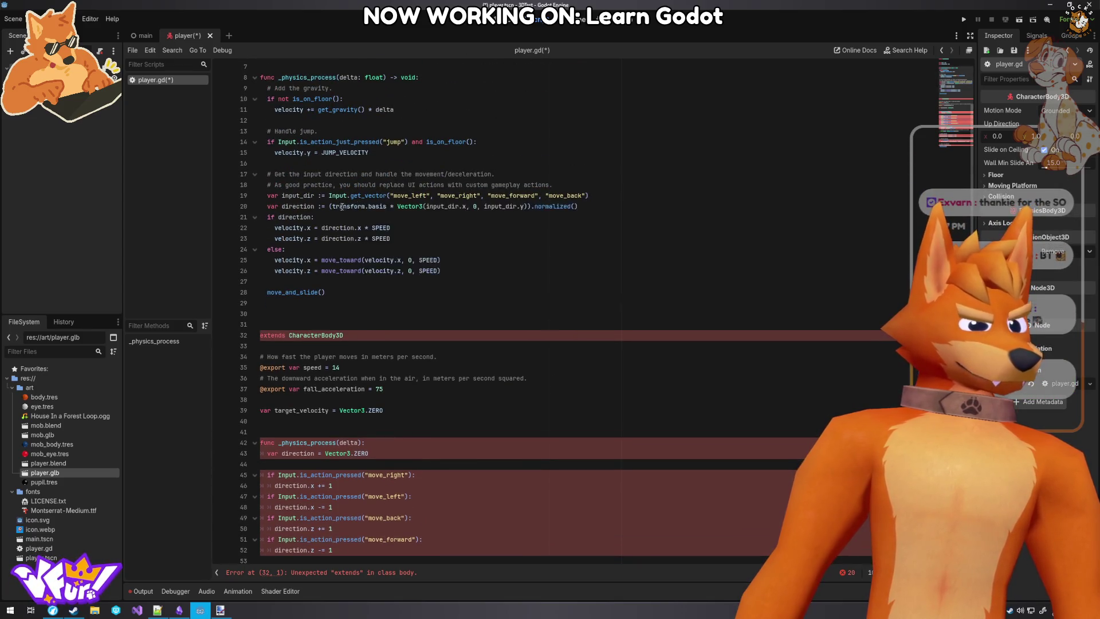
scroll(340, 210, "down", 5)
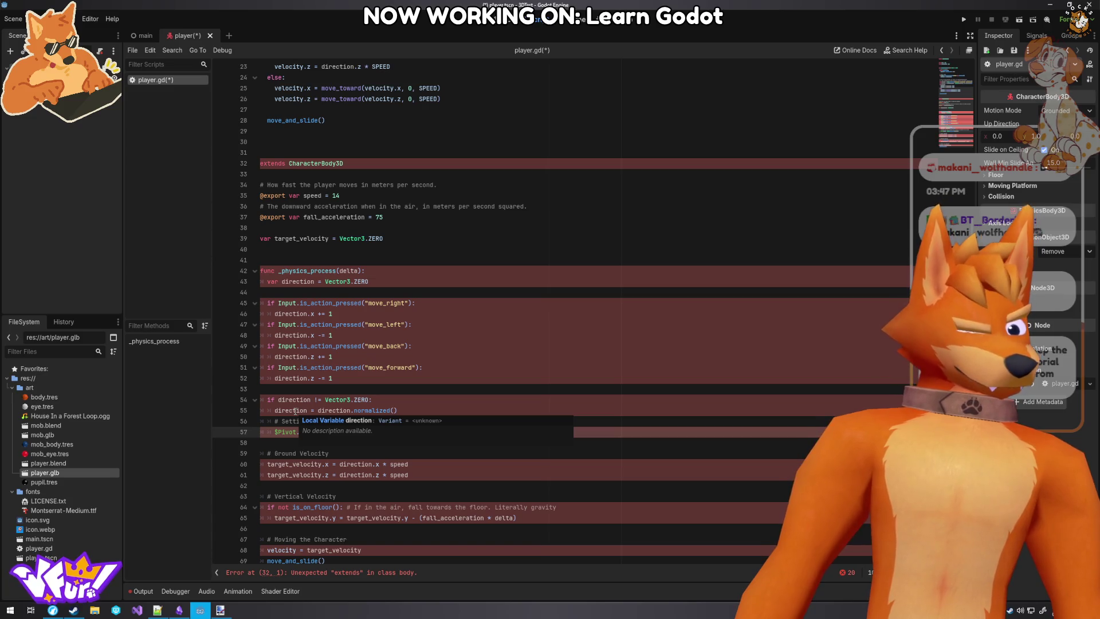
scroll(295, 411, "up", 3)
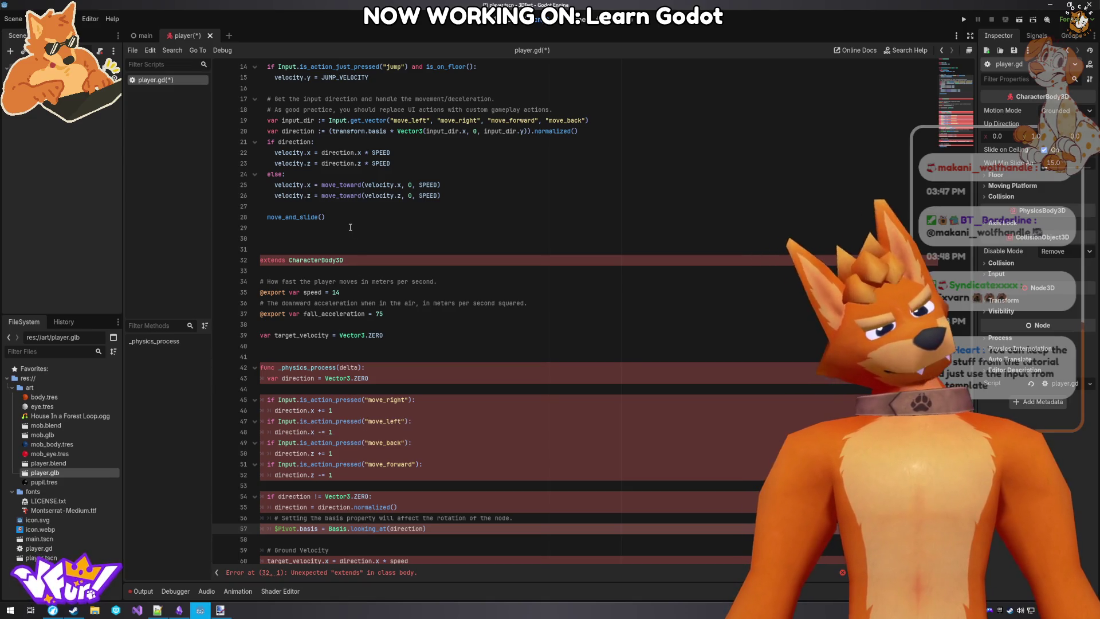
scroll(329, 131, "up", 4)
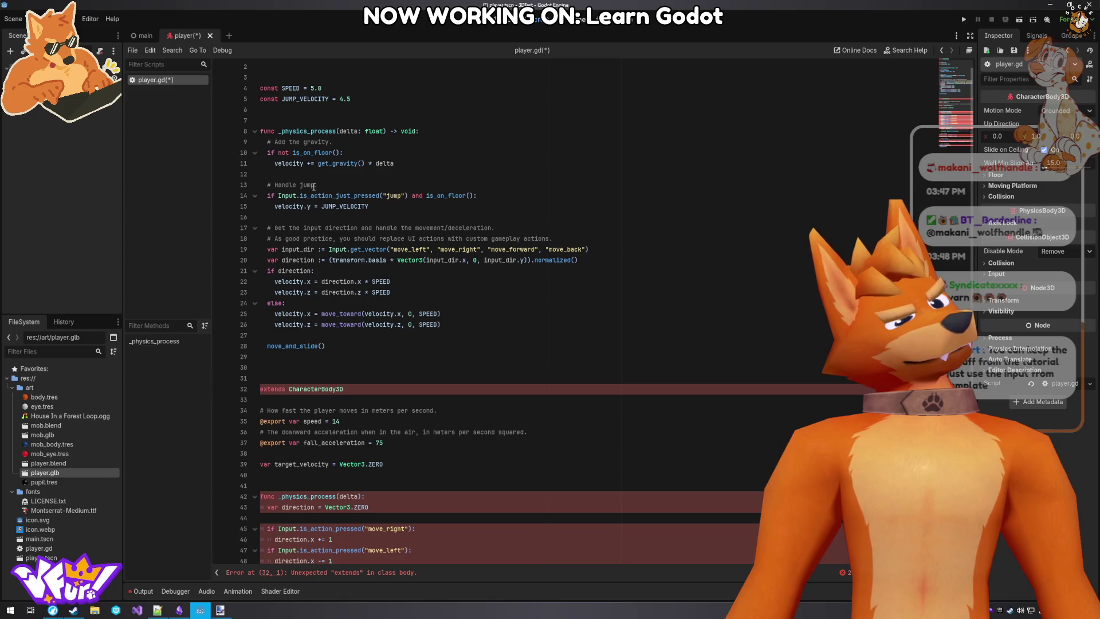
scroll(313, 186, "down", 2)
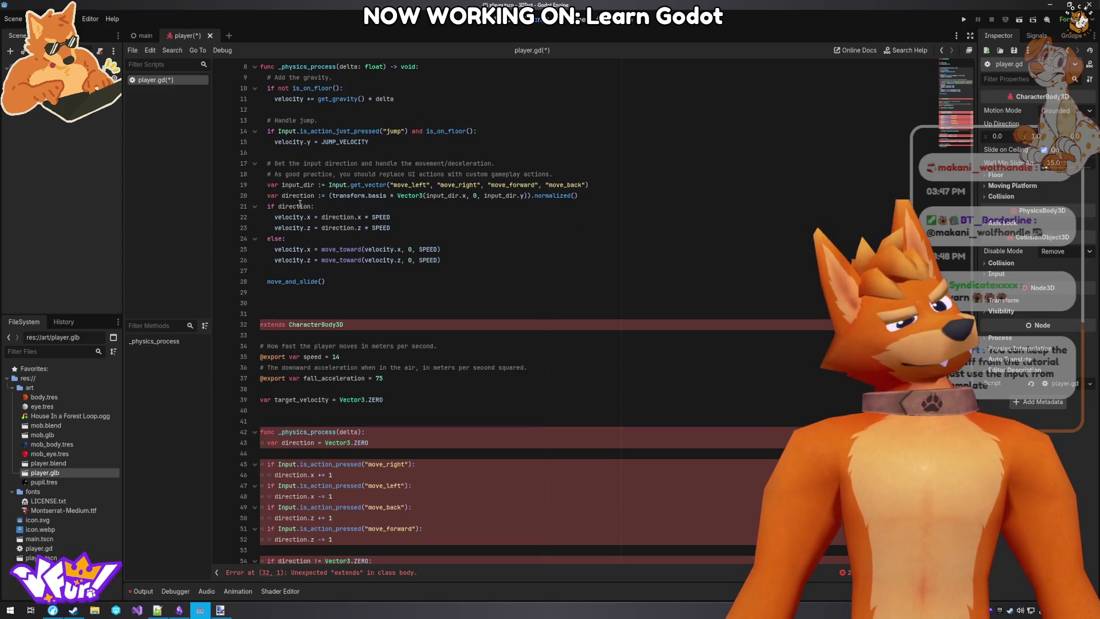
scroll(421, 252, "down", 1)
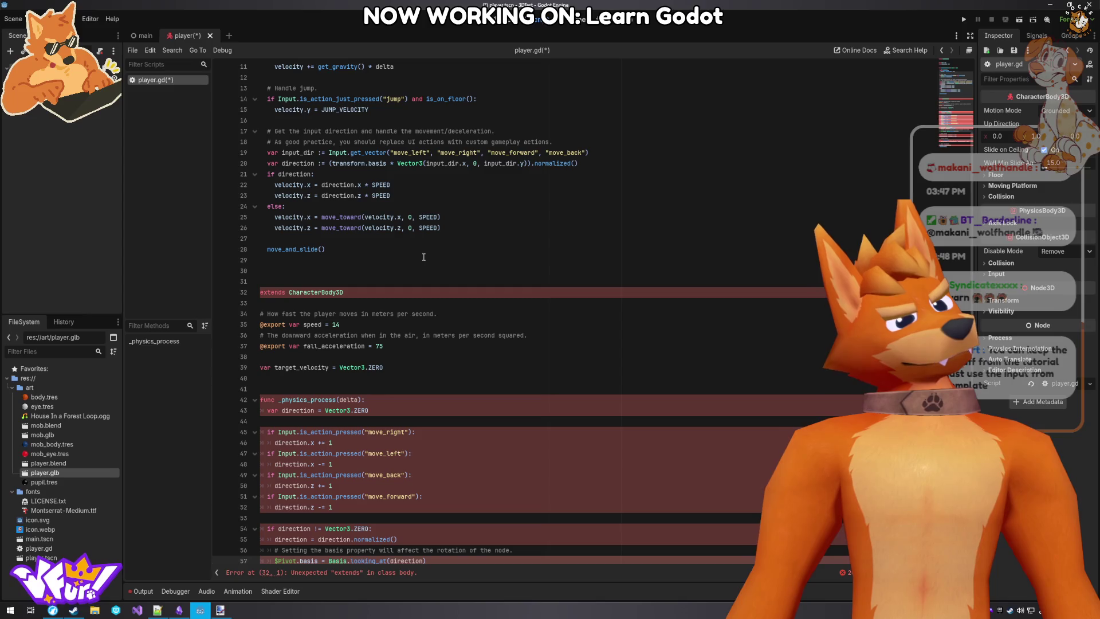
scroll(424, 257, "down", 4)
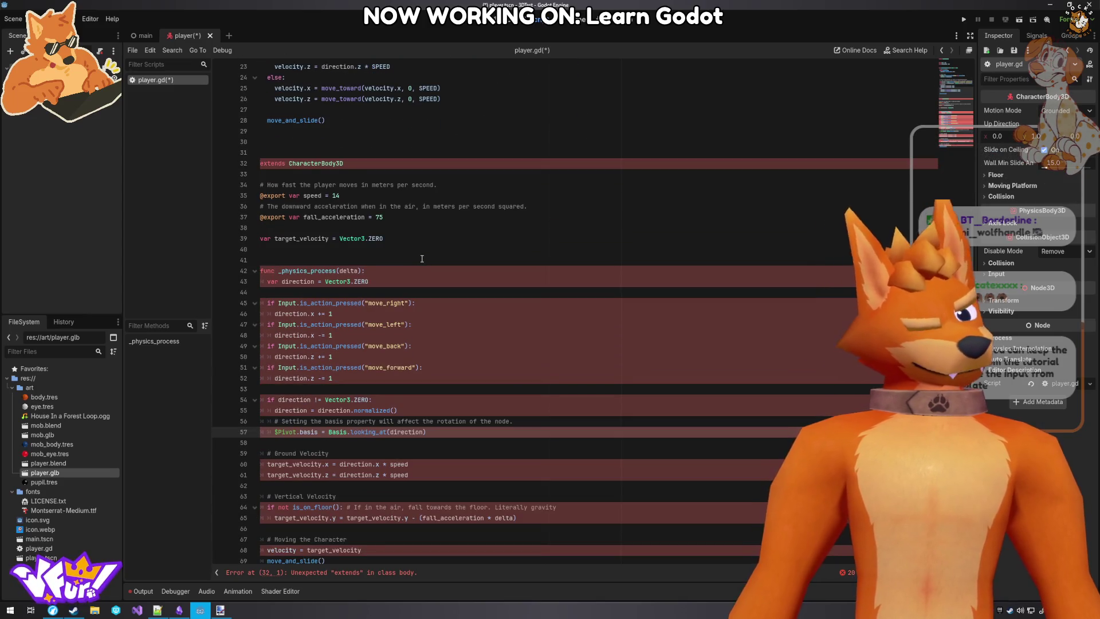
scroll(422, 258, "up", 4)
scroll(422, 259, "down", 4)
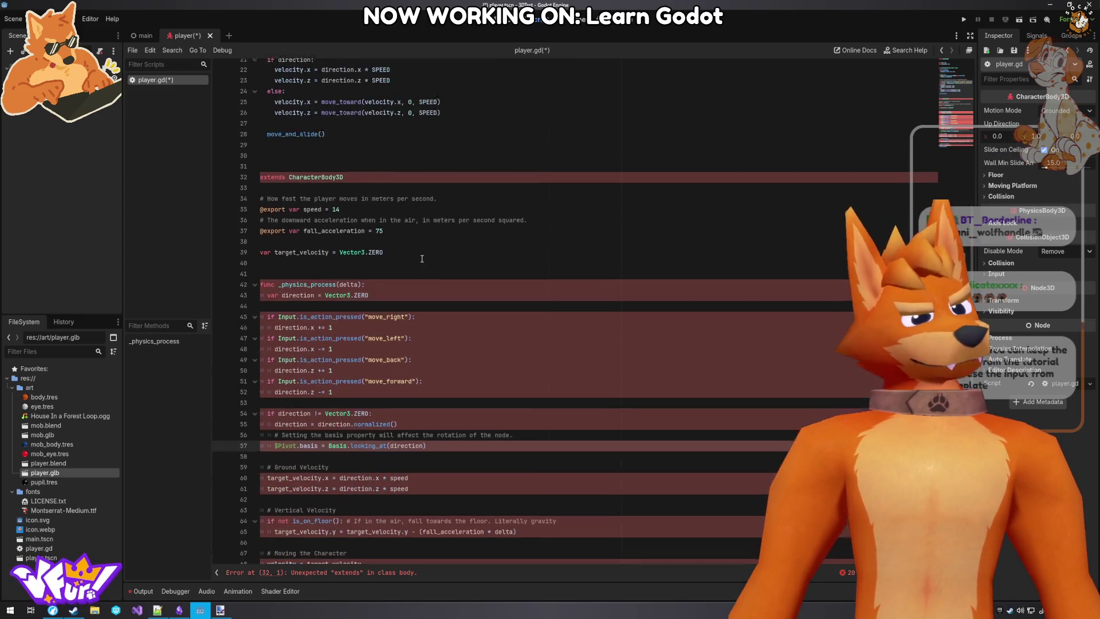
scroll(422, 259, "up", 3)
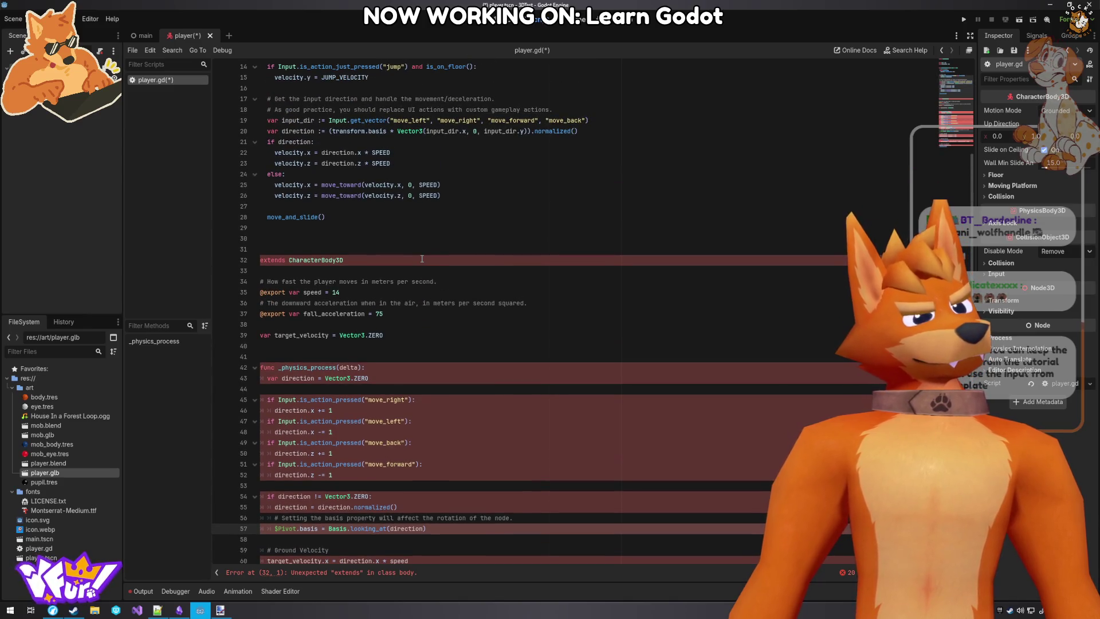
scroll(421, 259, "down", 3)
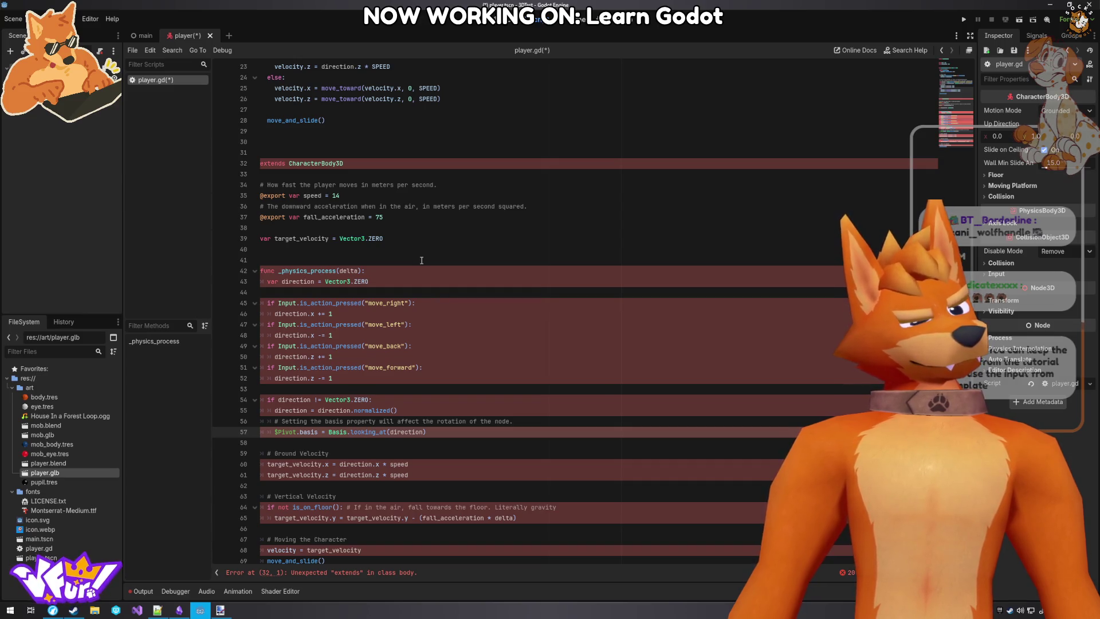
scroll(422, 260, "up", 3)
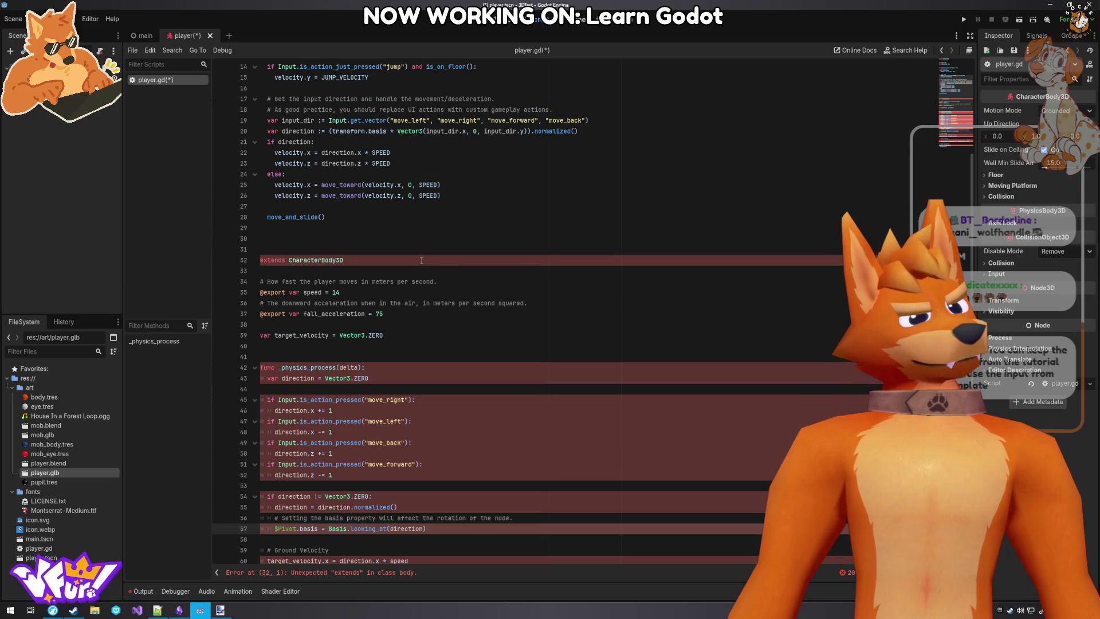
scroll(422, 262, "down", 3)
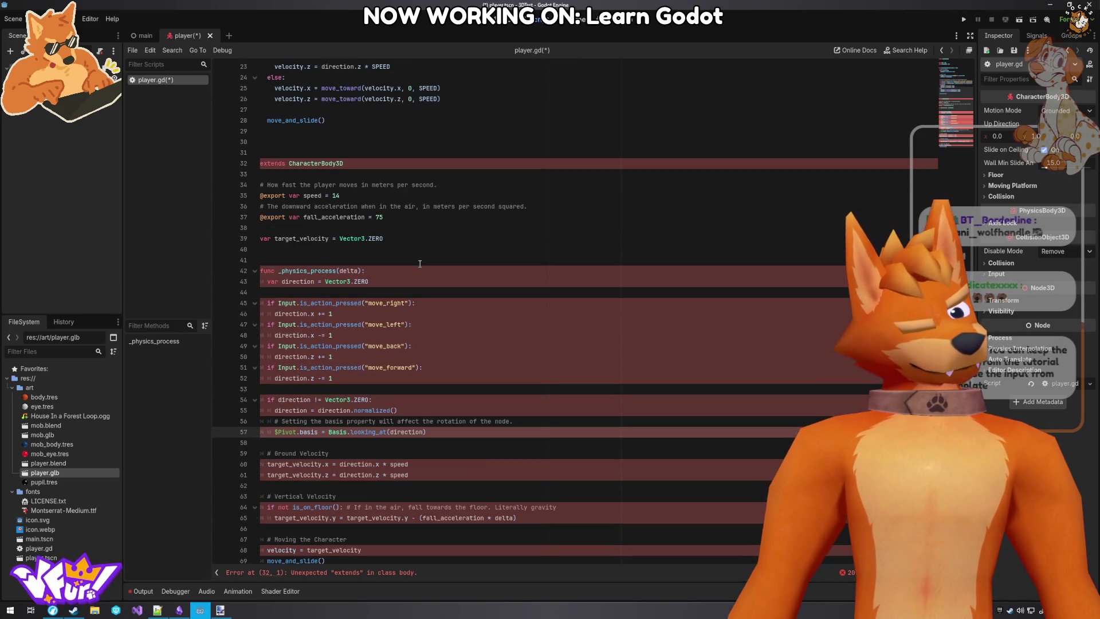
scroll(420, 264, "up", 6)
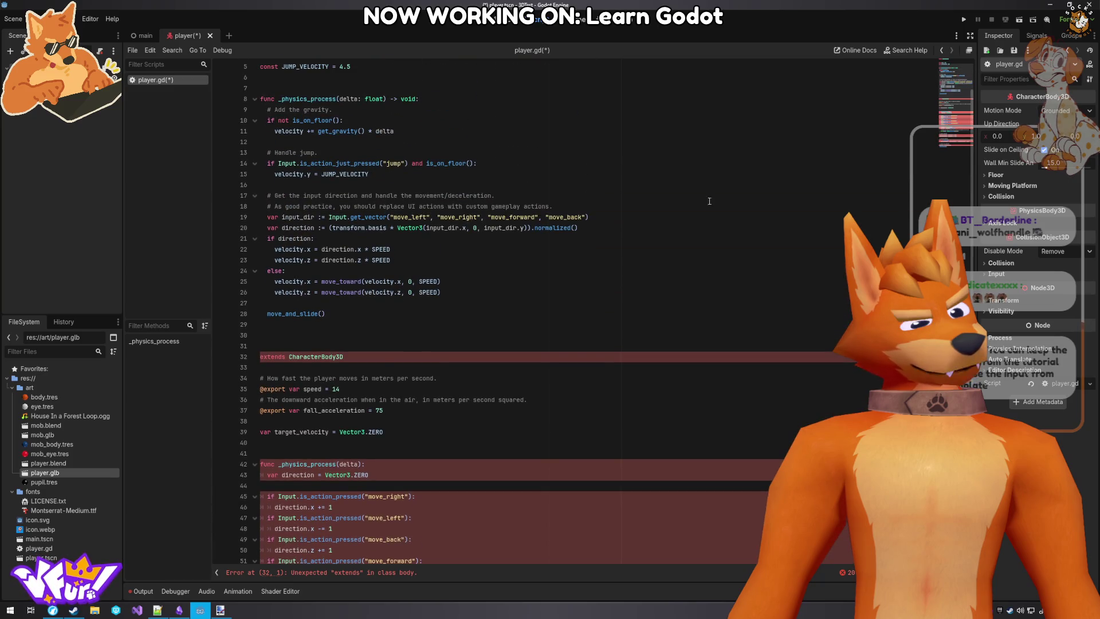
scroll(484, 351, "down", 6)
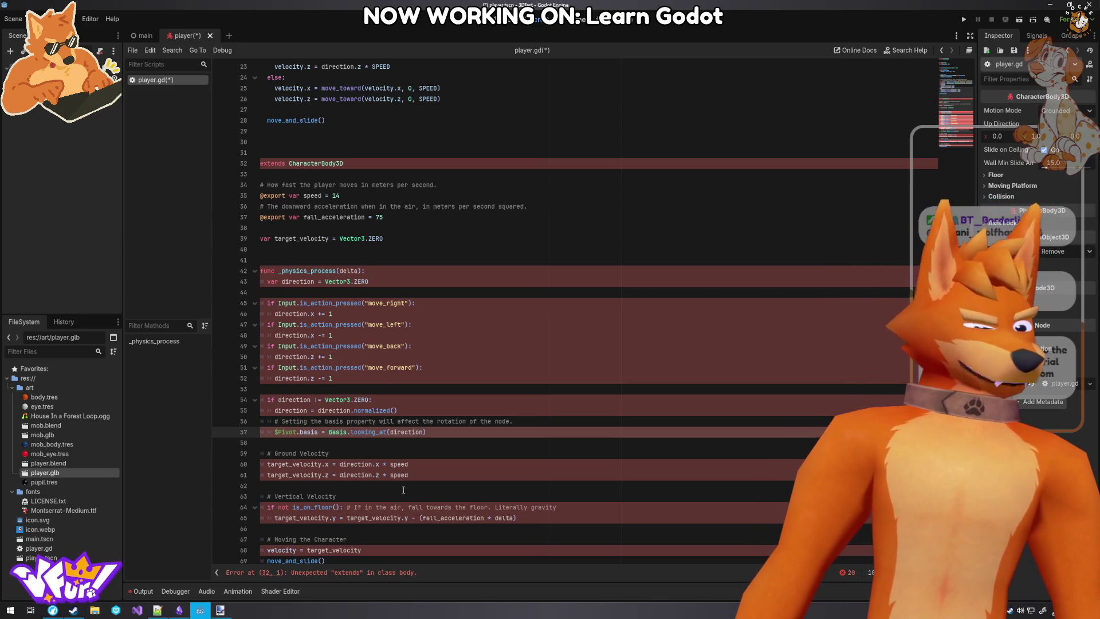
scroll(395, 436, "up", 5)
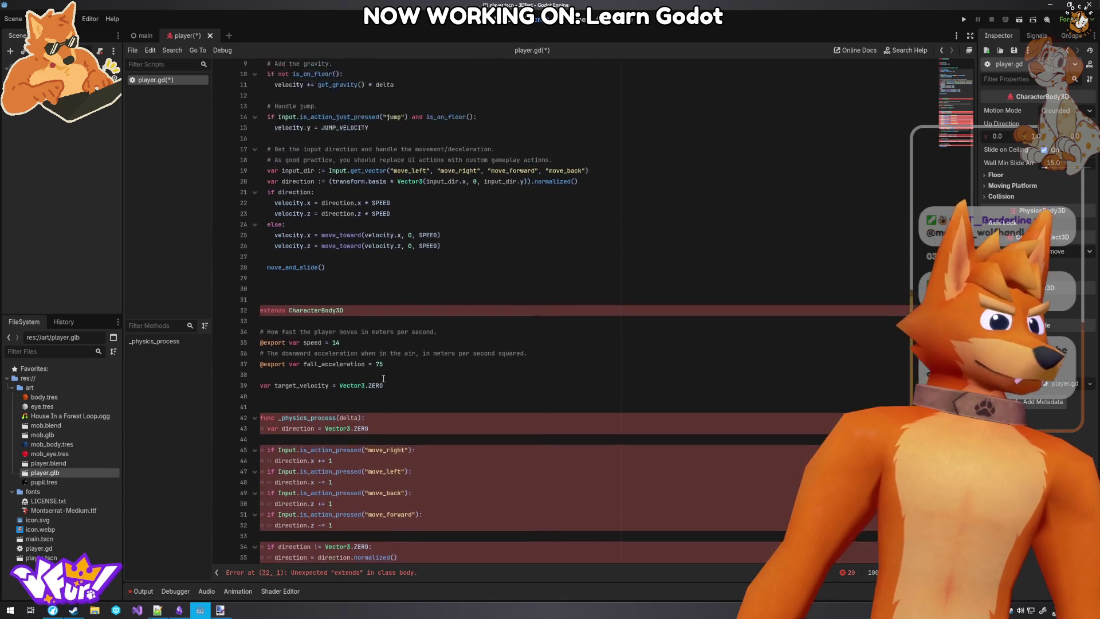
scroll(290, 253, "down", 2)
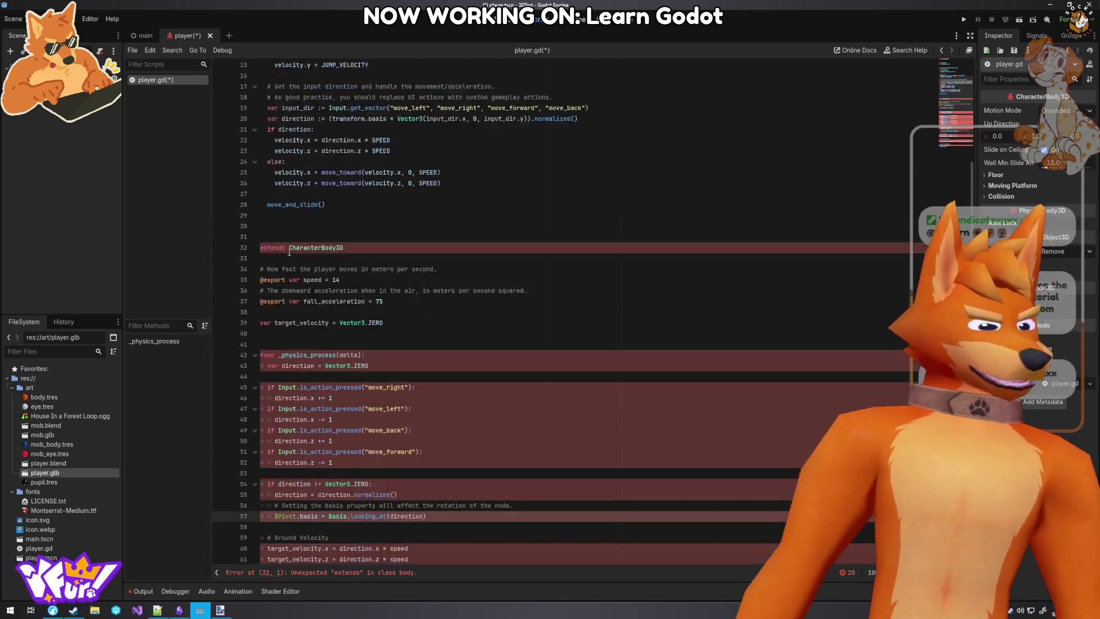
scroll(289, 253, "down", 3)
scroll(337, 269, "up", 6)
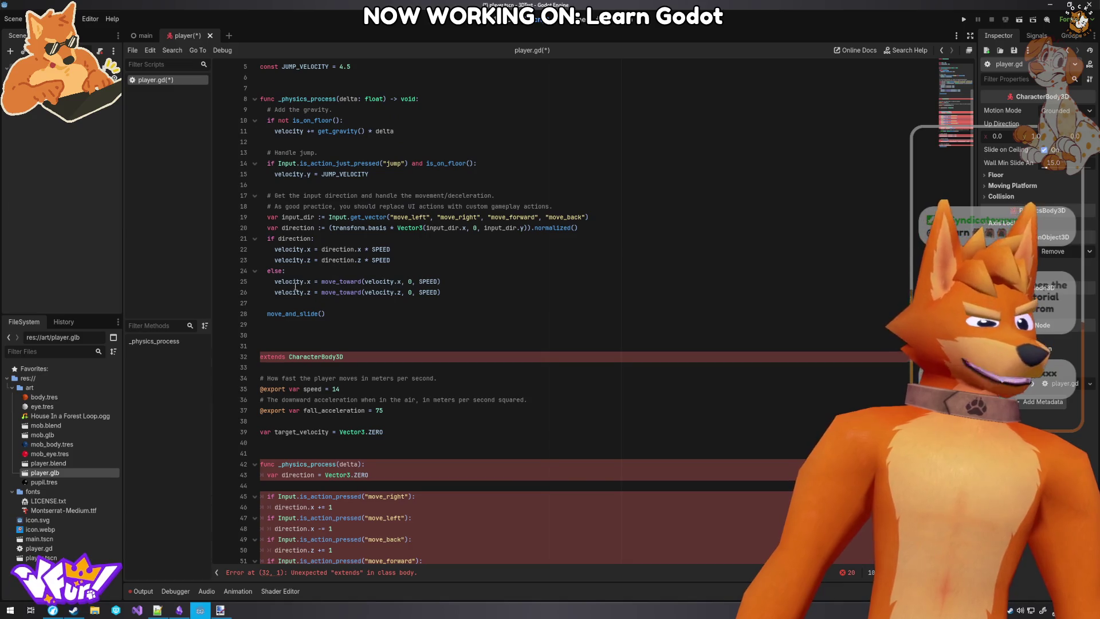
scroll(295, 287, "down", 6)
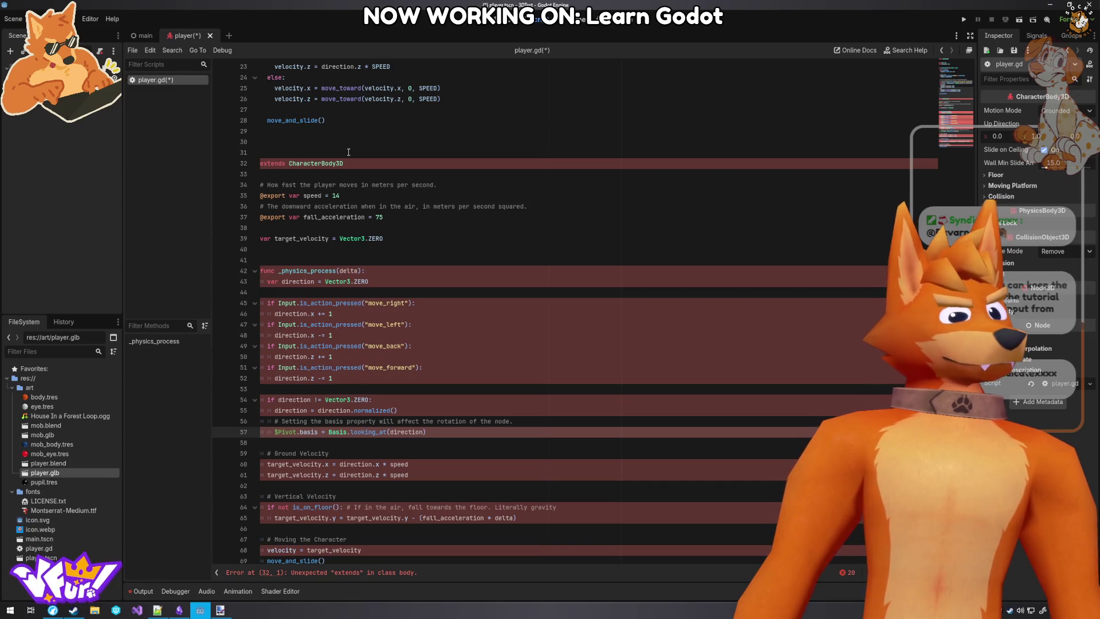
scroll(348, 152, "up", 7)
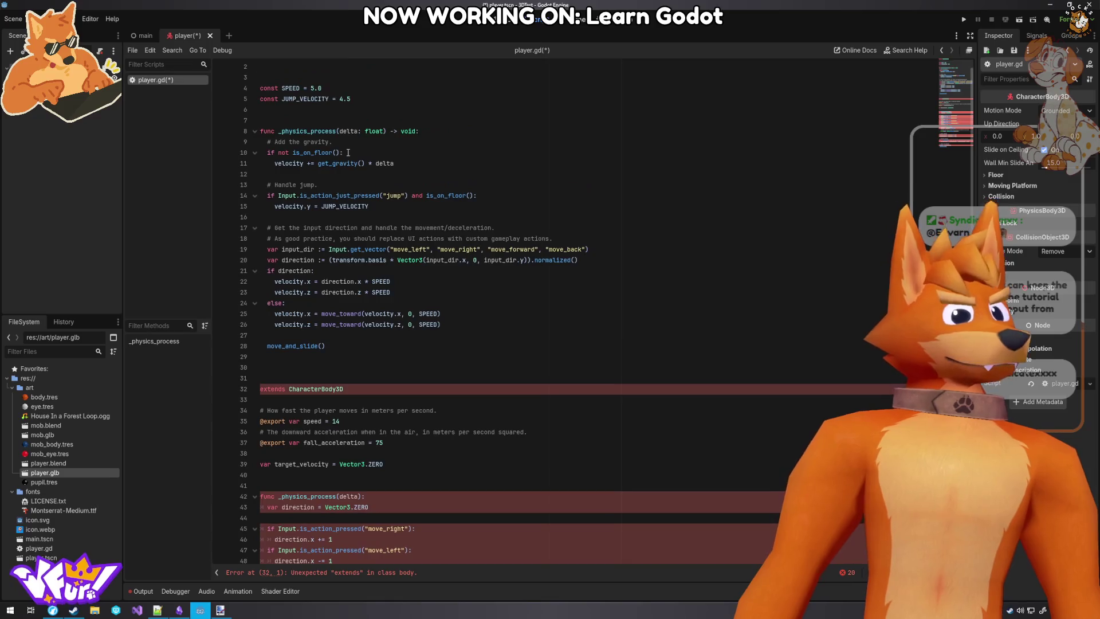
scroll(348, 152, "down", 6)
left_click_drag(441, 131, 251, 121)
Read the API tooltips for move_toward, velocity and get_gravity in the template code
scroll(488, 273, "down", 1)
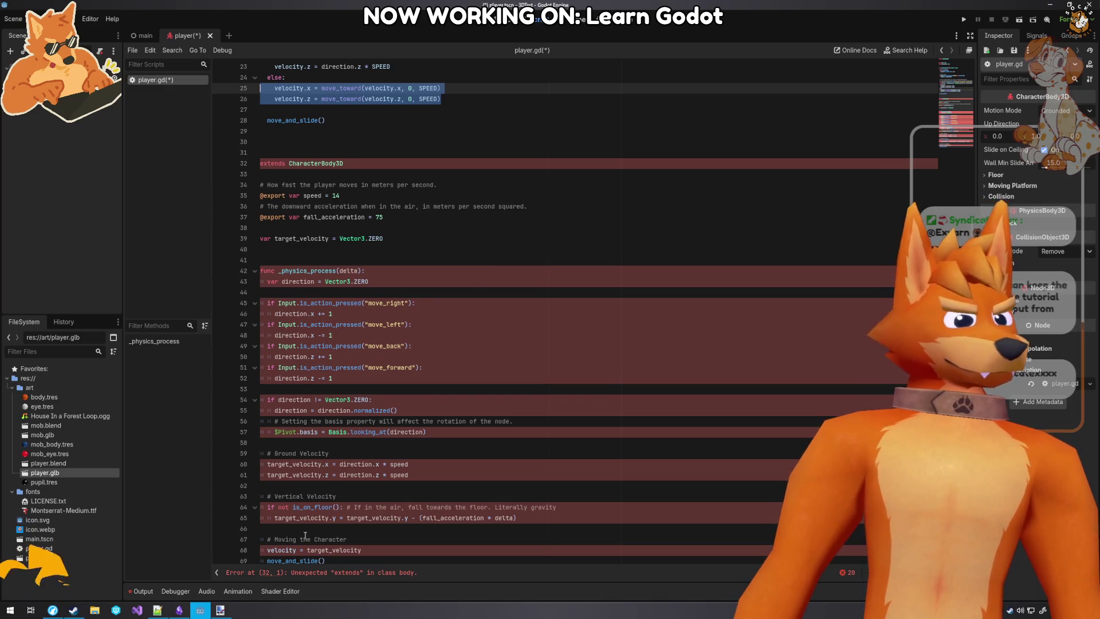
mouse_move(281, 552)
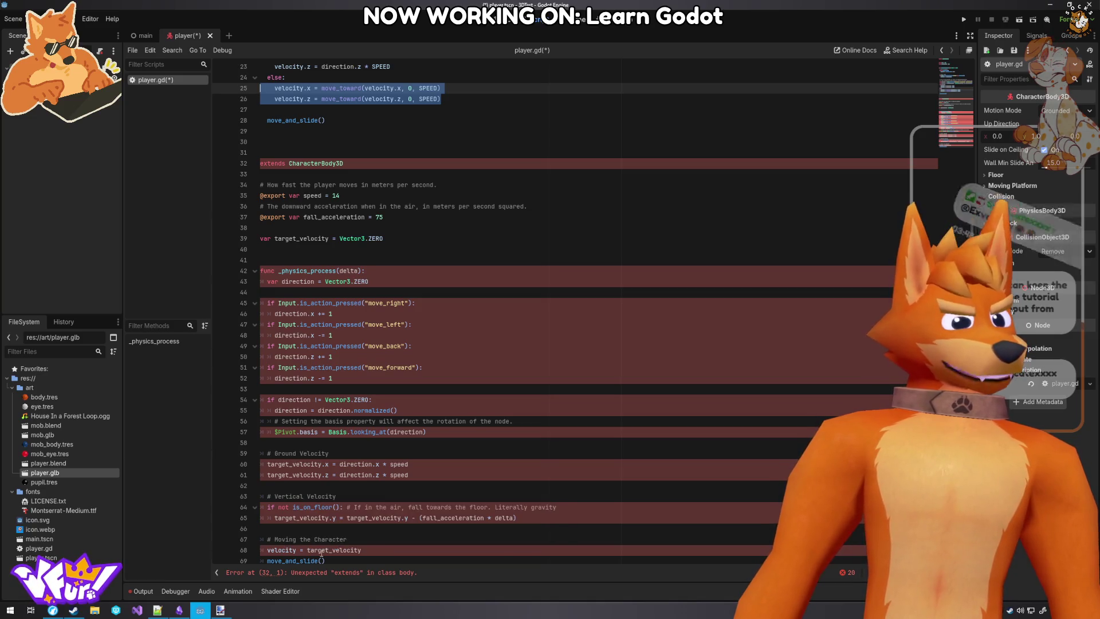
mouse_move(322, 554)
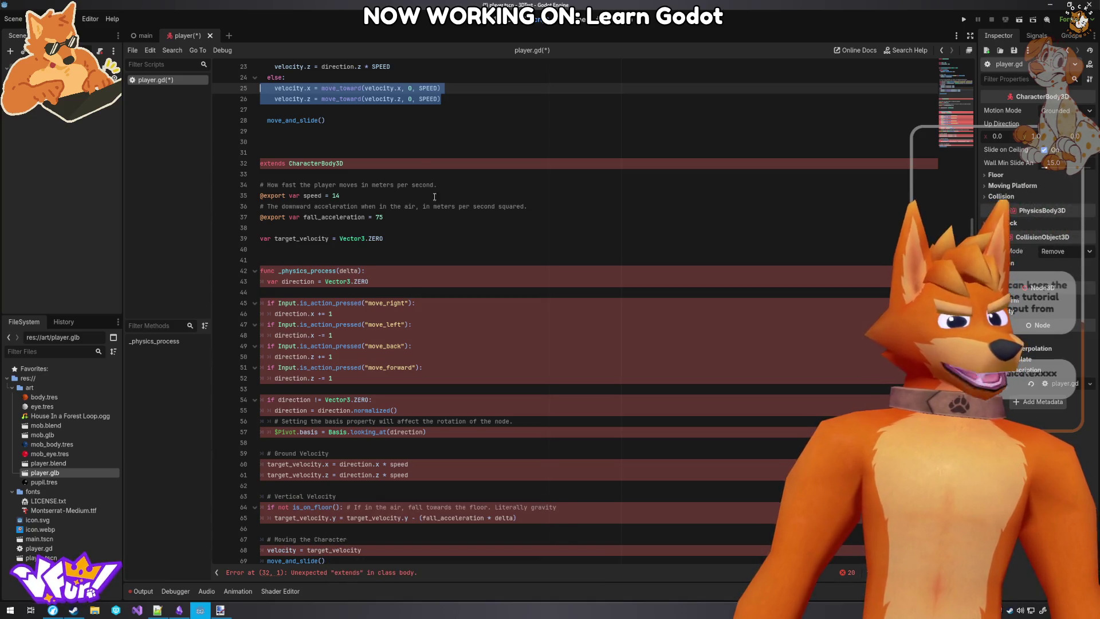
mouse_move(349, 84)
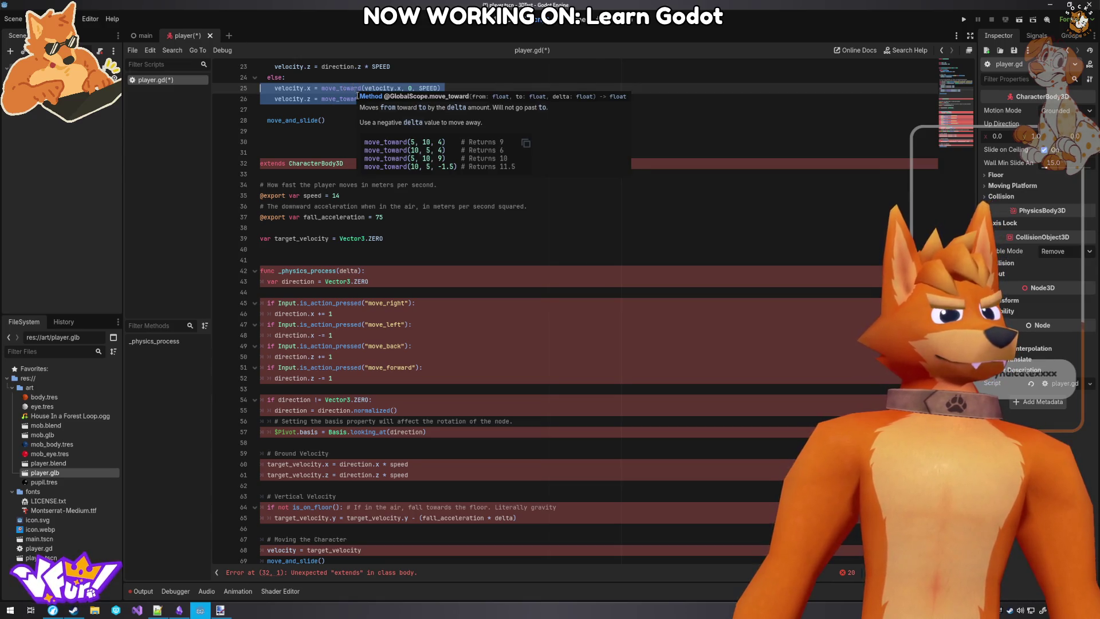
scroll(298, 183, "up", 3)
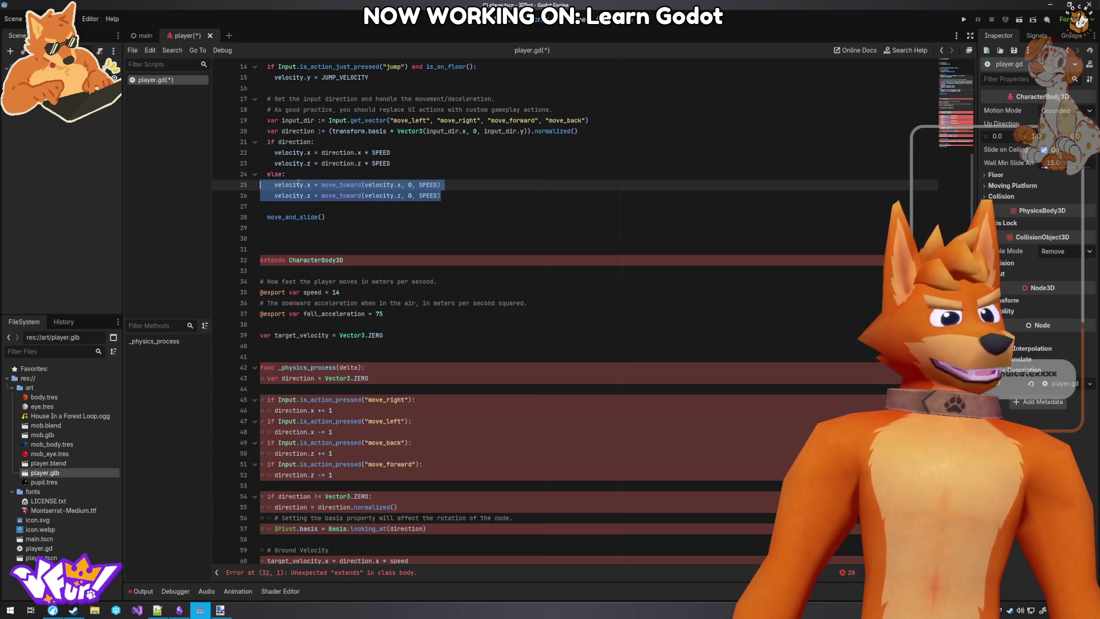
scroll(298, 183, "up", 2)
scroll(298, 183, "down", 5)
scroll(359, 246, "up", 5)
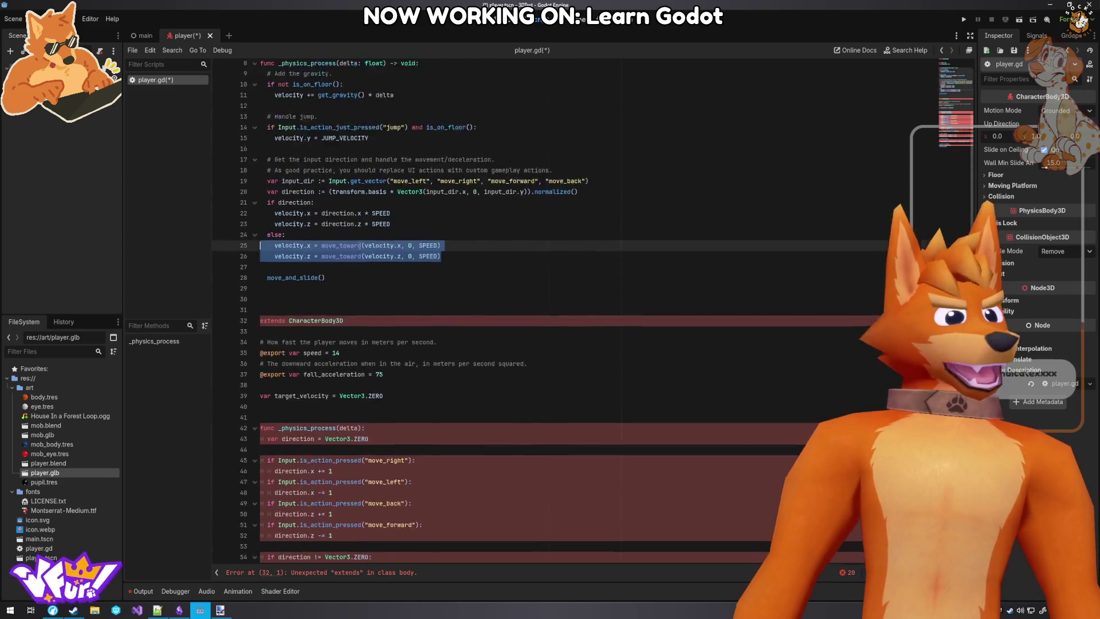
scroll(360, 245, "up", 3)
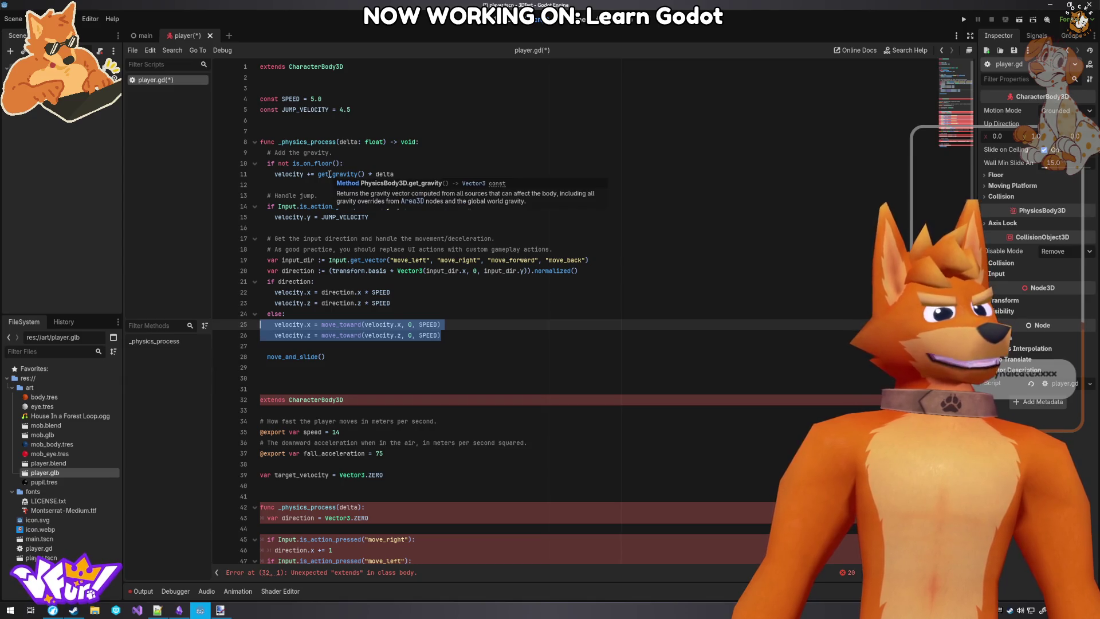
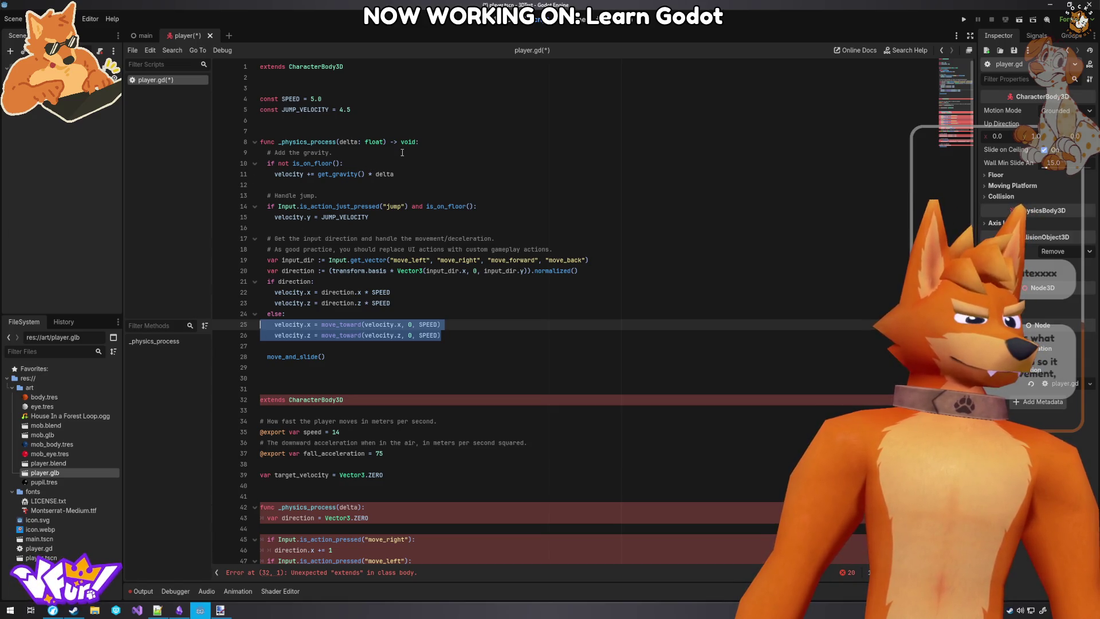
Move the exported speed, fall_acceleration and target_velocity declarations to the top, under extends
scroll(402, 153, "down", 7)
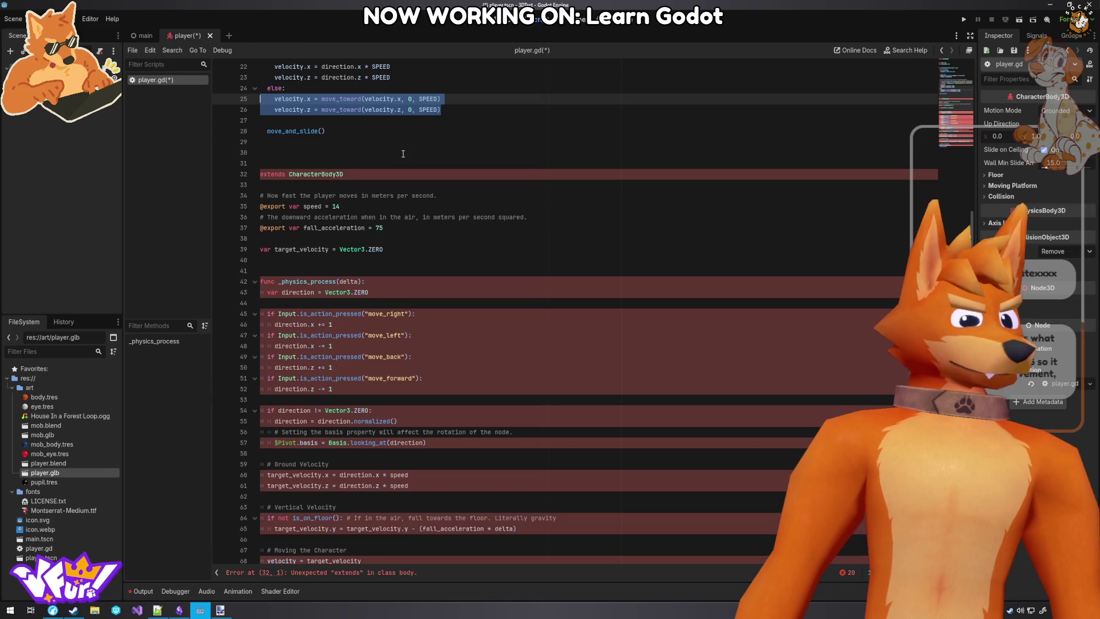
scroll(403, 153, "up", 6)
mouse_move(384, 443)
left_mouse_down()
mouse_move(264, 443)
mouse_move(219, 391)
left_mouse_up()
key("ctrl+c")
key("Delete")
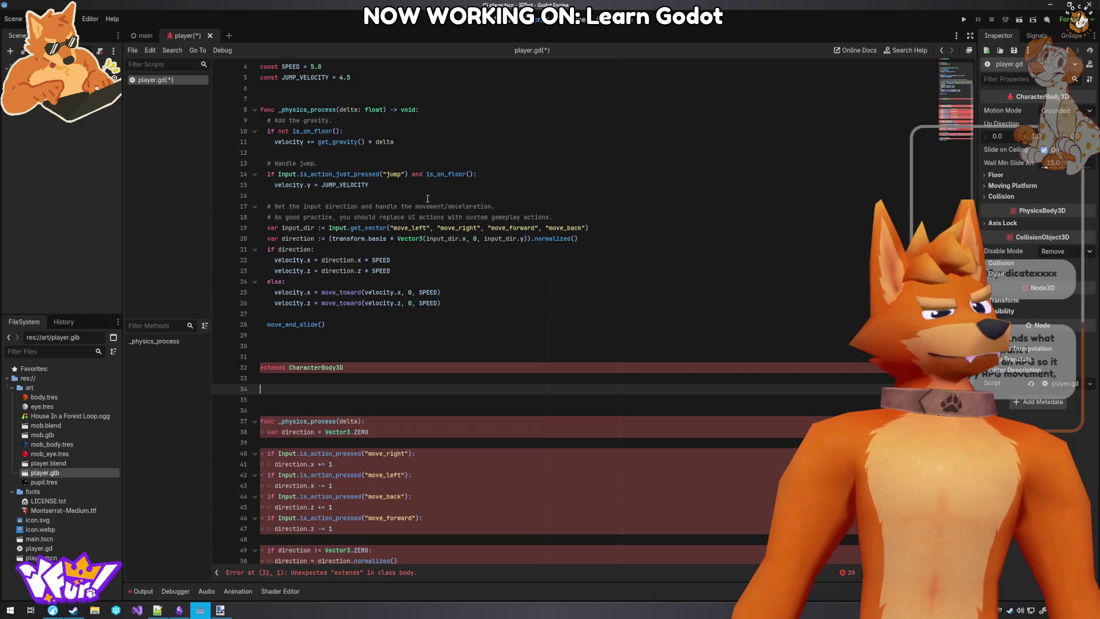
scroll(364, 113, "up", 1)
left_click(365, 114)
key("shift+Up")
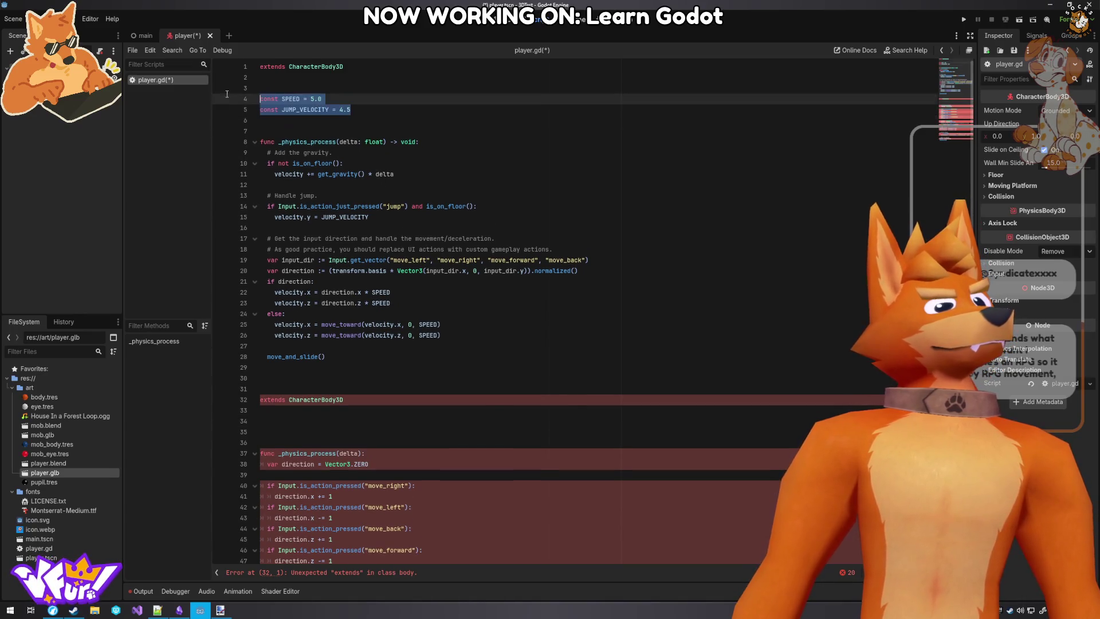
key("shift+Up")
key("Left")
key("ctrl+v")
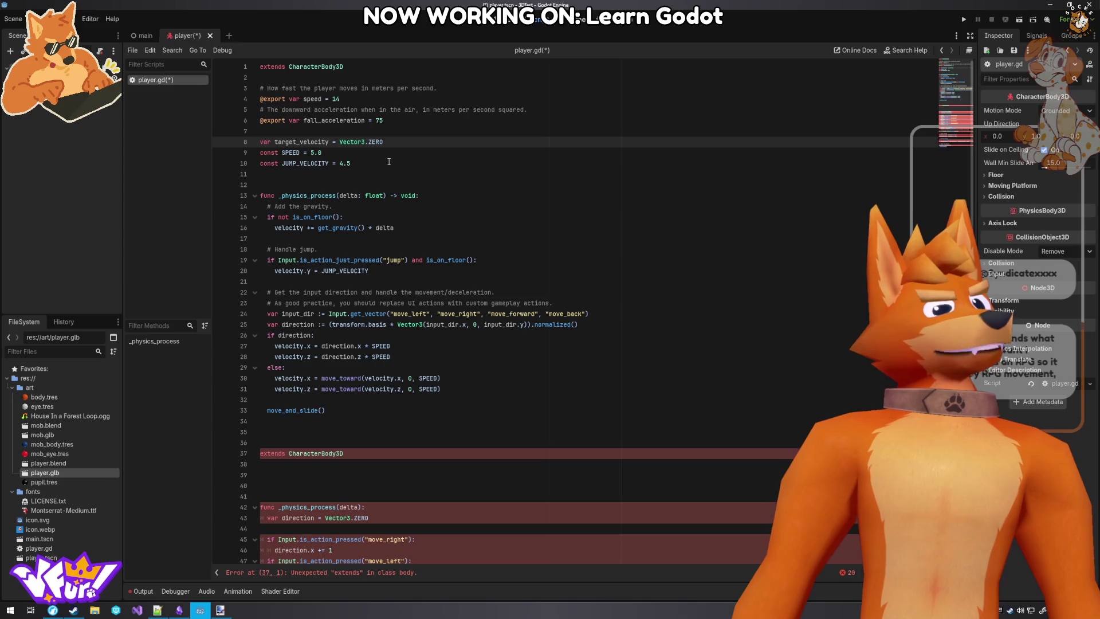
Delete the duplicate 'extends CharacterBody3D' line and the empty lines around it
left_click_drag(375, 162, 238, 152)
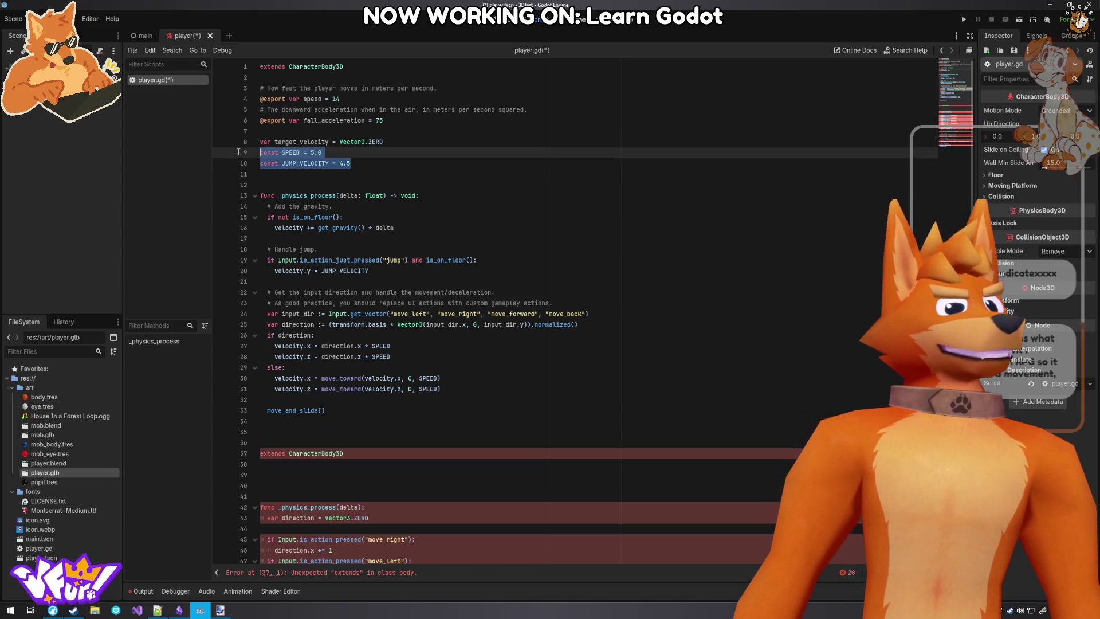
triple_click(344, 454)
key("BackSpace")
key("BackSpace")
key("Delete")
key("Delete")
key("Delete")
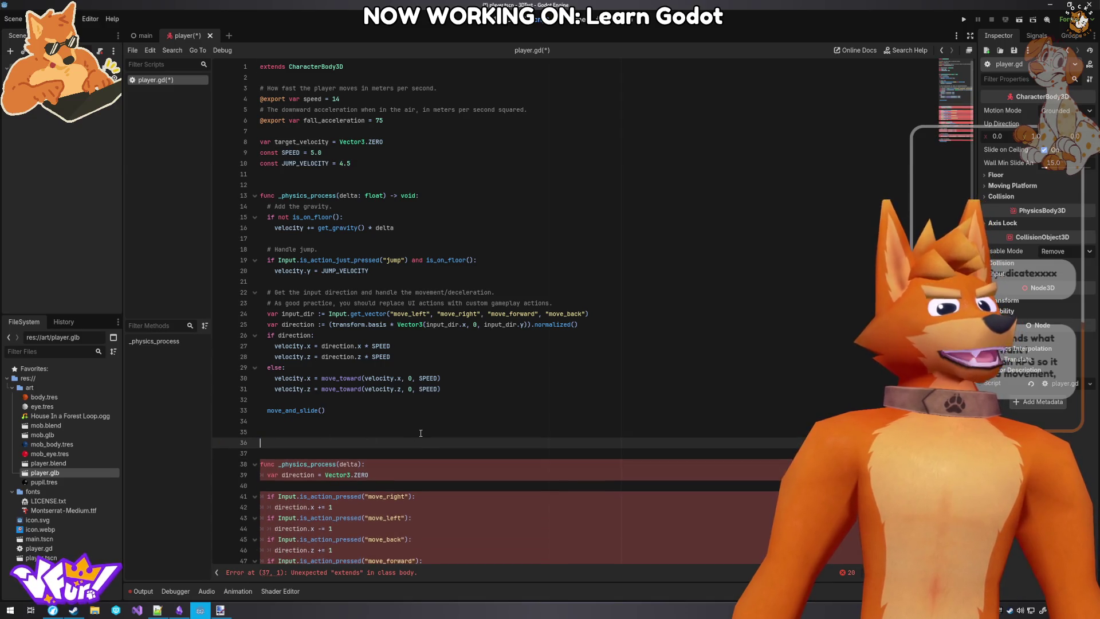
left_click_drag(405, 273, 179, 254)
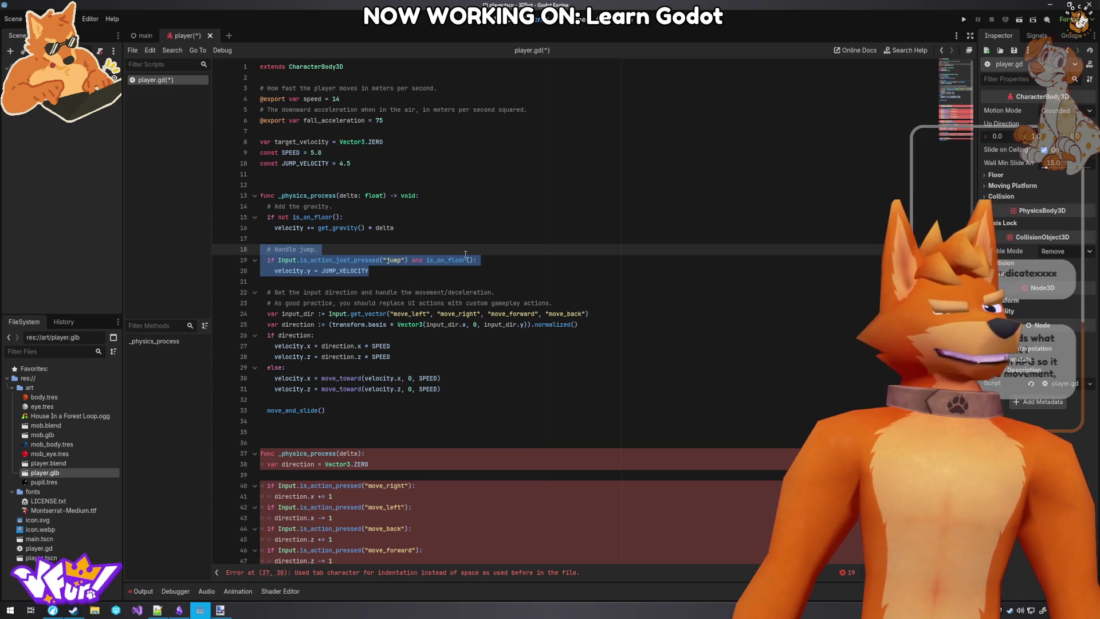
Delete the template's jump-handling and built-in gravity blocks from _physics_process
key("BackSpace")
key("BackSpace")
key("BackSpace")
left_click_drag(403, 232, 260, 206)
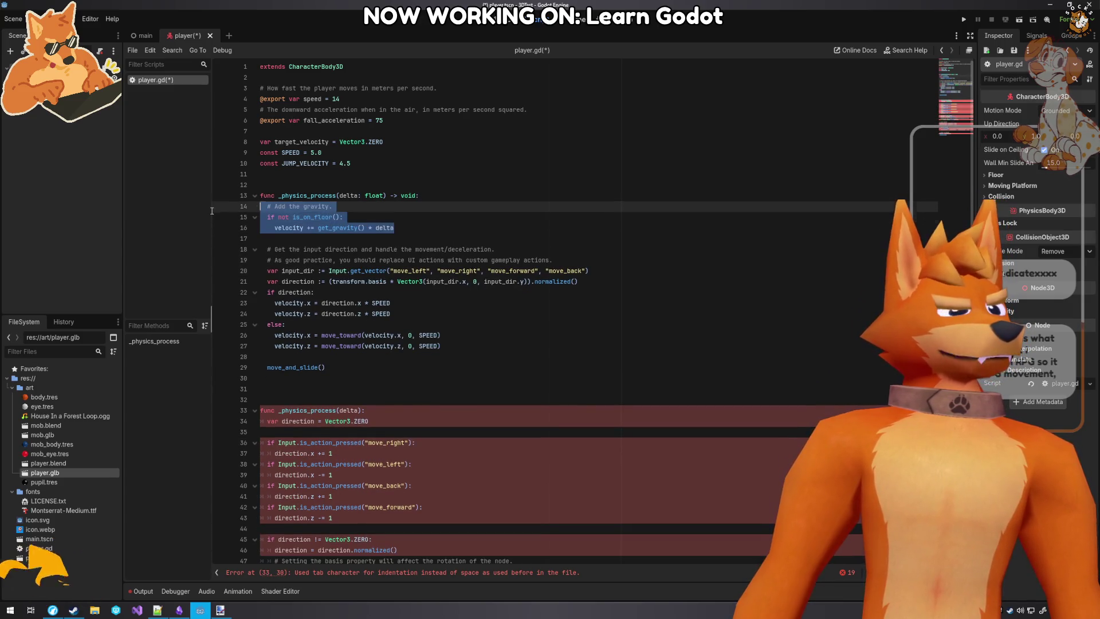
key("BackSpace")
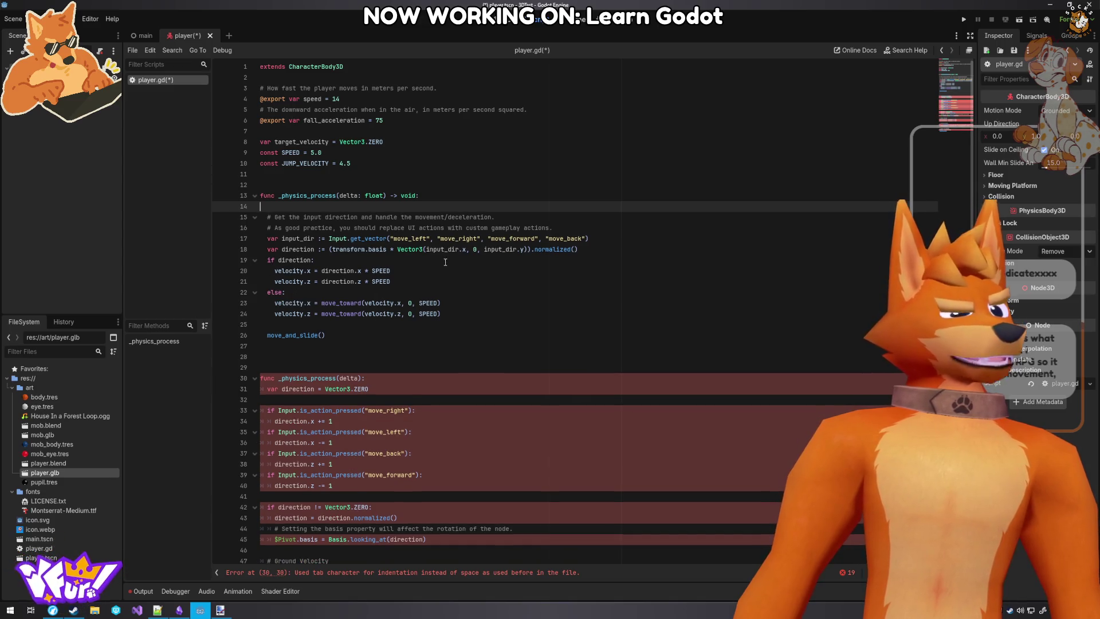
Remove 'transform.basis * ' from the direction calculation line
left_click_drag(397, 250, 335, 250)
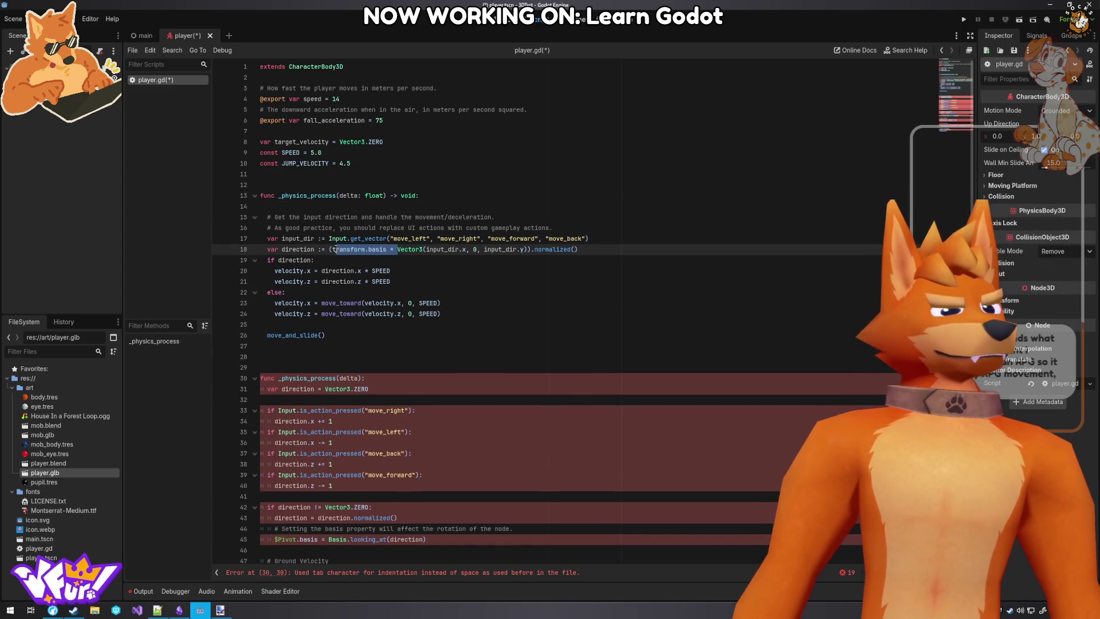
key("BackSpace")
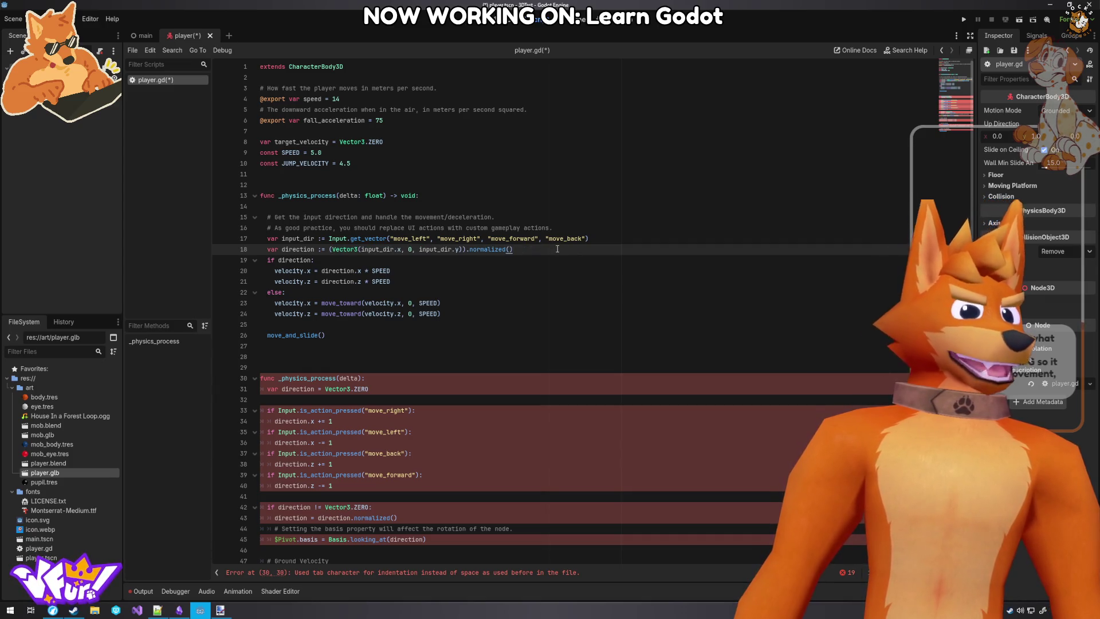
mouse_move(460, 248)
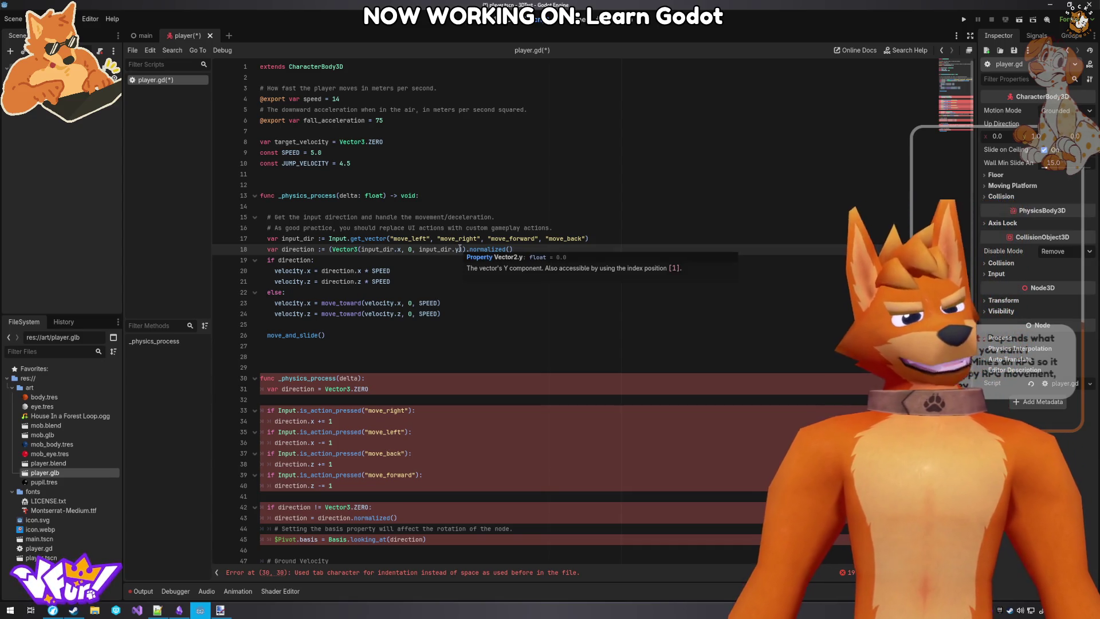
mouse_move(498, 249)
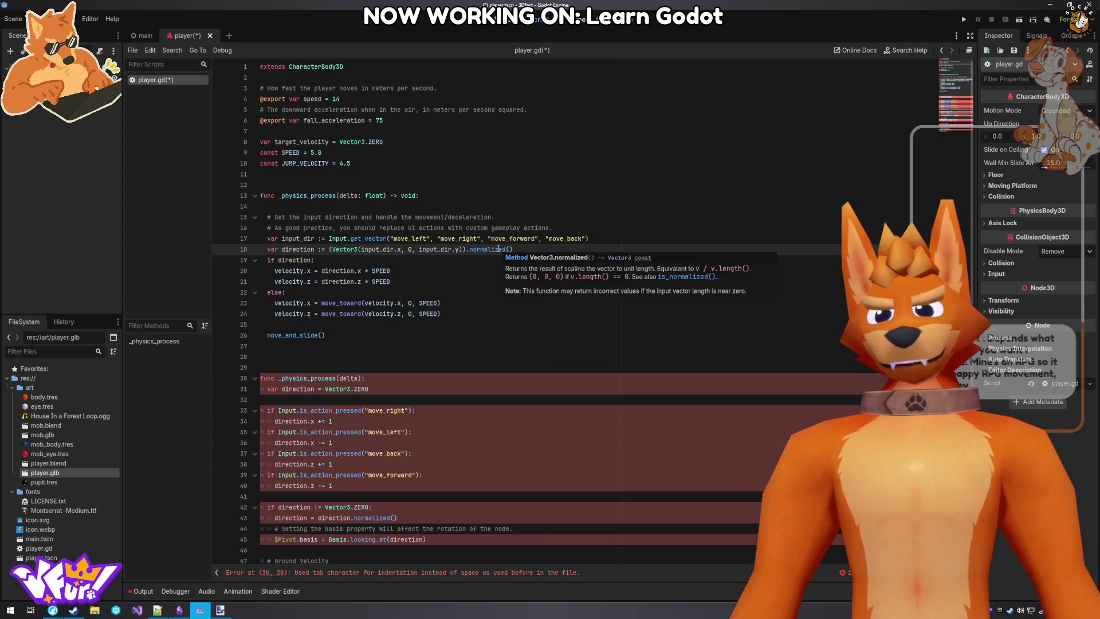
scroll(463, 275, "down", 3)
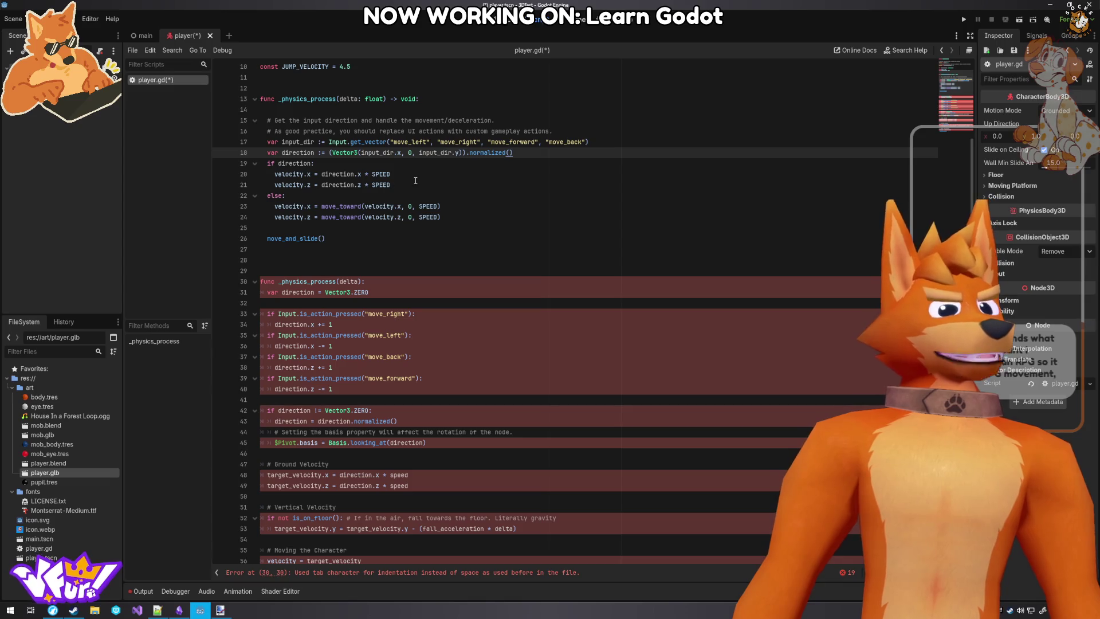
scroll(412, 195, "down", 1)
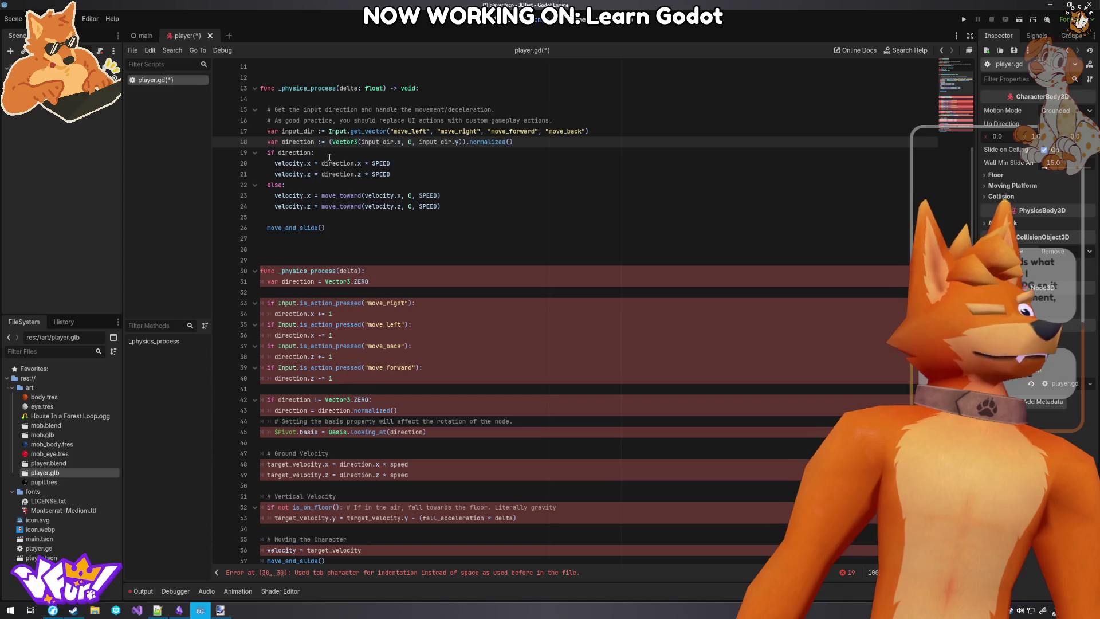
mouse_move(400, 194)
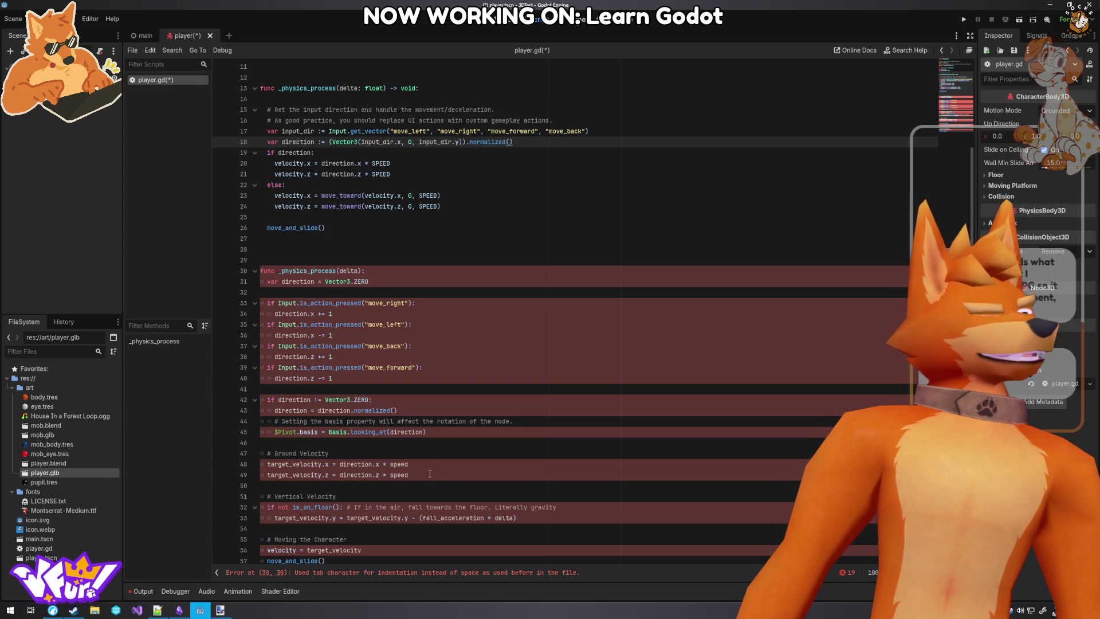
left_click_drag(432, 434, 261, 400)
key("ctrl+c")
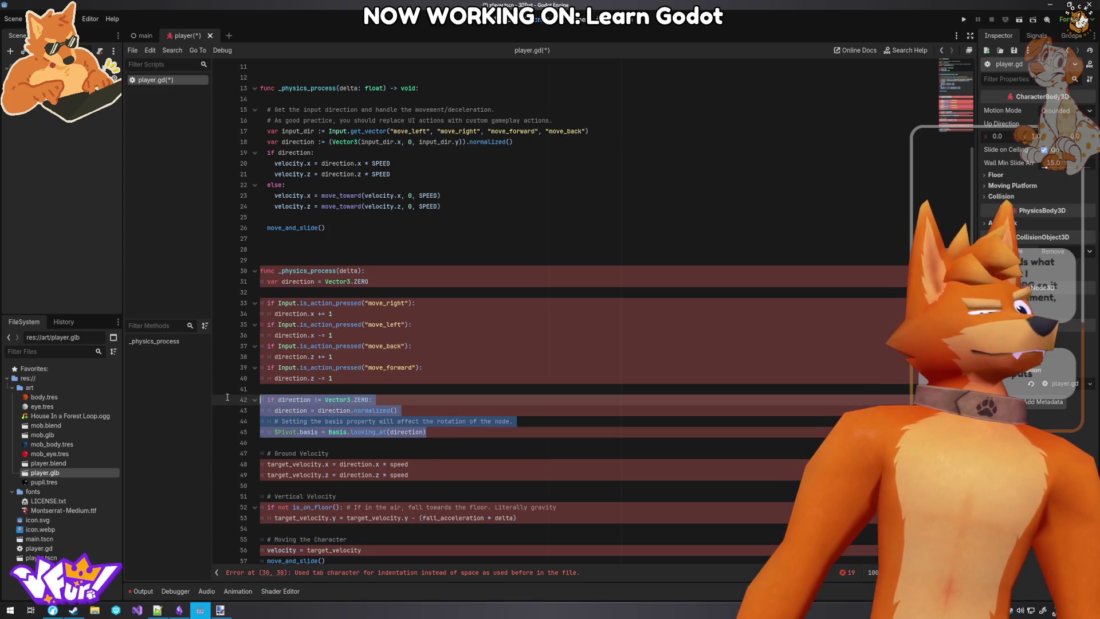
key("BackSpace")
left_click(612, 142)
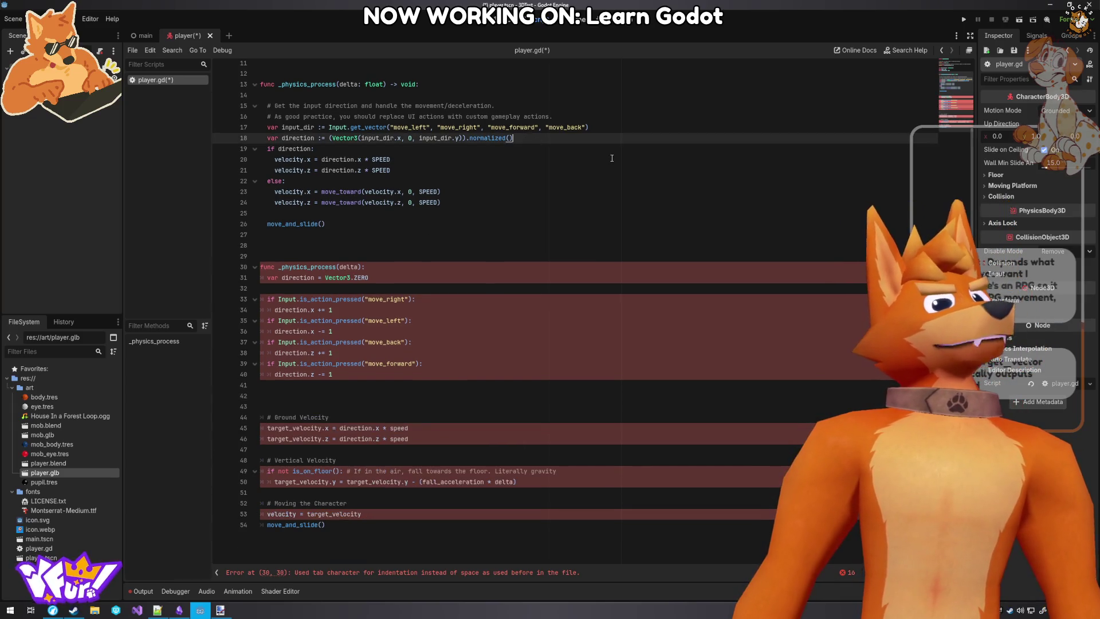
key("Return")
key("ctrl+v")
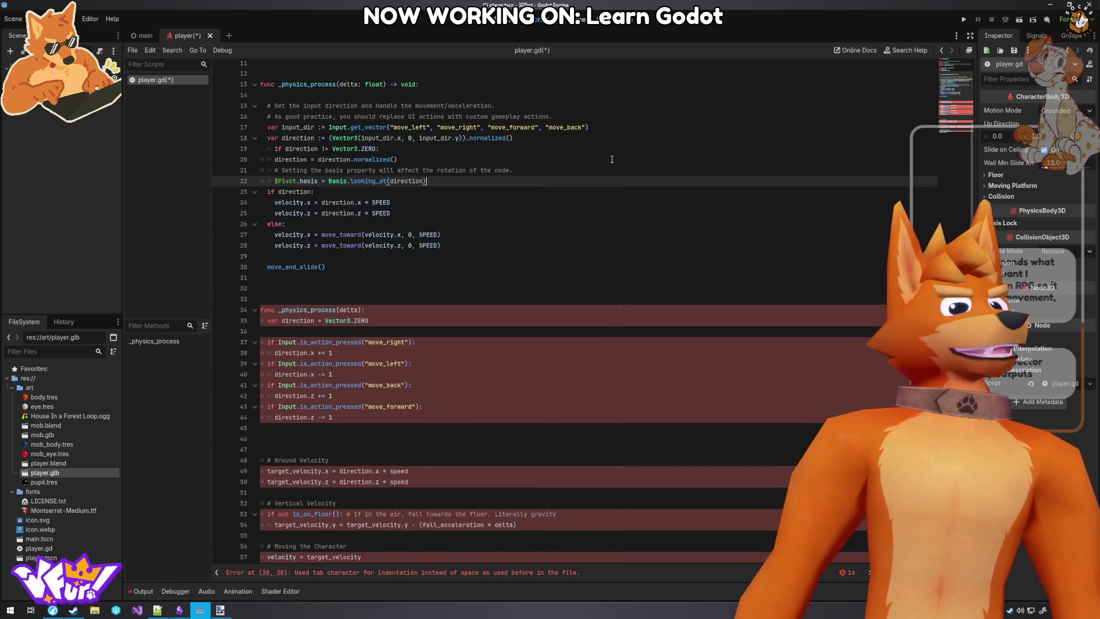
key("ctrl+z")
key("ctrl+z")
key("ctrl+z")
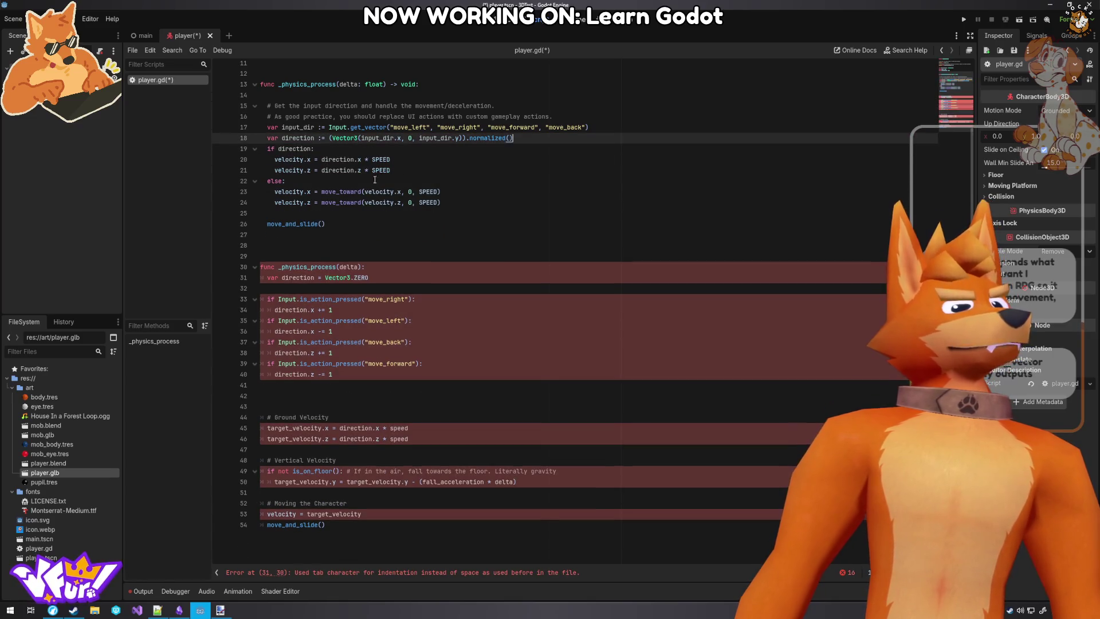
left_click(331, 180)
key("Return")
key("ctrl+v")
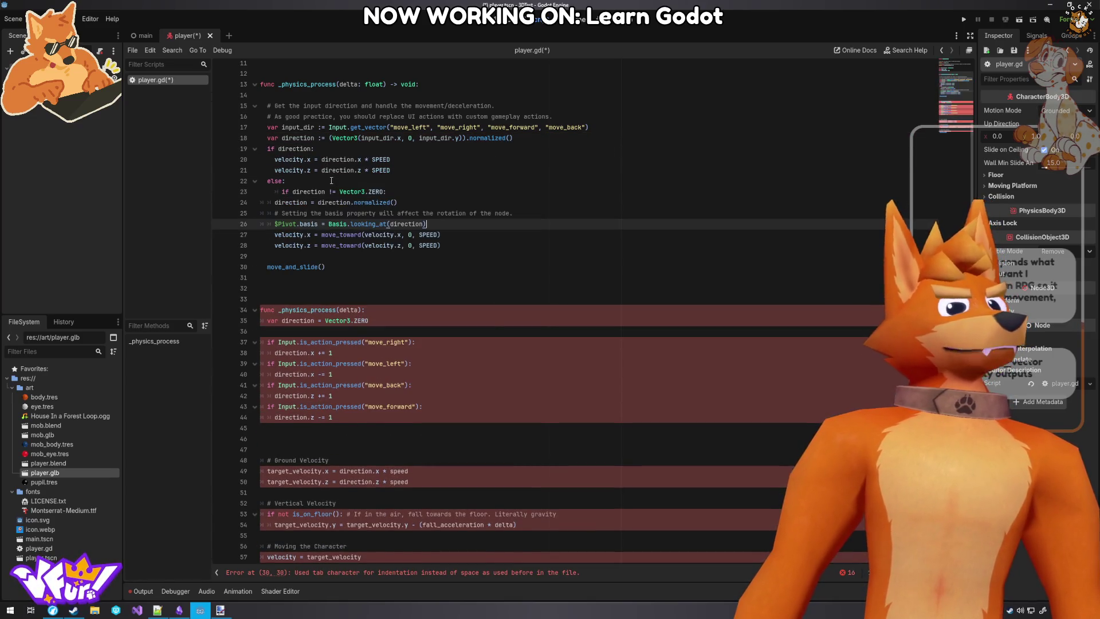
left_click_drag(414, 202, 182, 194)
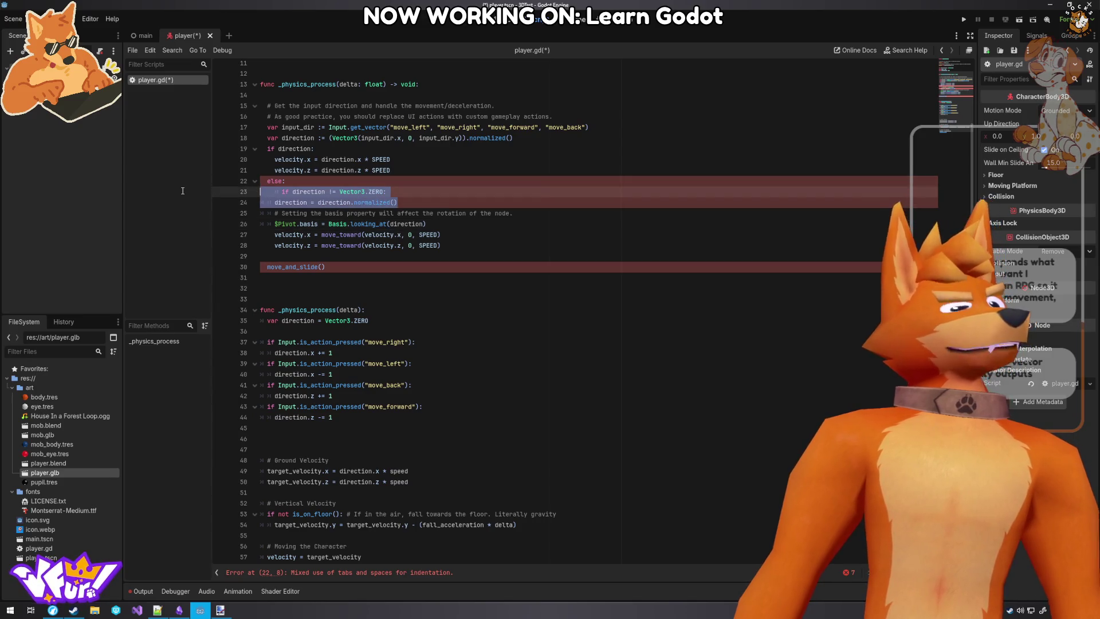
key("Delete")
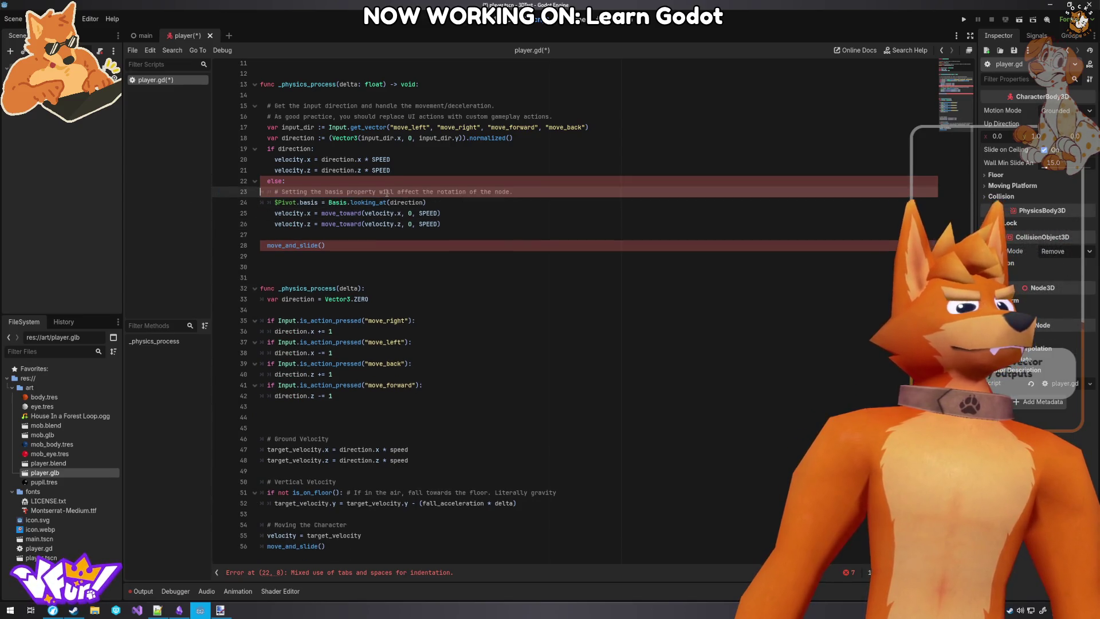
left_click(291, 181)
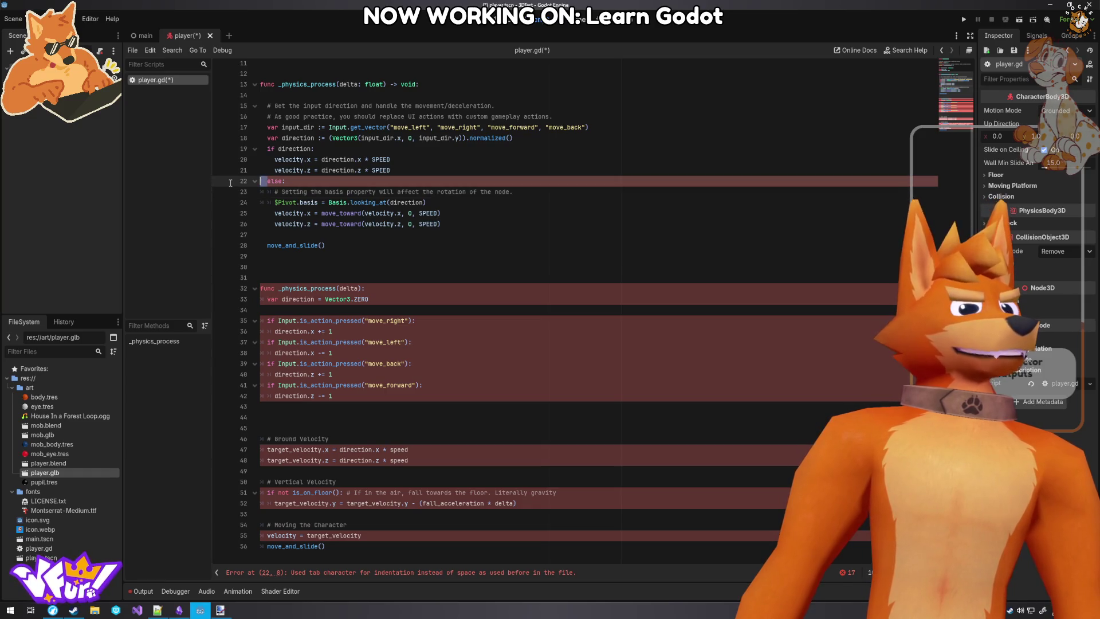
left_click_drag(291, 181, 301, 191)
left_click_drag(426, 202, 212, 194)
key("shift+Tab")
key("Tab")
left_click(441, 213)
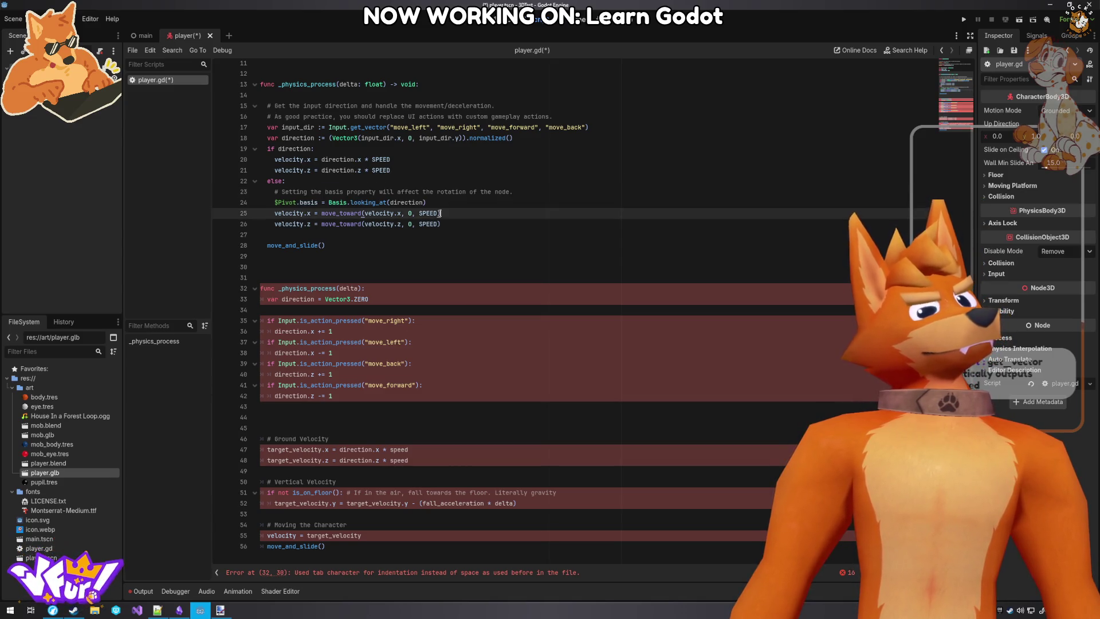
left_click(294, 202)
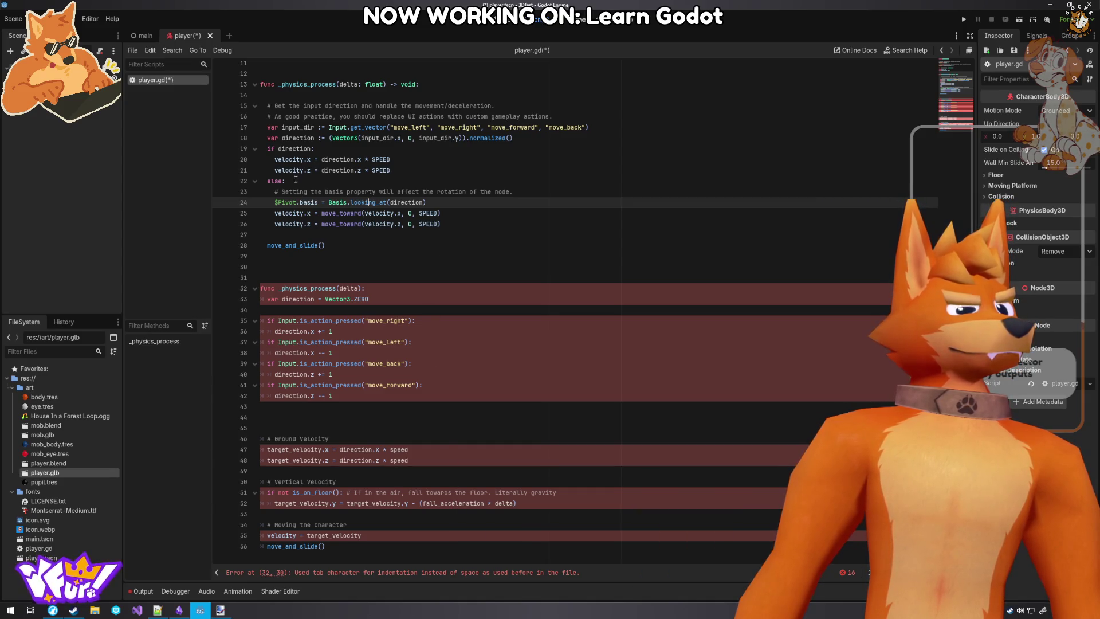
Change velocity to target_velocity in the .x/.z assignments on lines 20, 21, 25 and 26
double_click(288, 160)
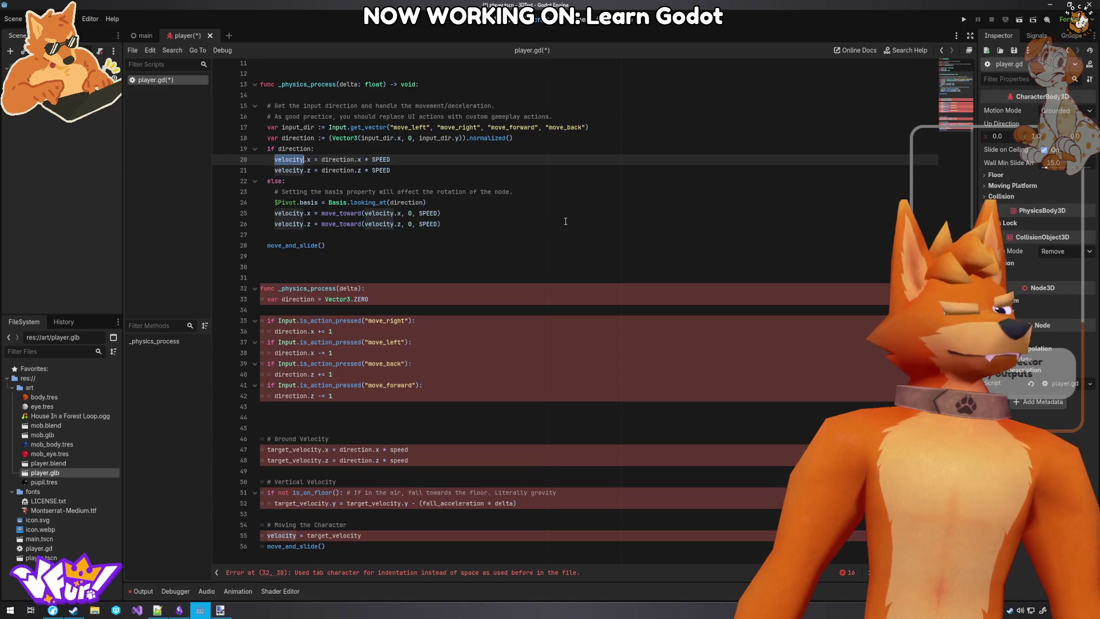
type("target")
type("_velocity")
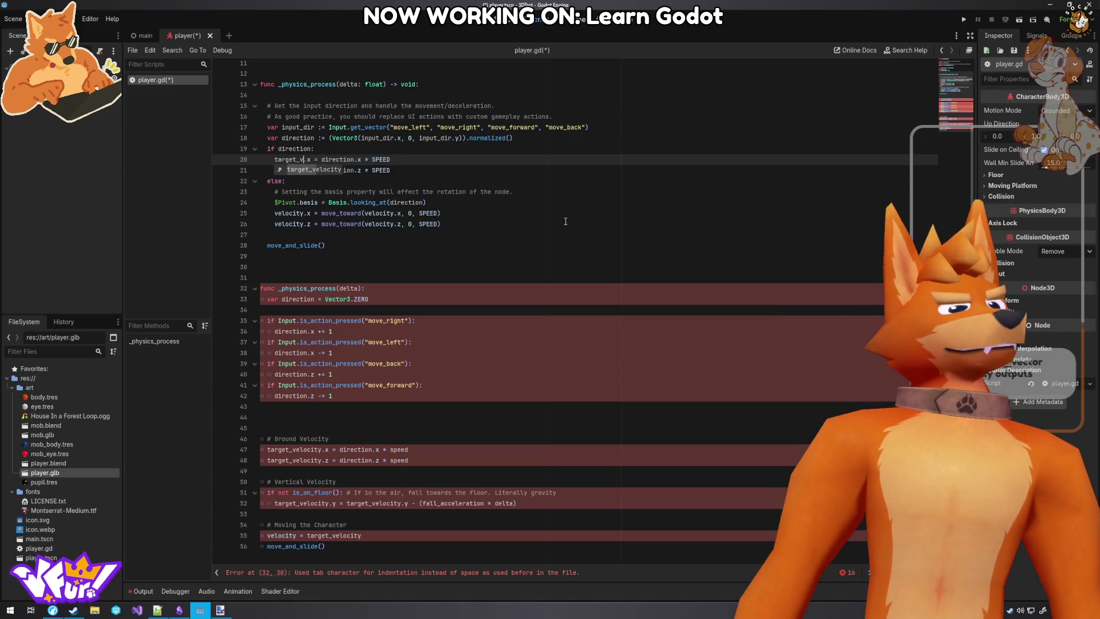
key("Down")
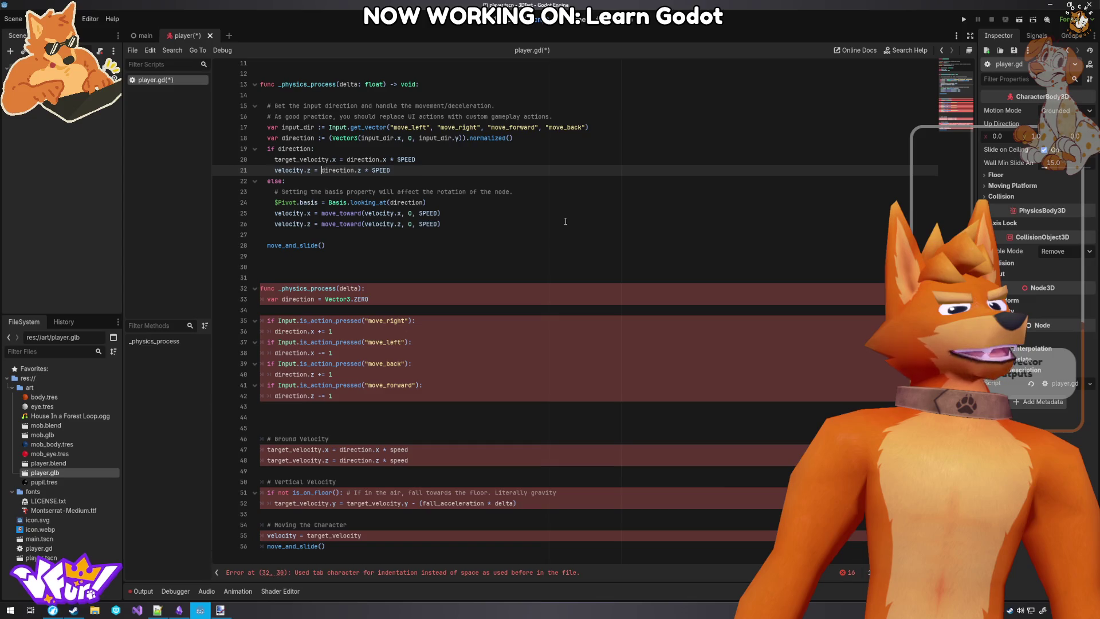
key("BackSpace")
key("BackSpace")
key("BackSpace")
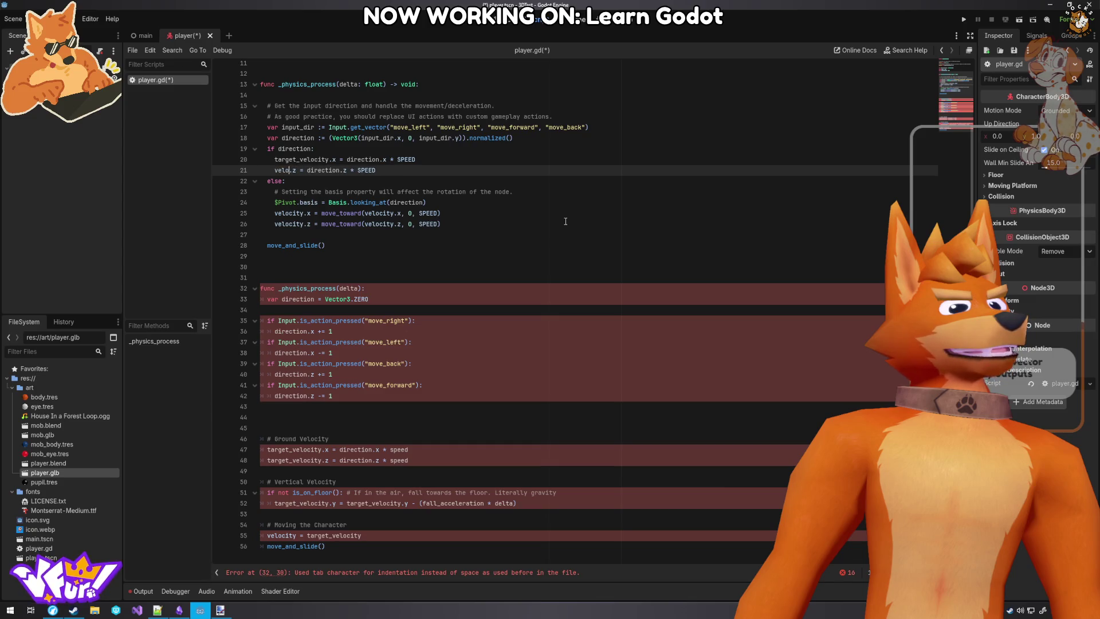
type("target_velocity")
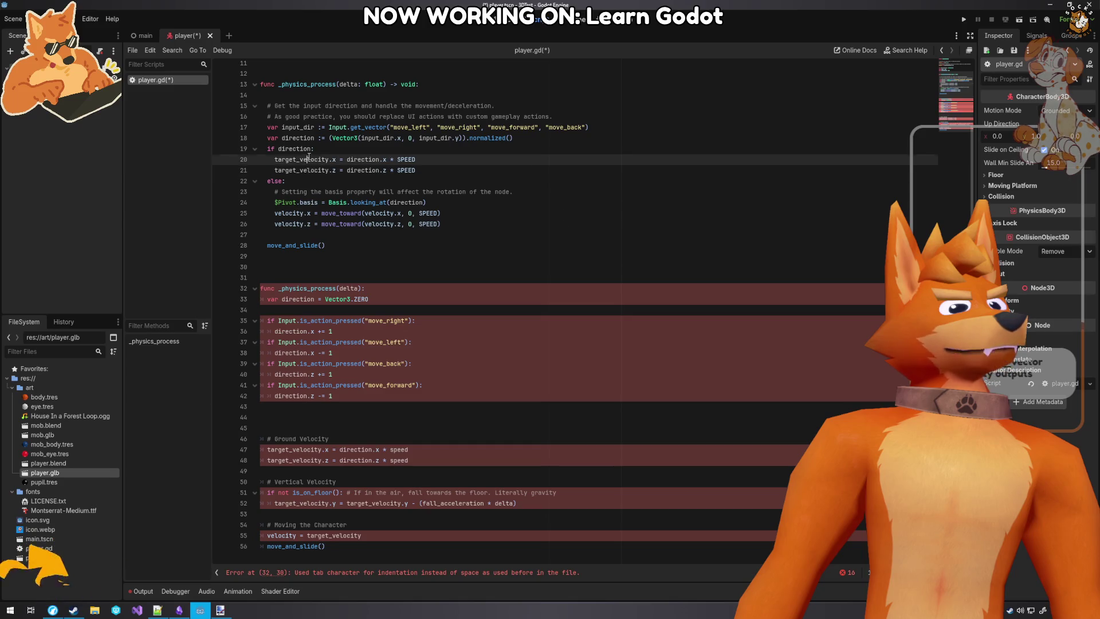
double_click(289, 214)
type("target_velocity")
double_click(298, 224)
type("target_velocity")
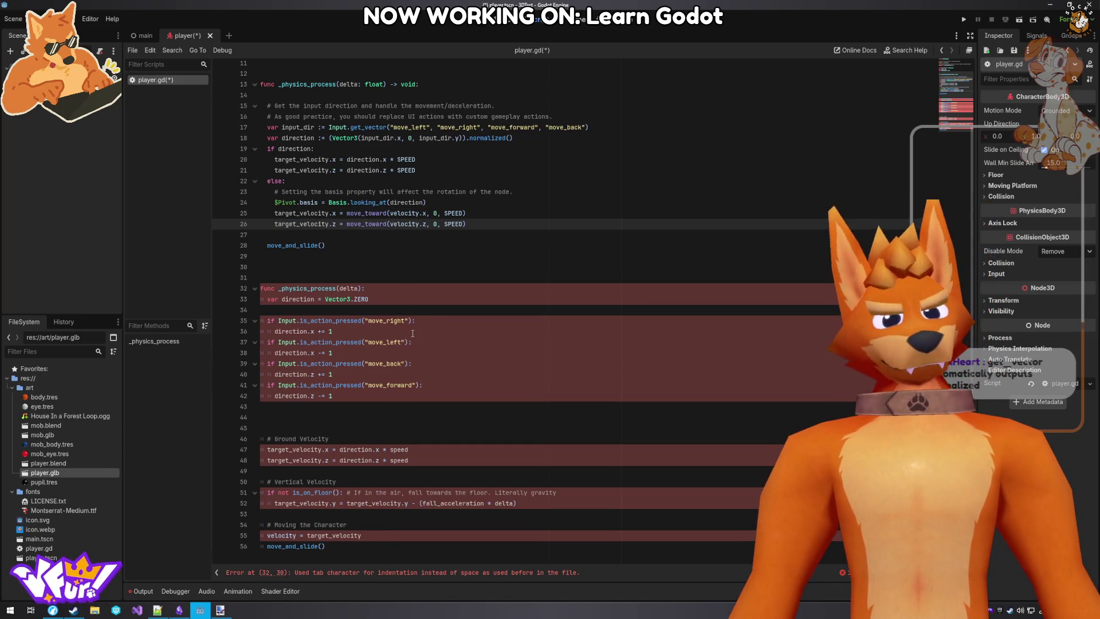
left_click(333, 235)
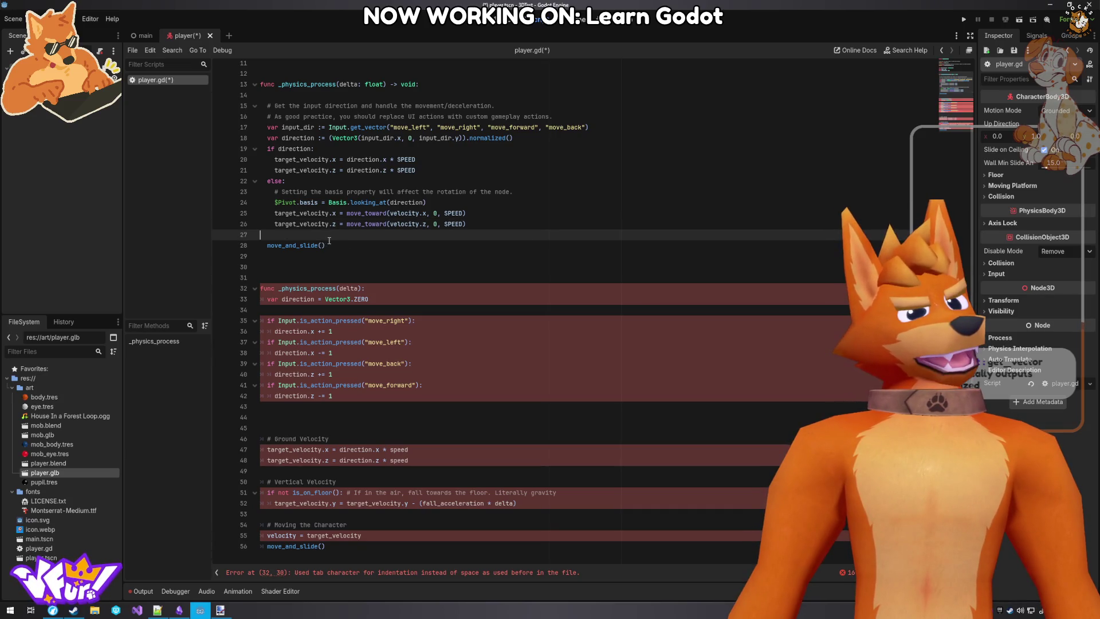
Move the target_velocity declaration into the body of _physics_process, indented
scroll(333, 236, "up", 4)
left_click(428, 139)
key("shift+Home")
key("ctrl+c")
key("BackSpace")
left_click(334, 210)
key("Return")
key("ctrl+v")
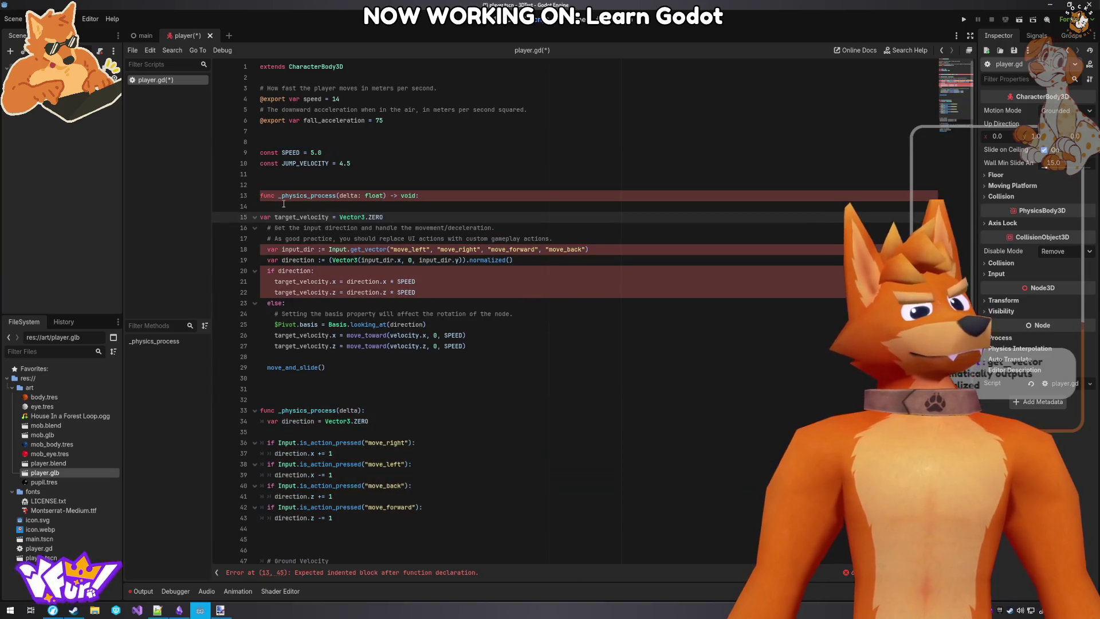
key("Home")
key("Tab")
Remove the extra blank lines above func and above the constants
left_click(275, 185)
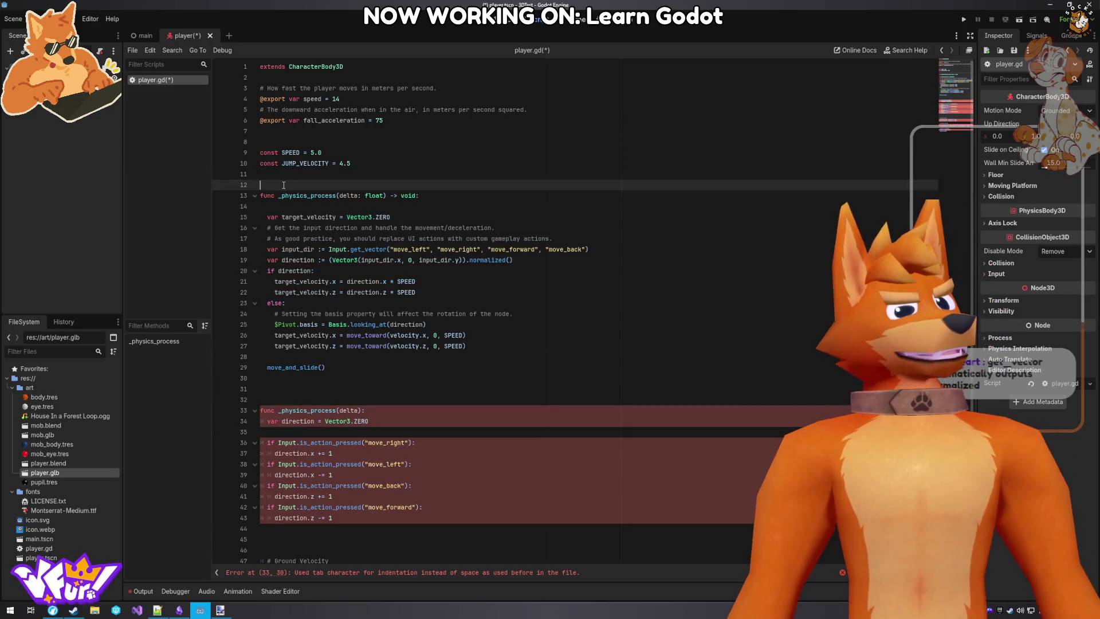
key("BackSpace")
left_click(275, 142)
key("BackSpace")
left_click(367, 151)
left_click_drag(368, 151, 205, 138)
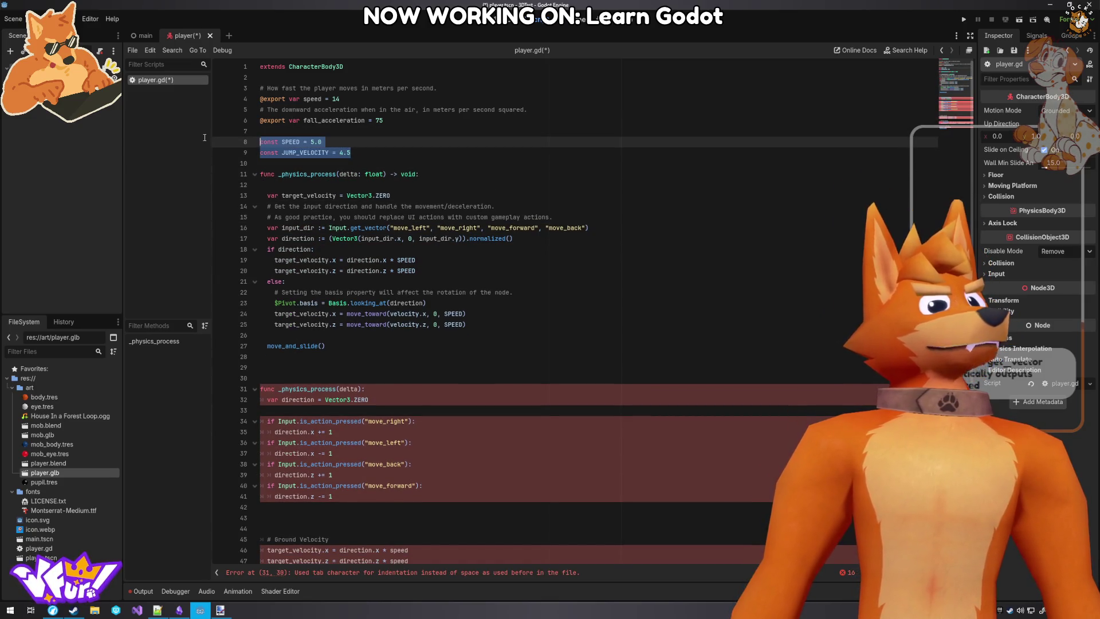
left_click(407, 260)
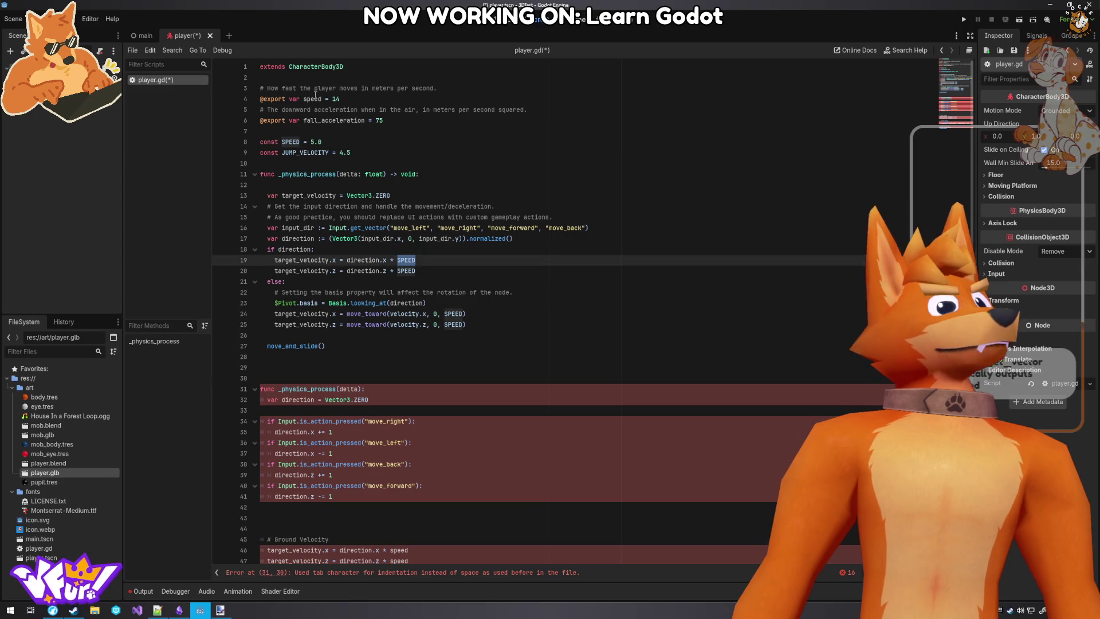
Replace SPEED with the exported speed on the four movement lines
left_click(407, 259, "ctrl")
double_click(407, 260)
type("speed")
double_click(406, 270)
type("speed")
double_click(453, 314)
type("speed")
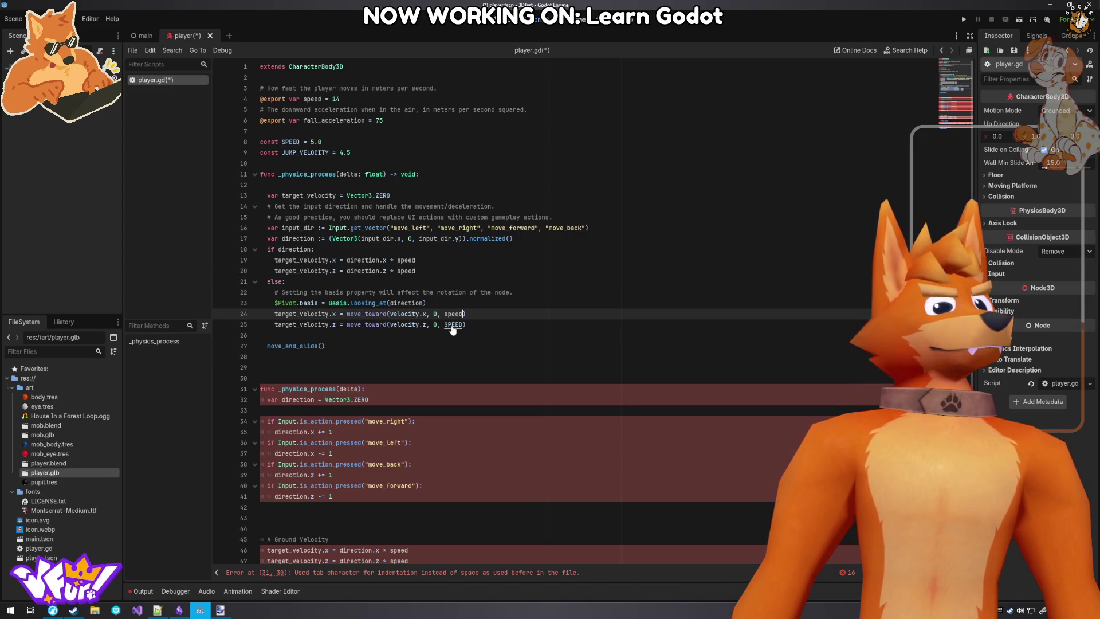
double_click(452, 324)
type("speed")
Delete the const SPEED and const JUMP_VELOCITY lines
left_click(410, 145)
key("shift+Home")
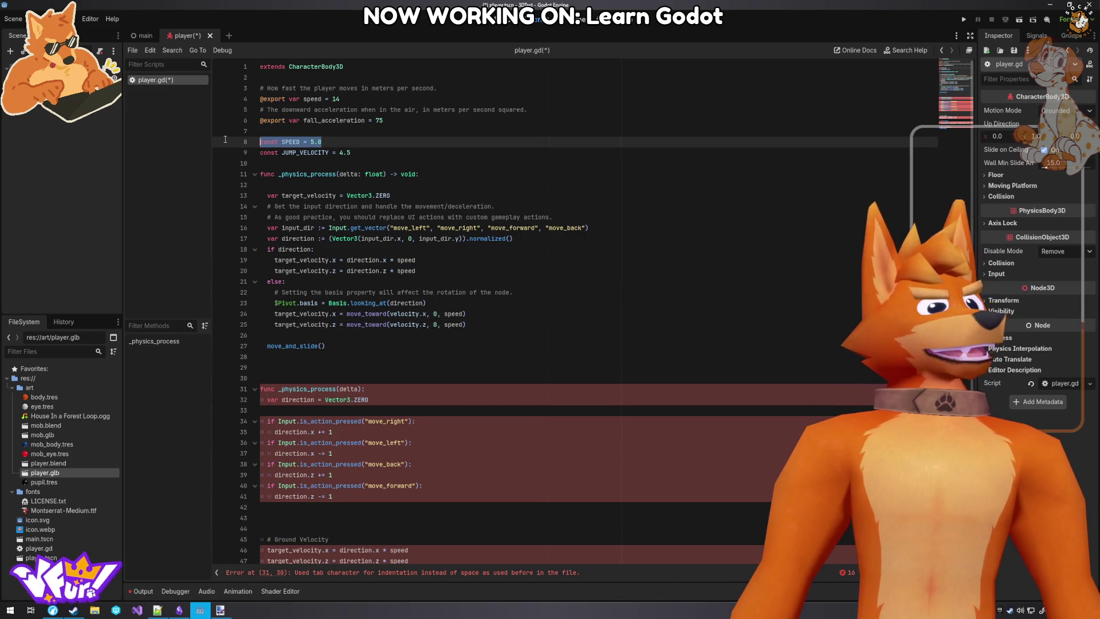
key("BackSpace")
key("BackSpace")
left_click_drag(351, 142, 260, 143)
key("BackSpace")
key("BackSpace")
key("BackSpace")
Move the is_on_floor gravity block below the deceleration lines and fix its indentation
scroll(398, 342, "down", 2)
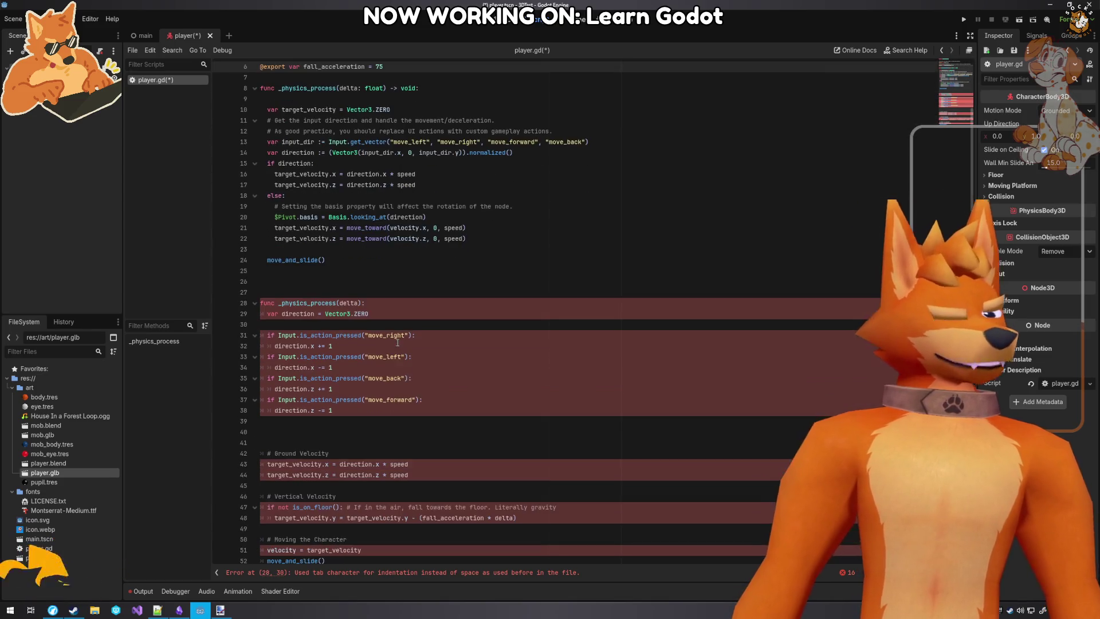
mouse_move(516, 517)
left_mouse_down()
mouse_move(274, 520)
mouse_move(261, 507)
left_mouse_up()
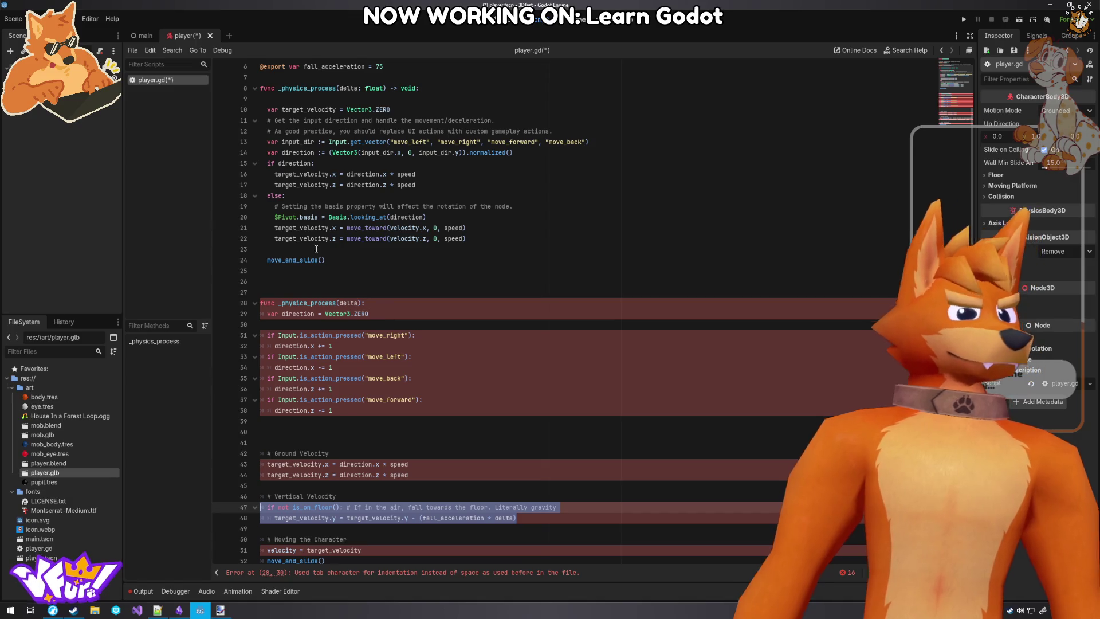
key("ctrl+x")
left_click(292, 246)
key("ctrl+v")
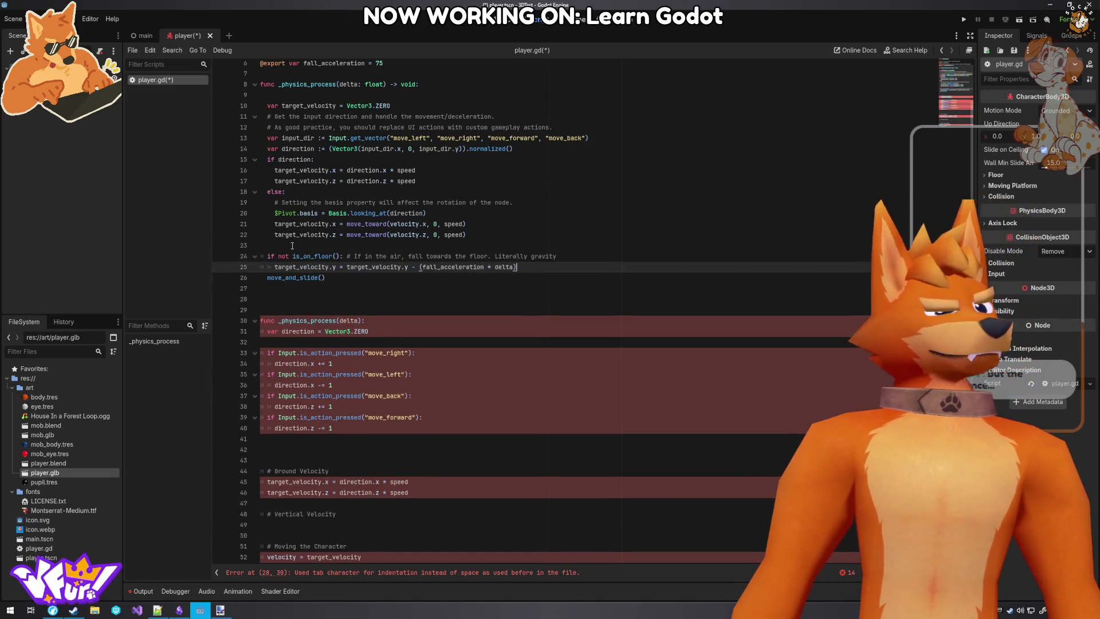
left_click_drag(573, 267, 260, 256)
key("shift+Tab")
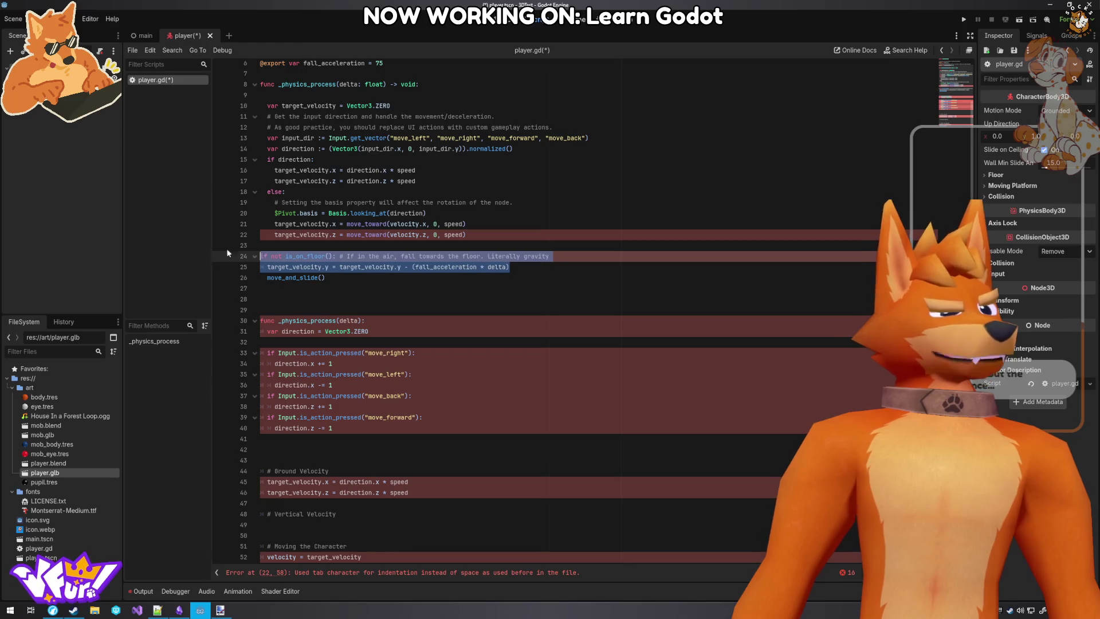
left_click(267, 267)
key("Tab")
left_click(559, 258)
left_click(556, 267)
key("Return")
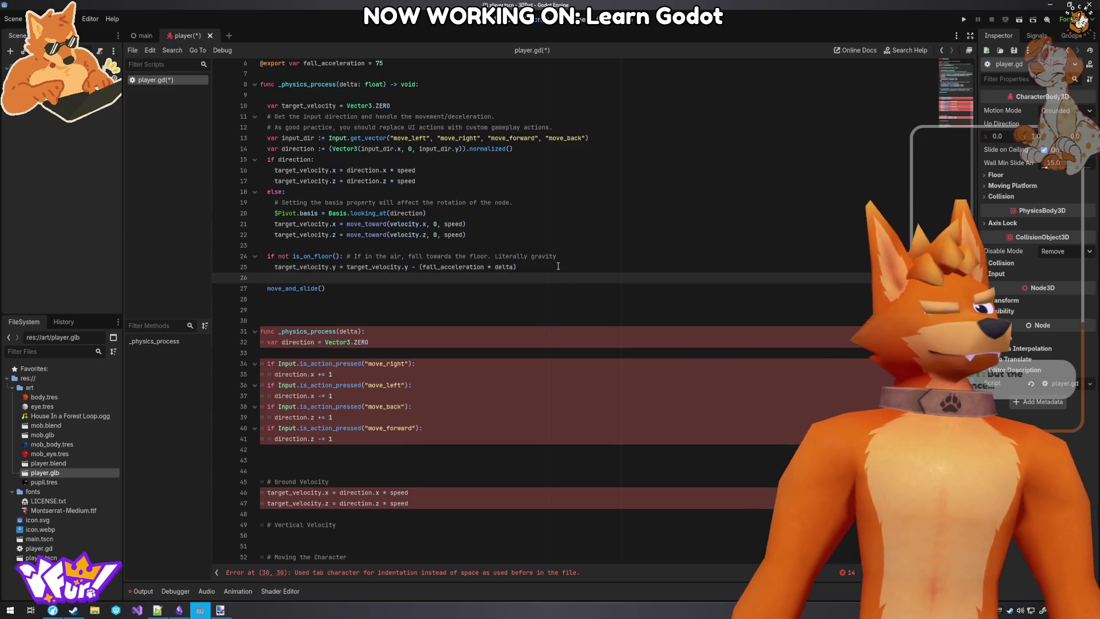
Add 'velocity = target_velocity' just before move_and_slide
scroll(485, 321, "down", 1)
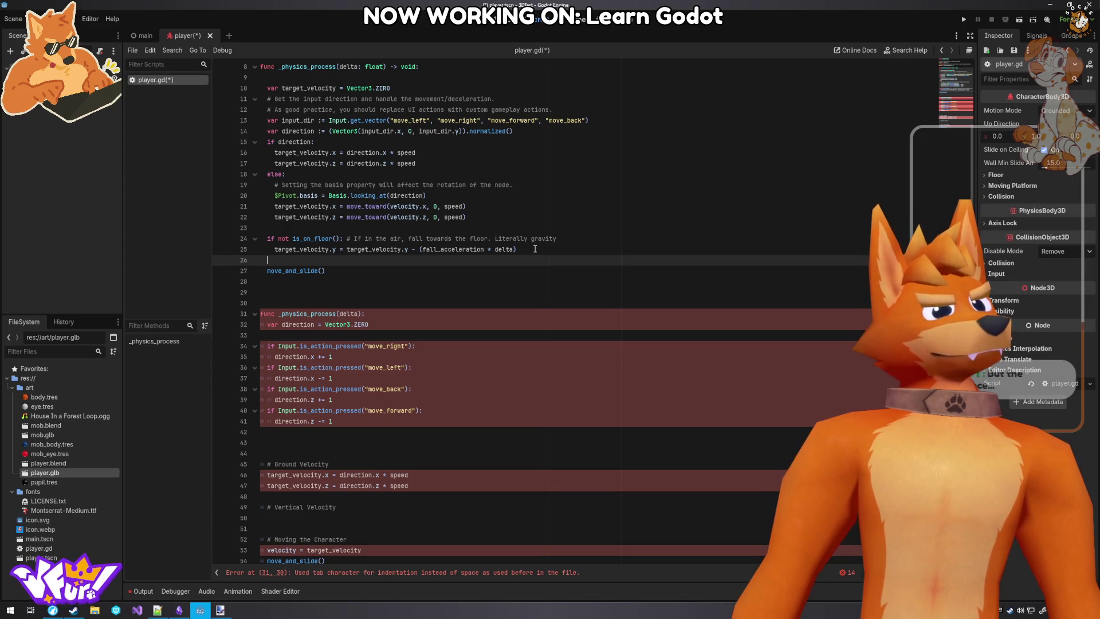
key("Return")
type("velocity = ")
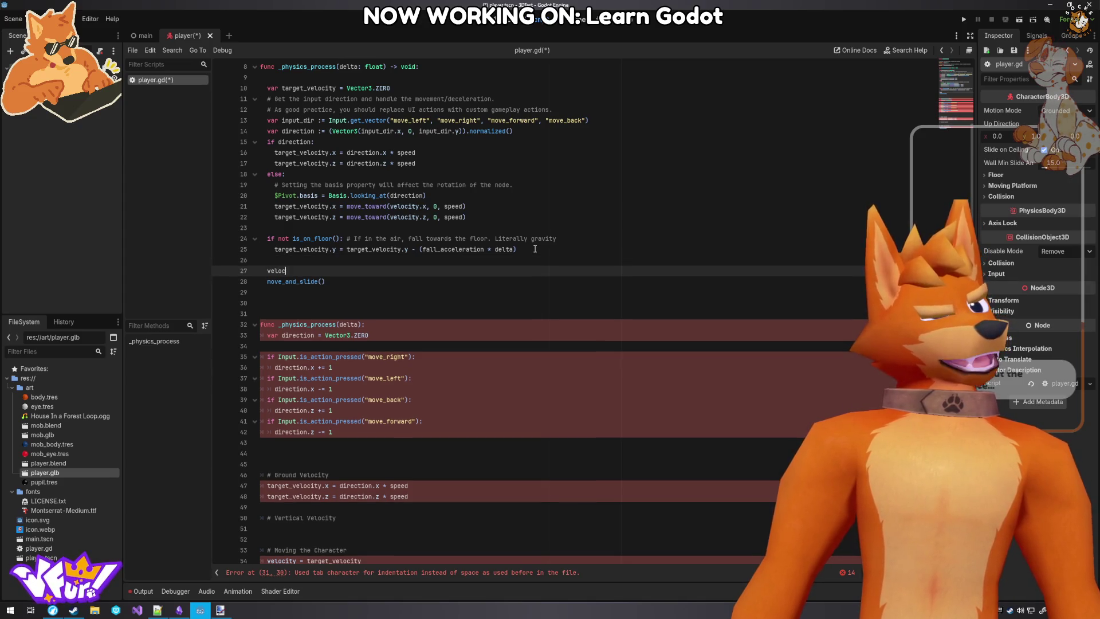
type("target_velocity")
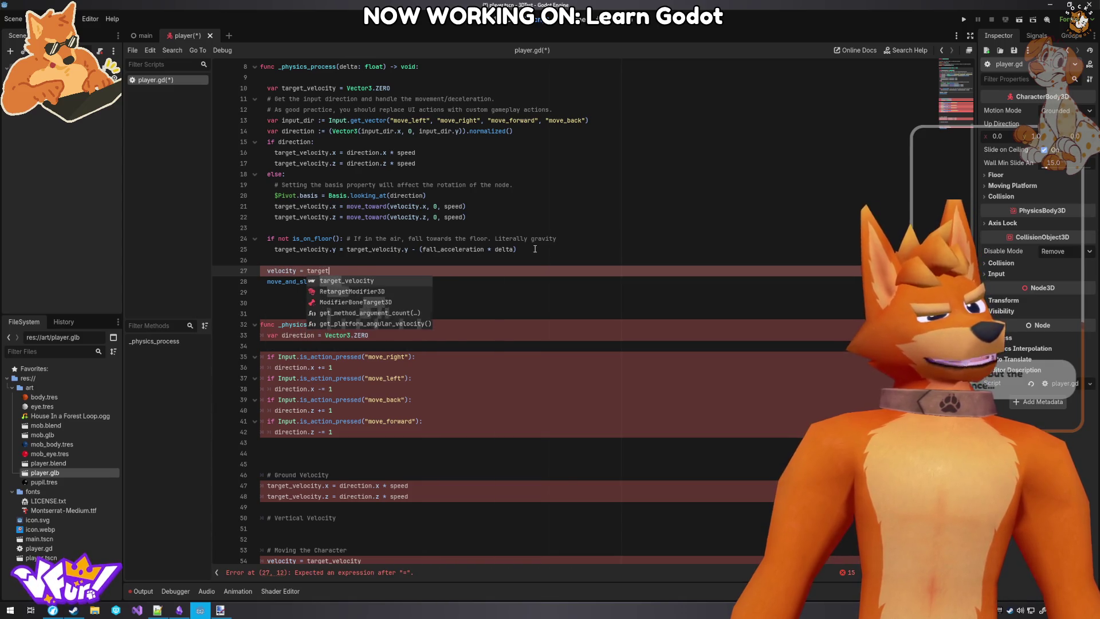
Delete the old duplicate _physics_process function
scroll(535, 249, "down", 1)
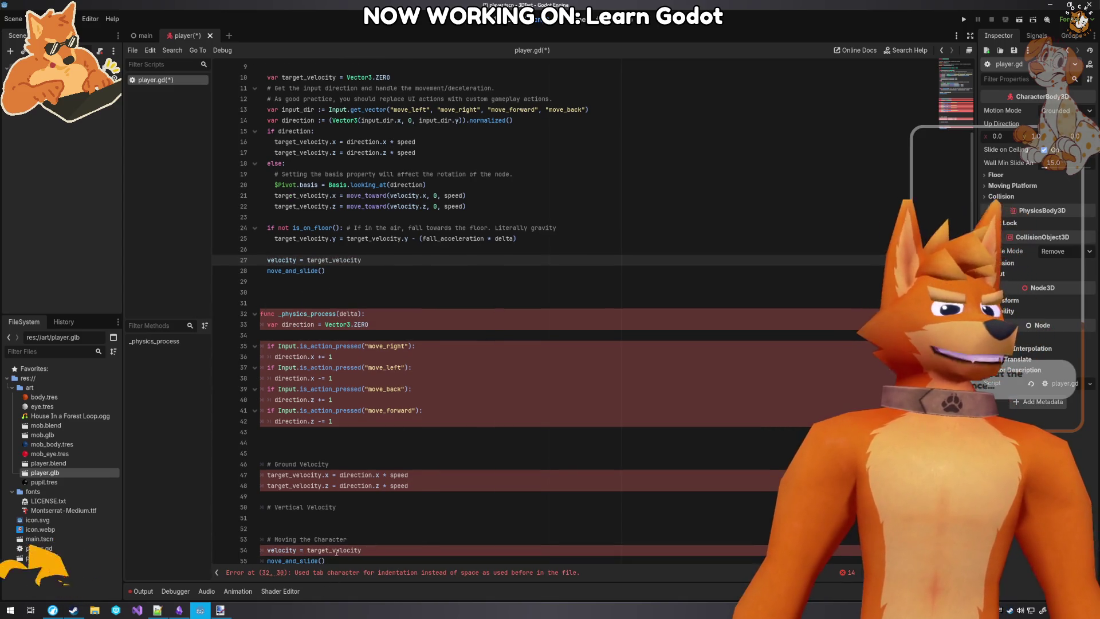
mouse_move(326, 557)
left_mouse_down()
mouse_move(270, 427)
mouse_move(268, 281)
left_mouse_up()
key("BackSpace")
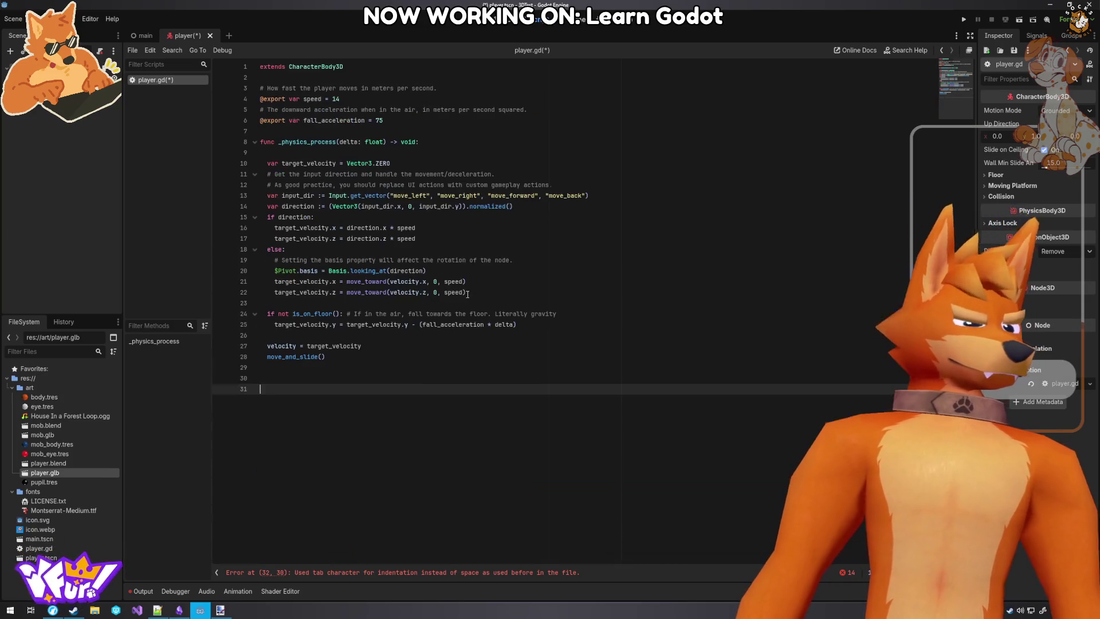
Remove the trailing blank line, save player.gd, and compare line 10 against the Godot docs
key("BackSpace")
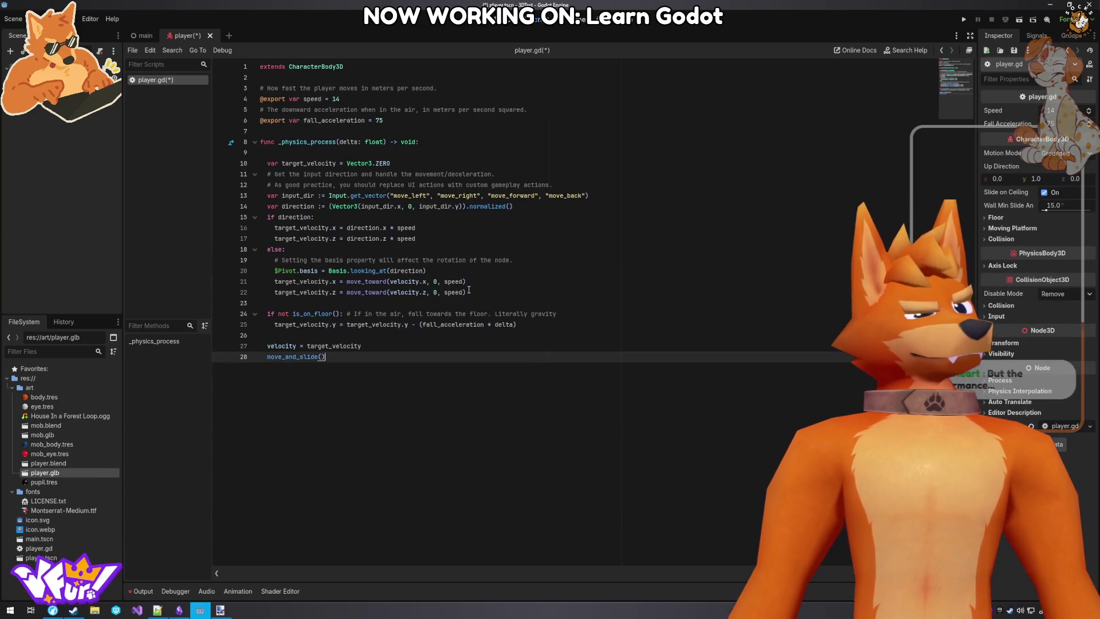
key("ctrl+s")
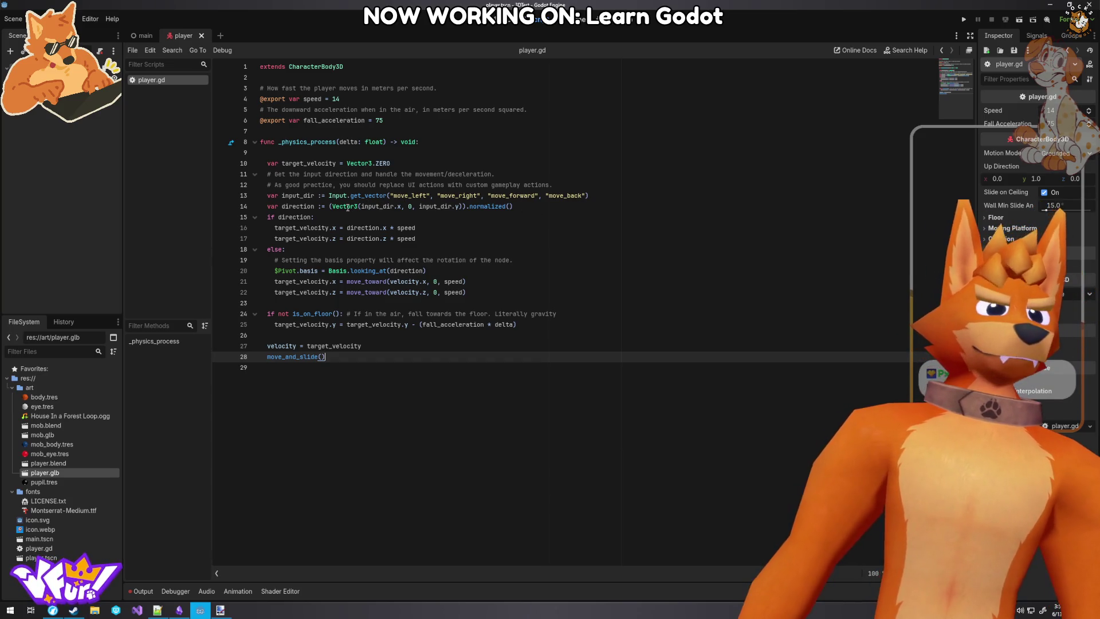
mouse_move(374, 196)
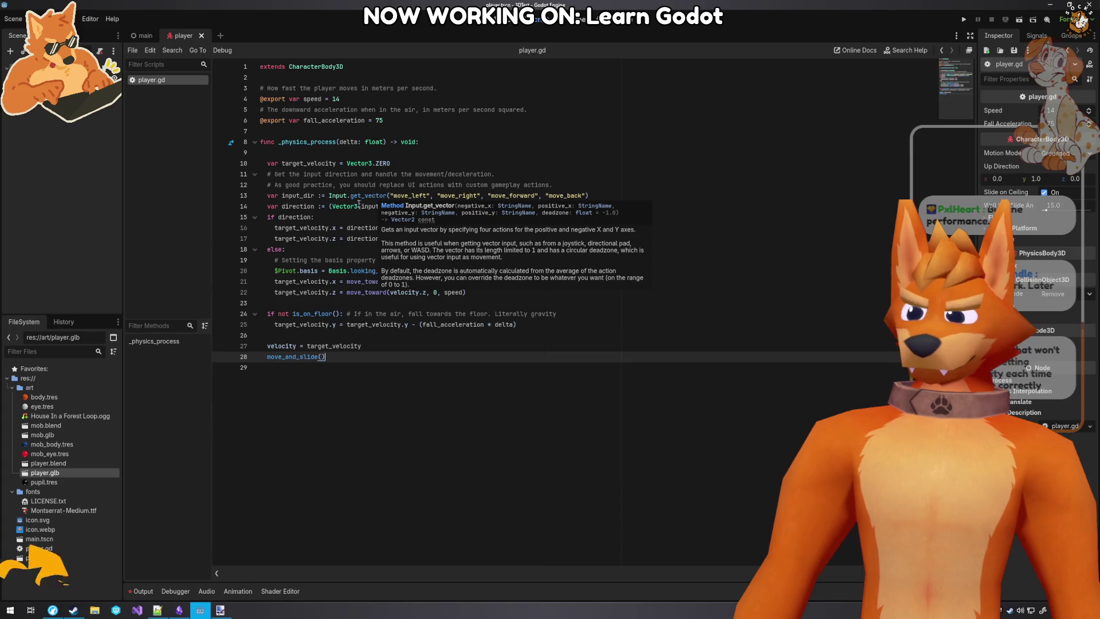
left_click(410, 238)
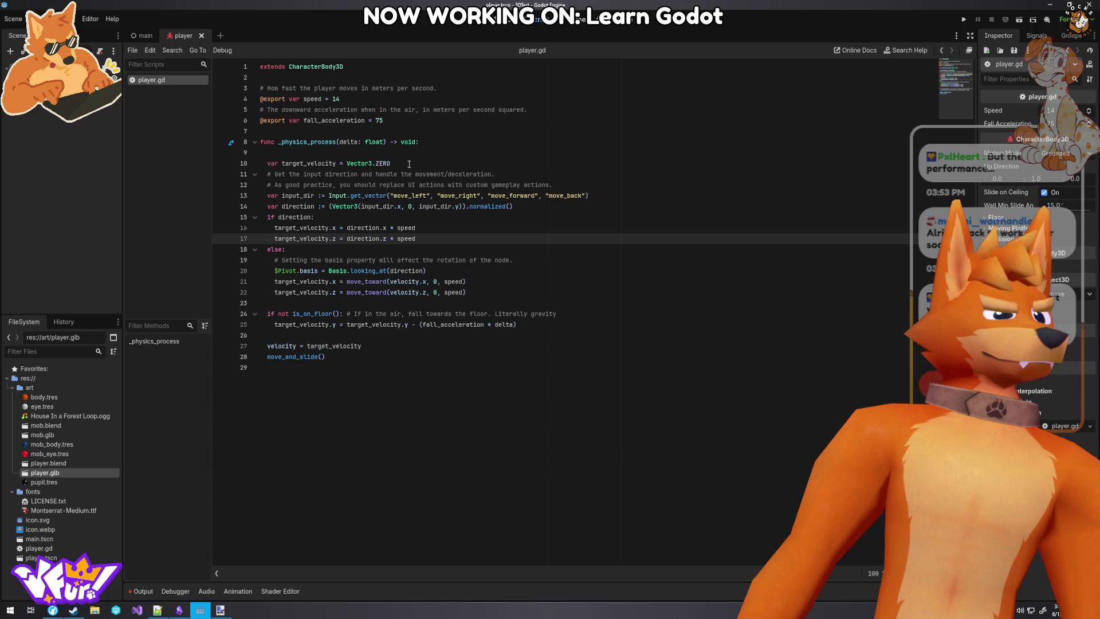
left_click_drag(409, 164, 264, 163)
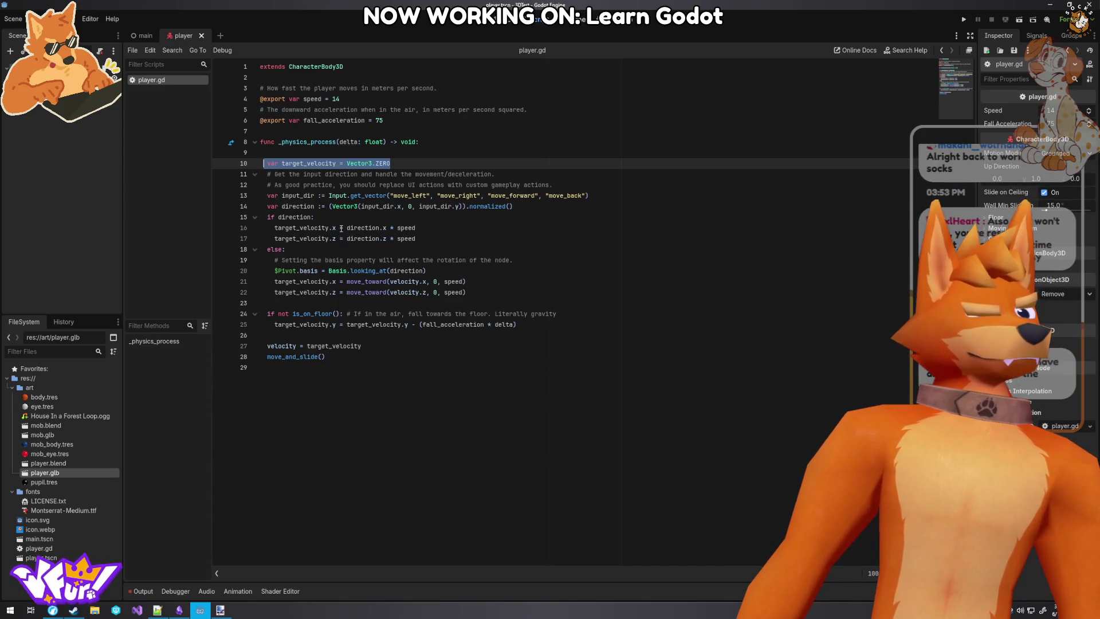
left_click(60, 611)
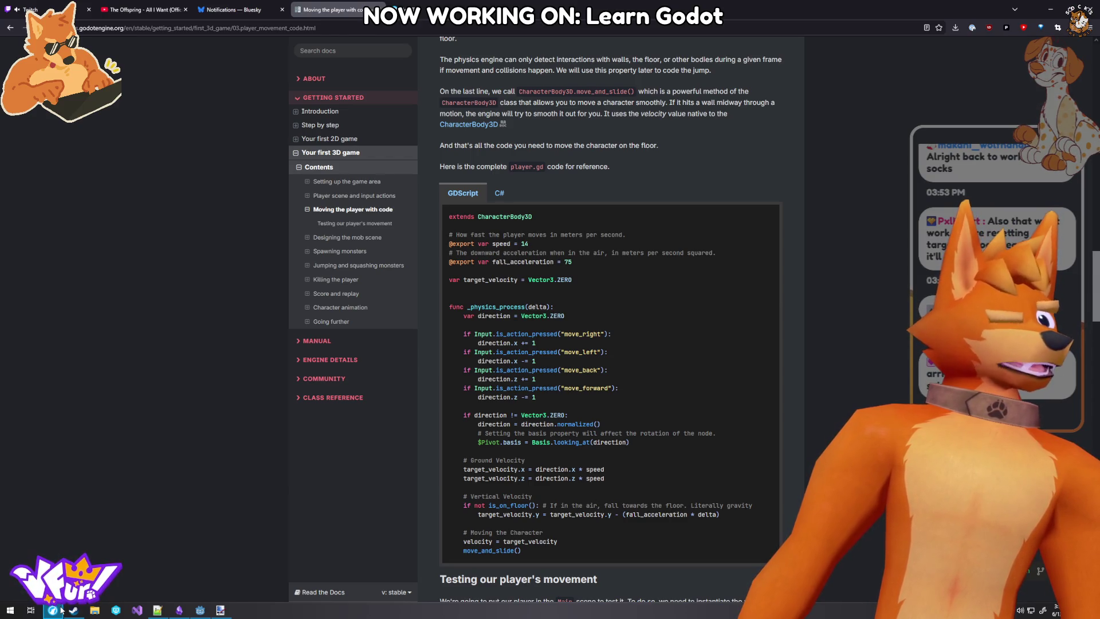
left_click(200, 611)
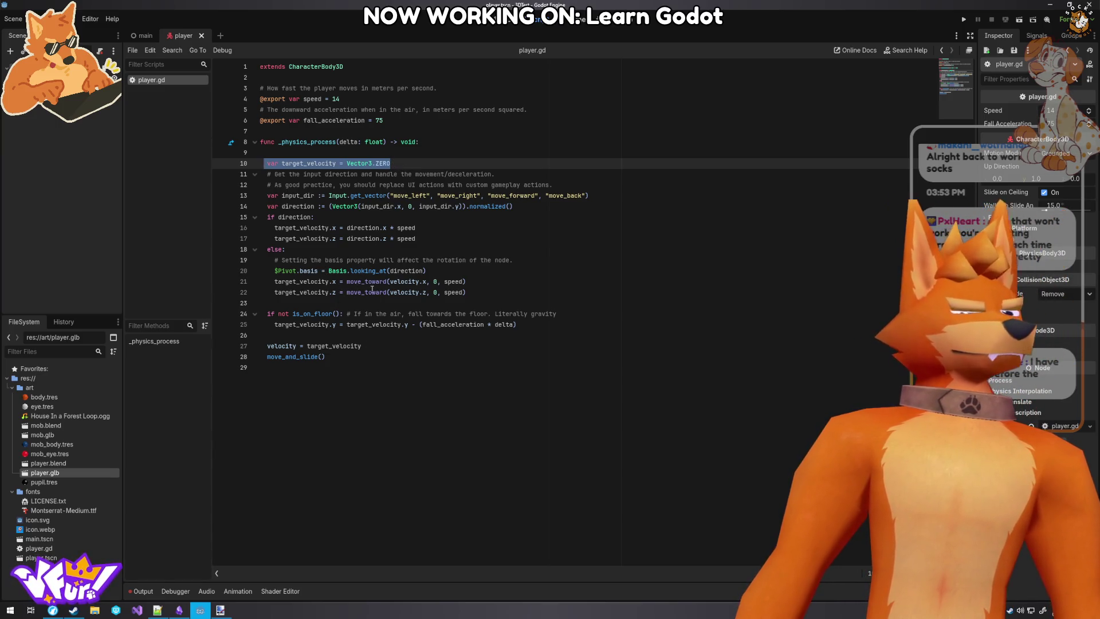
Check the documentation popups for velocity and Input.get_vector in the script
mouse_move(369, 283)
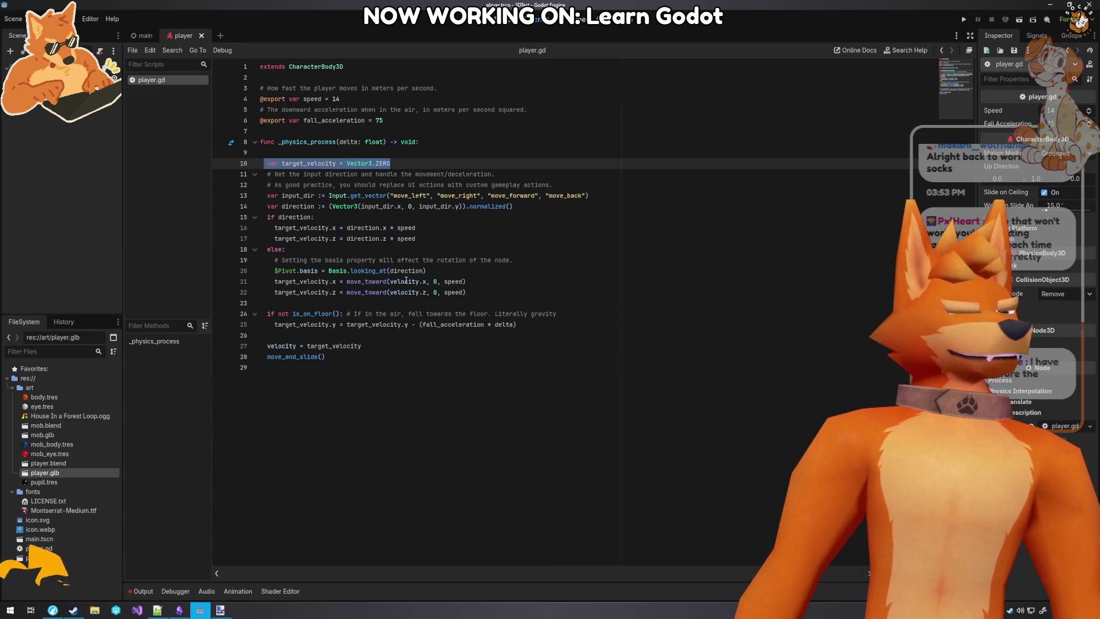
double_click(406, 282)
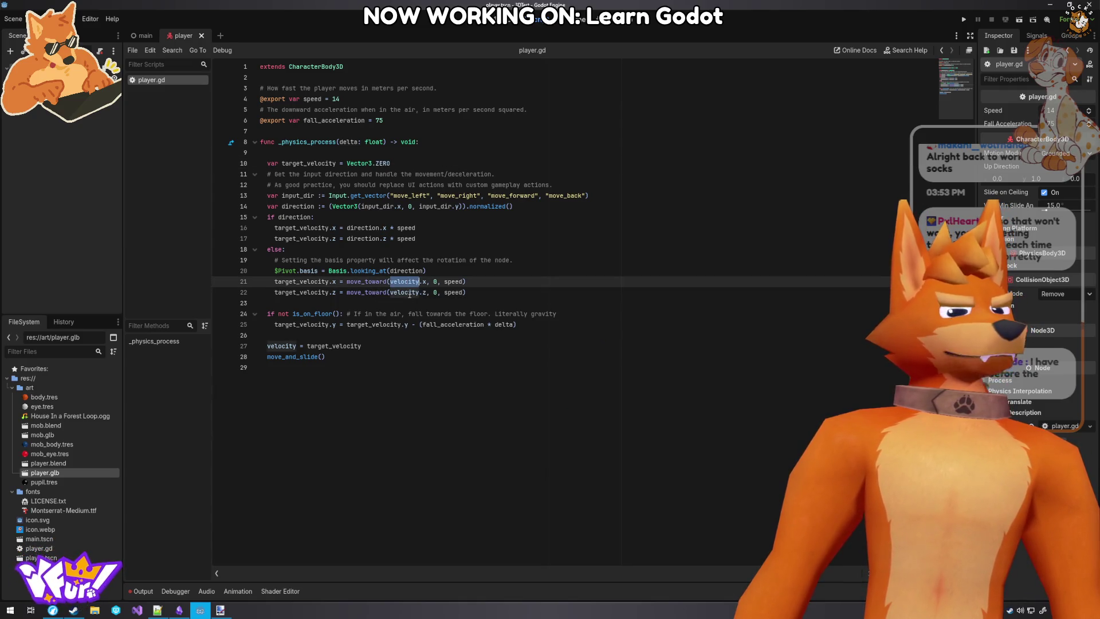
mouse_move(410, 294)
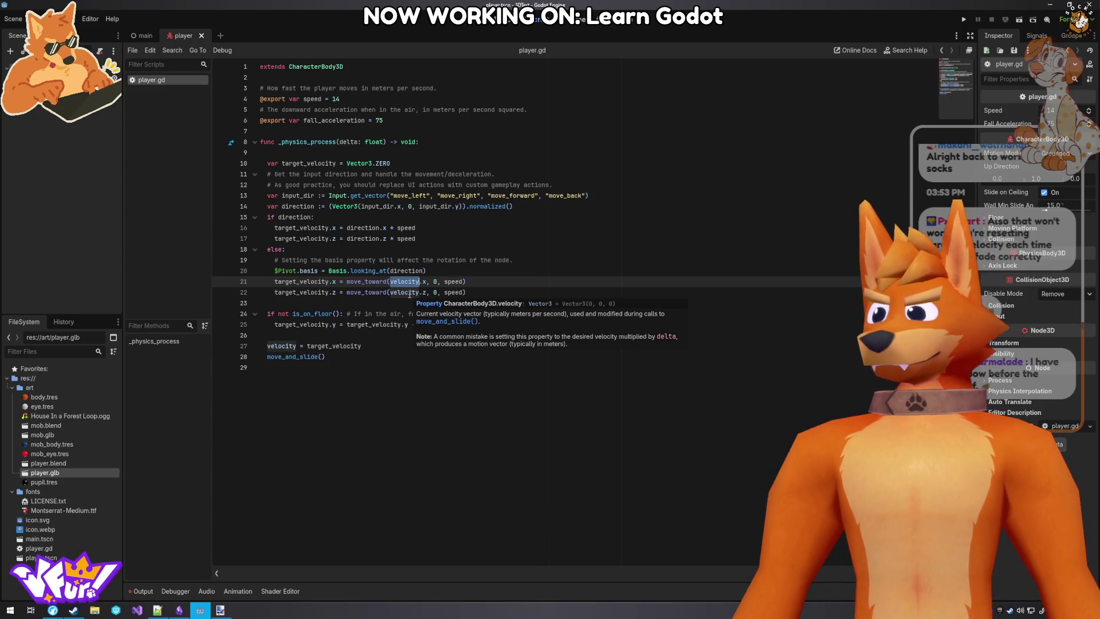
left_click(410, 293)
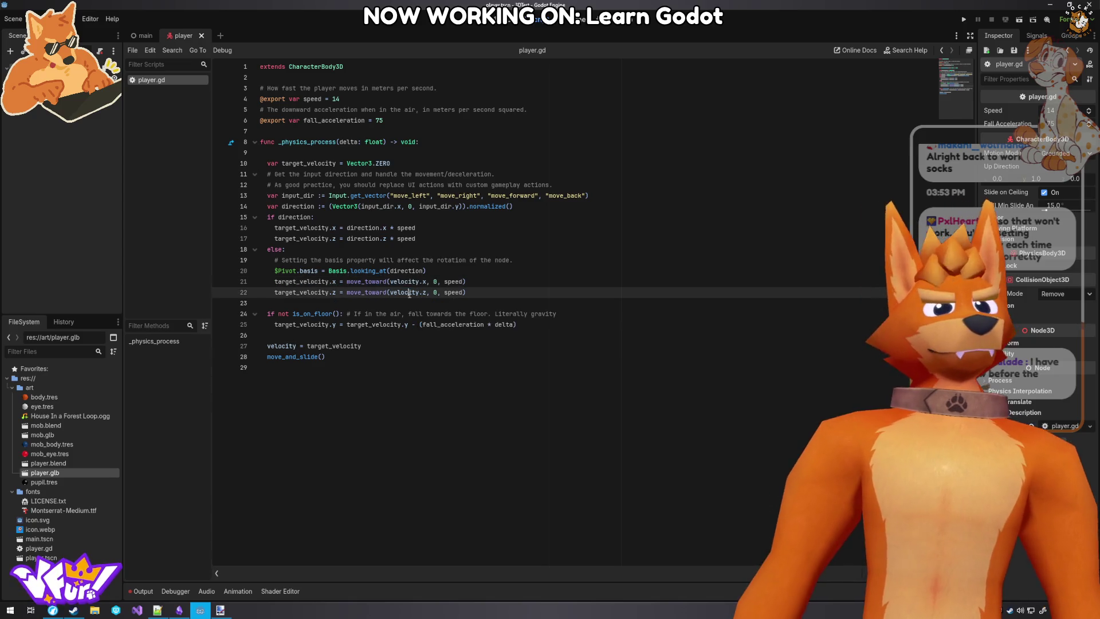
mouse_move(409, 294)
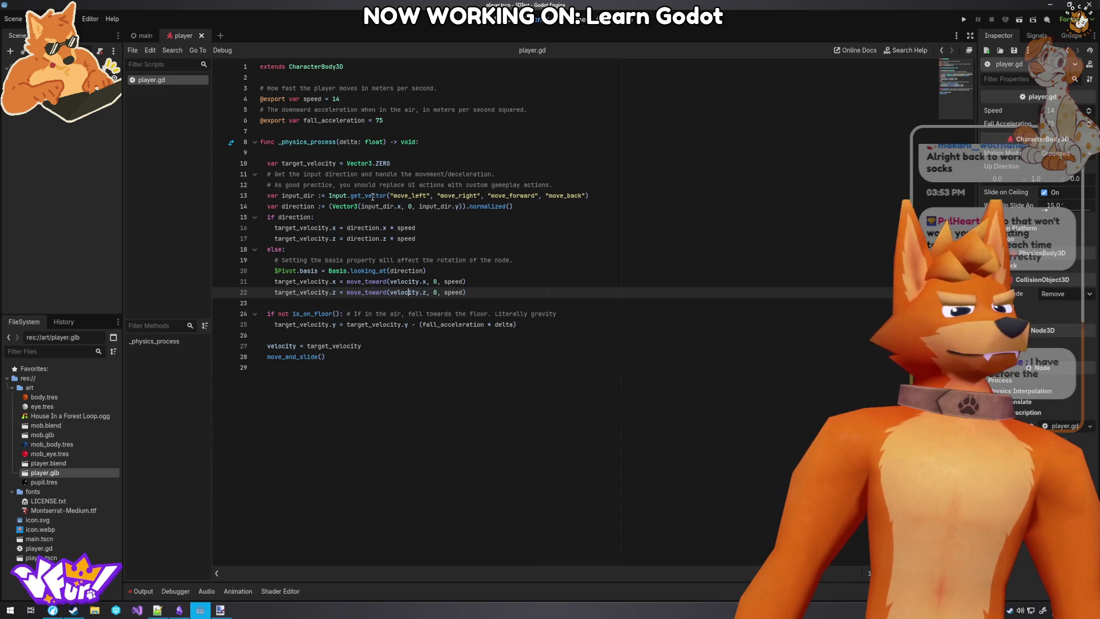
mouse_move(373, 198)
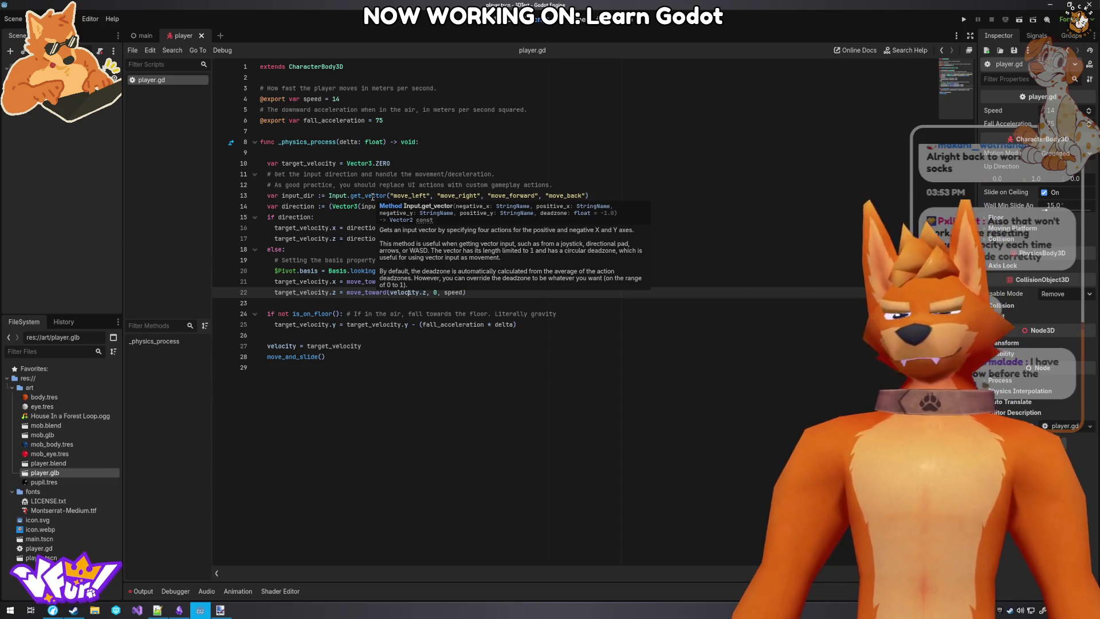
left_click(373, 196)
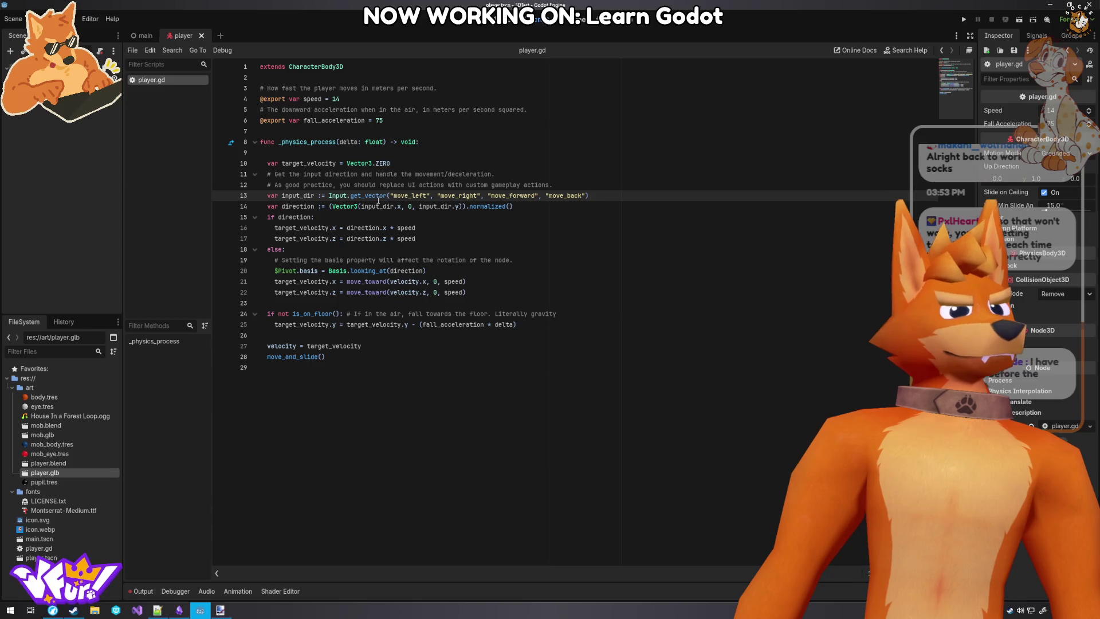
mouse_move(373, 197)
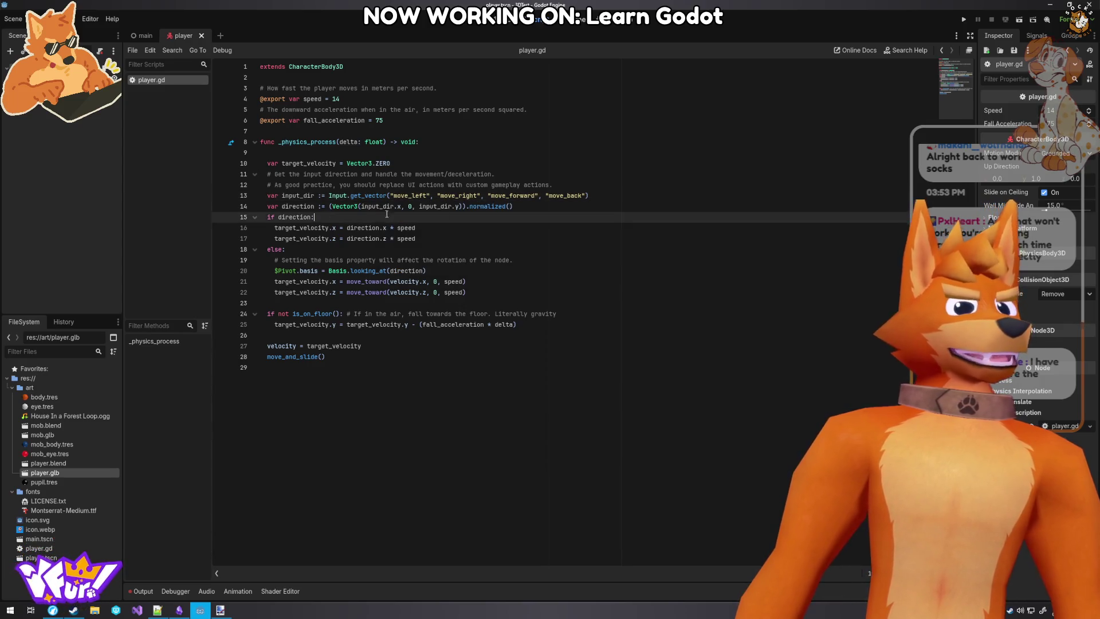
left_click(532, 218)
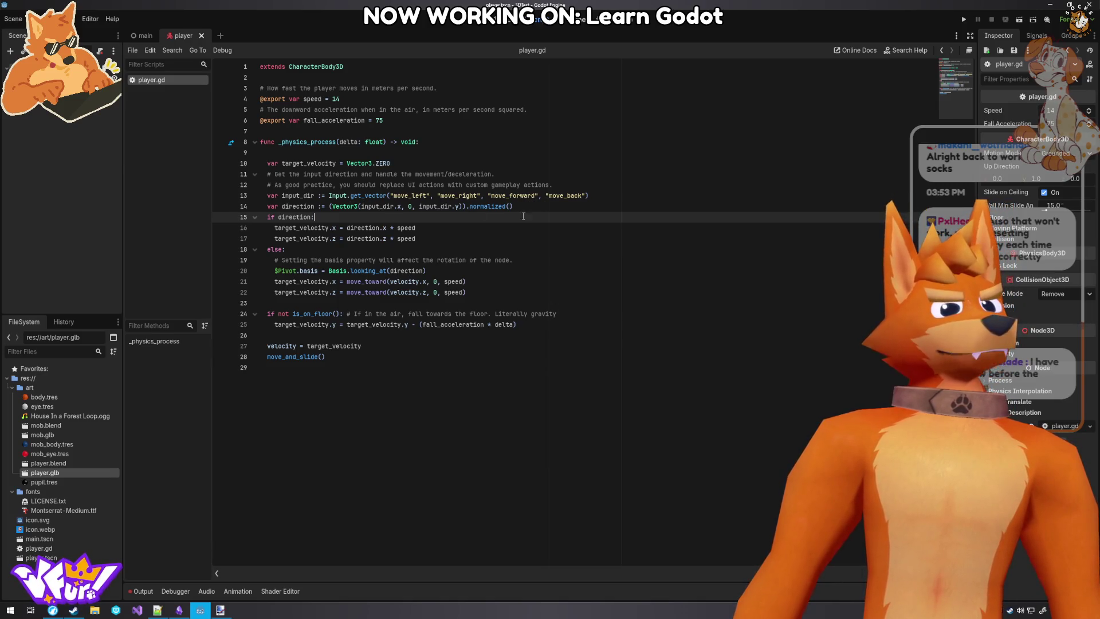
Delete ').normalized()' and the stray '(' so line 14 builds a plain Vector3
left_click_drag(516, 206, 464, 207)
key("BackSpace")
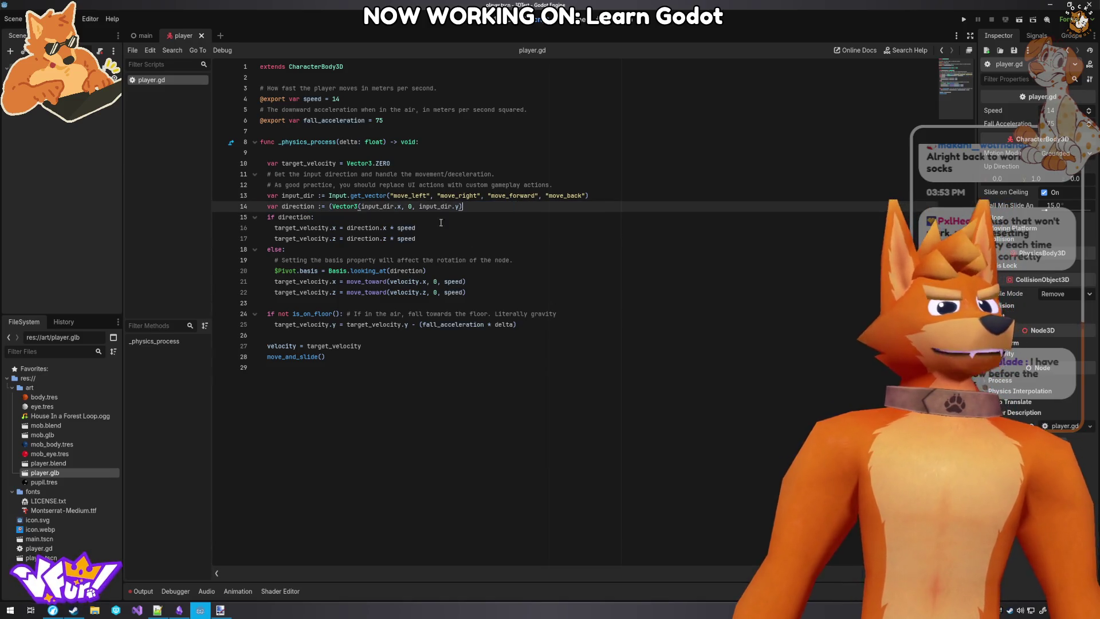
left_click(333, 206)
key("BackSpace")
left_click(480, 228)
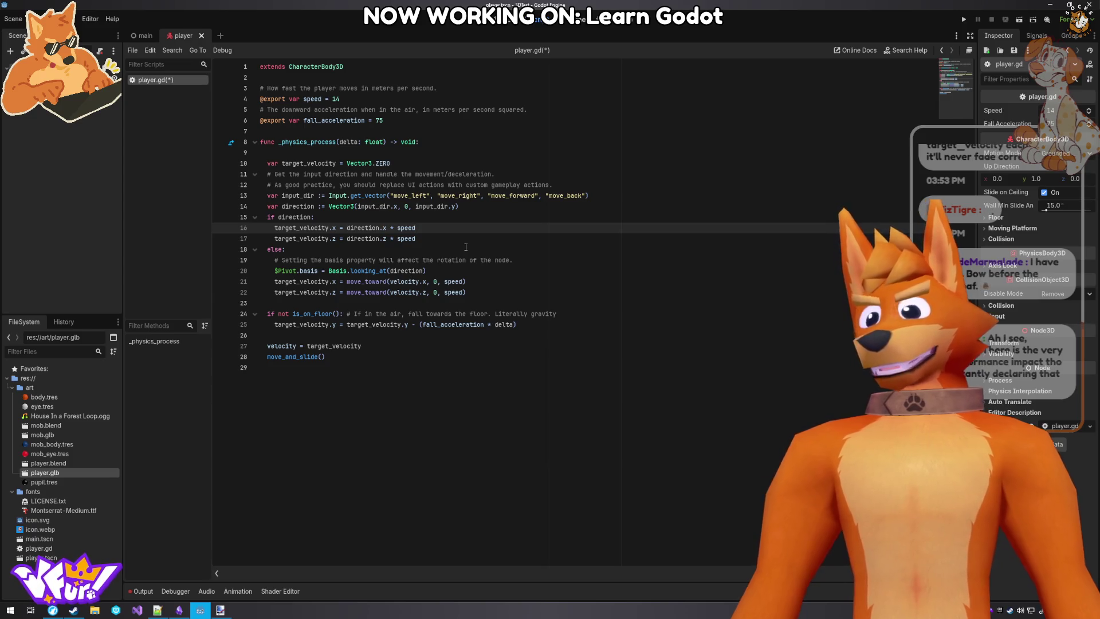
Cut the target_velocity = Vector3.ZERO declaration out of _physics_process
left_click_drag(404, 162, 267, 164)
key("ctrl+c")
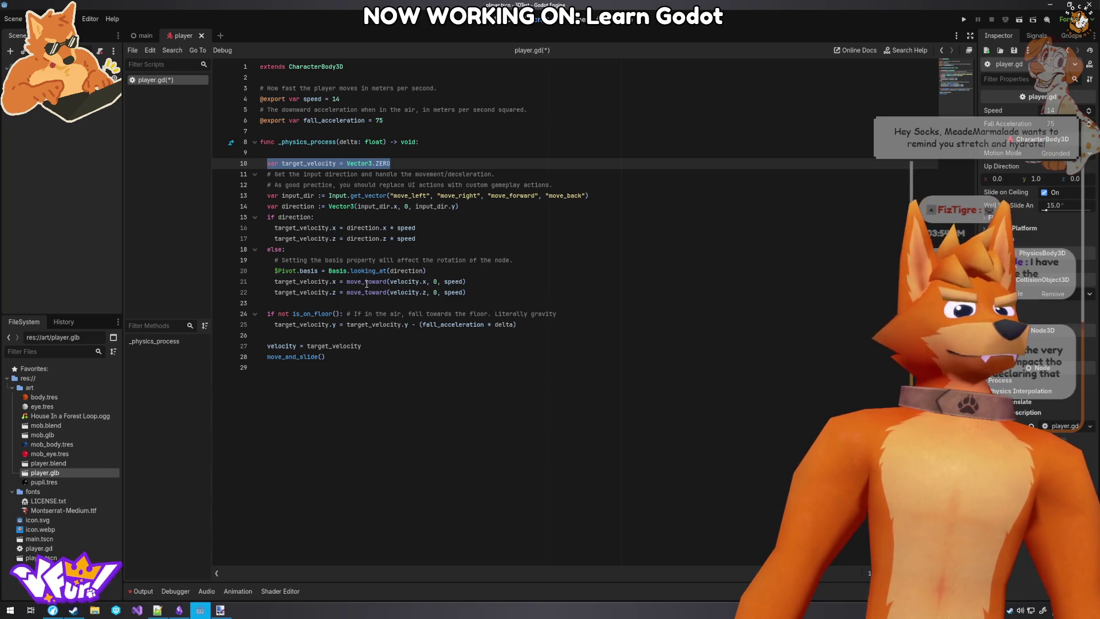
mouse_move(366, 285)
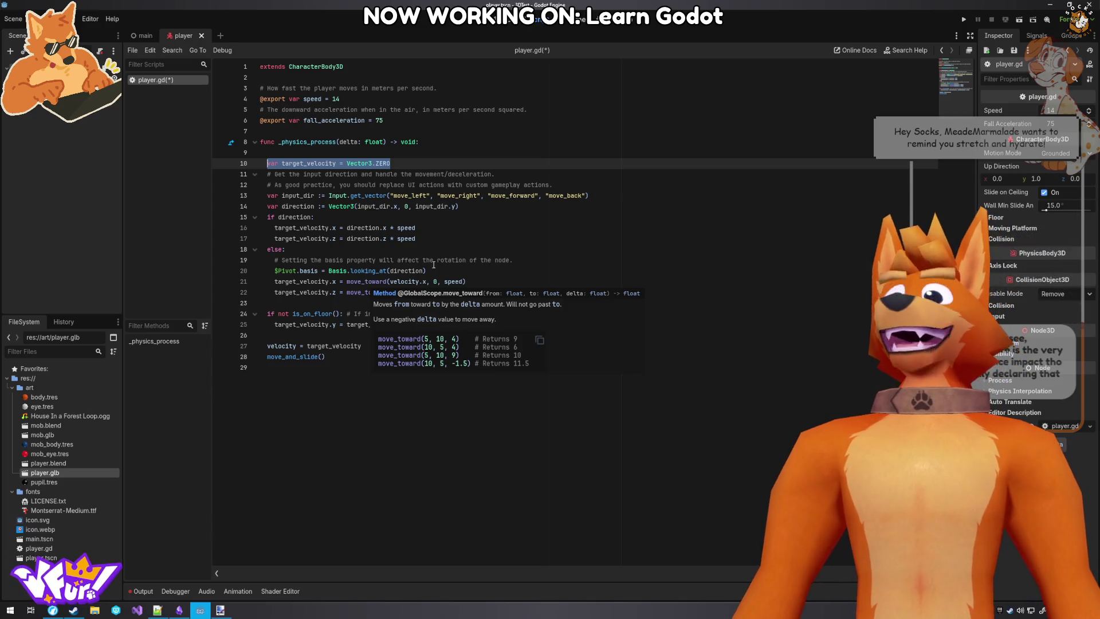
key("BackSpace")
key("BackSpace")
key("BackSpace")
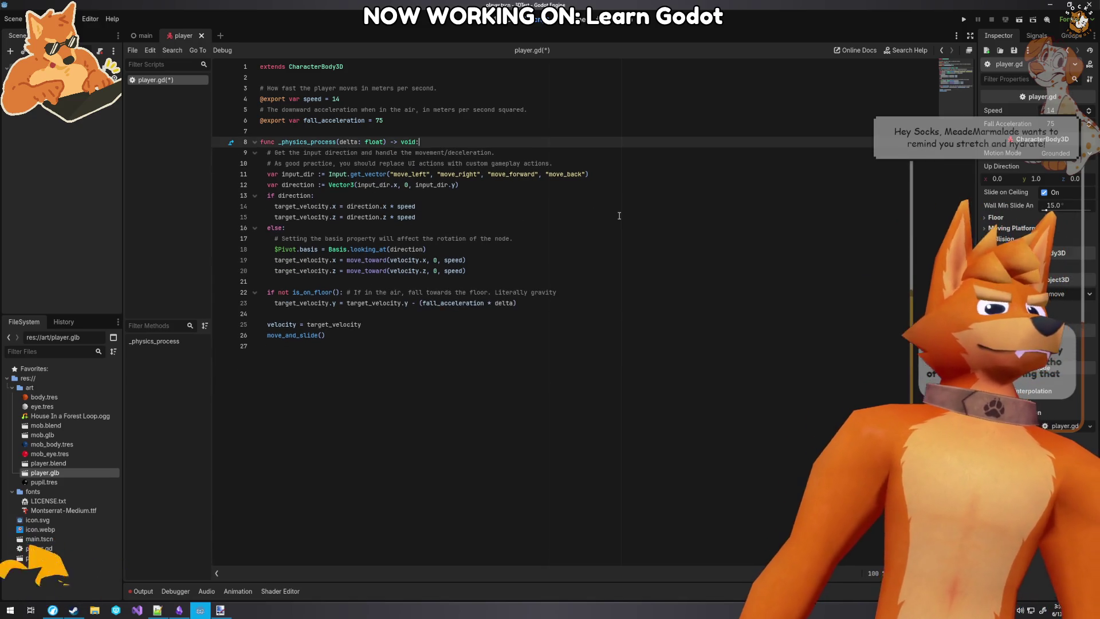
Paste var target_velocity = Vector3.ZERO above func _physics_process and save player.gd
key("ctrl+shift+Return")
key("ctrl+shift+Return")
key("ctrl+v")
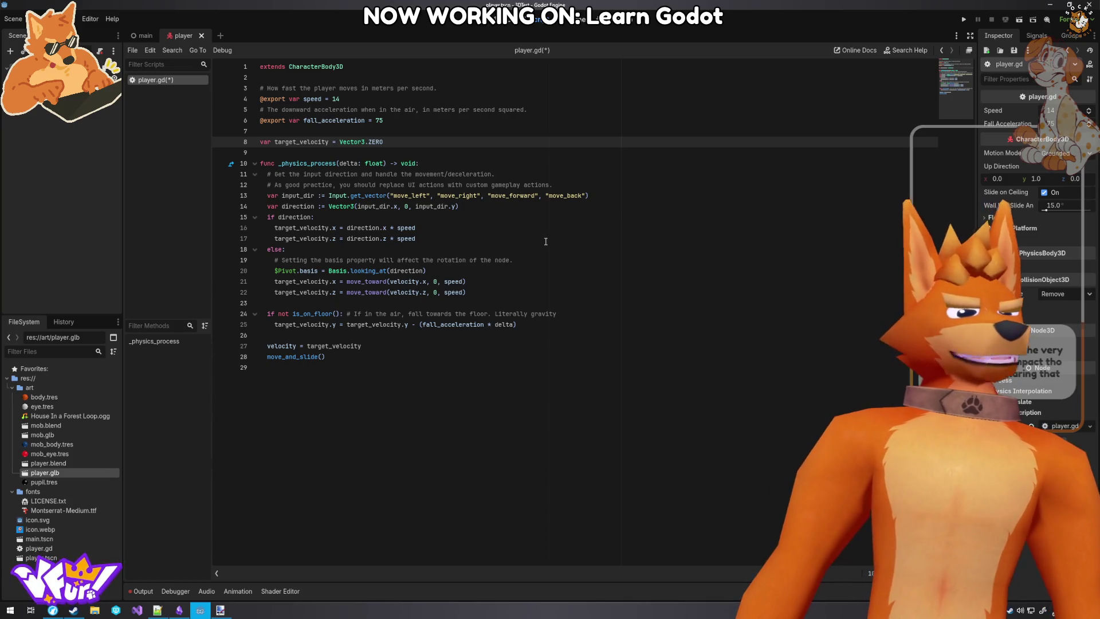
key("ctrl+s")
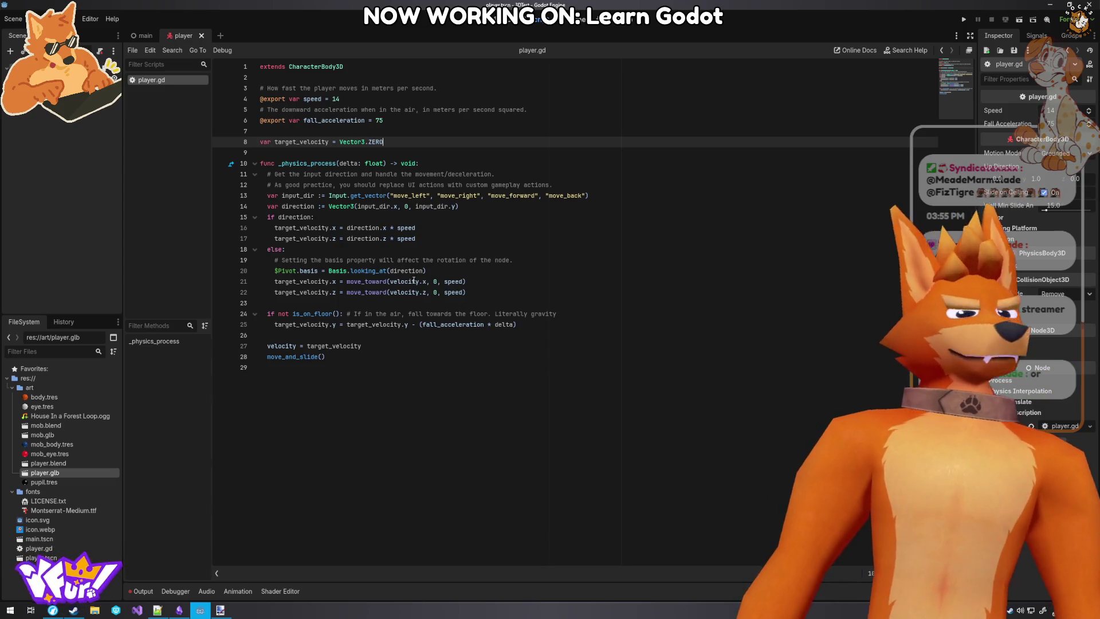
left_click(473, 291)
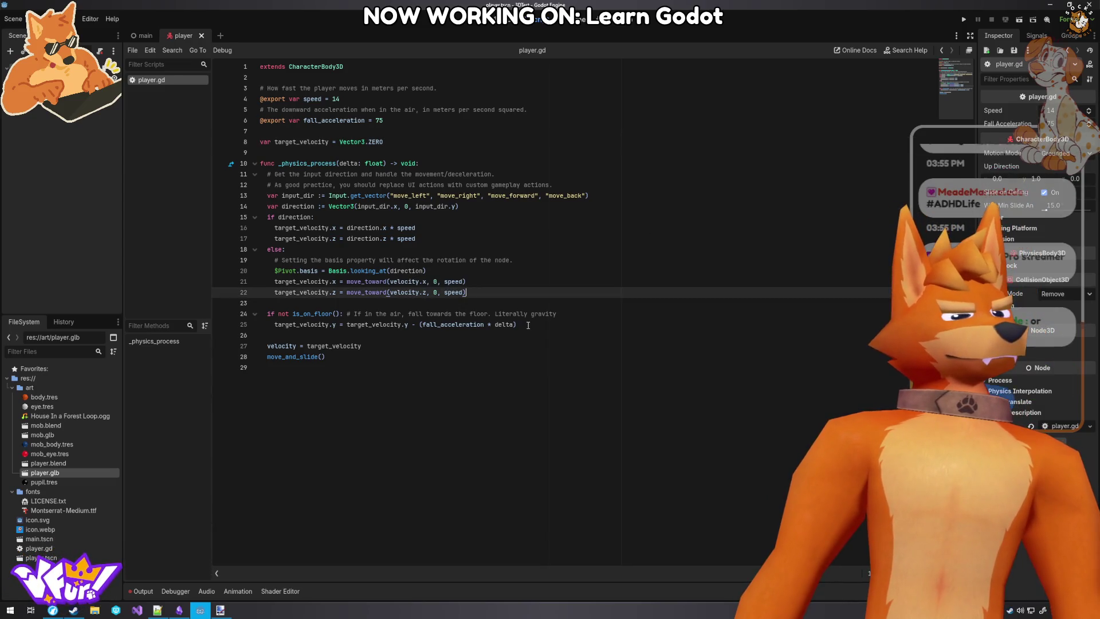
left_click(392, 356)
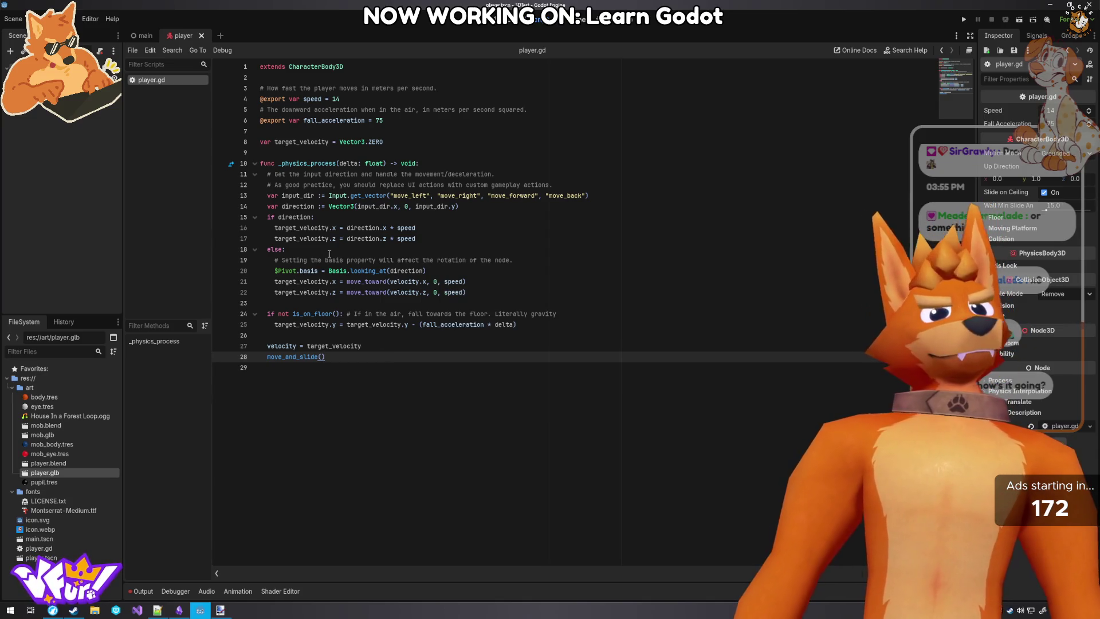
left_click(287, 271)
left_click(391, 122)
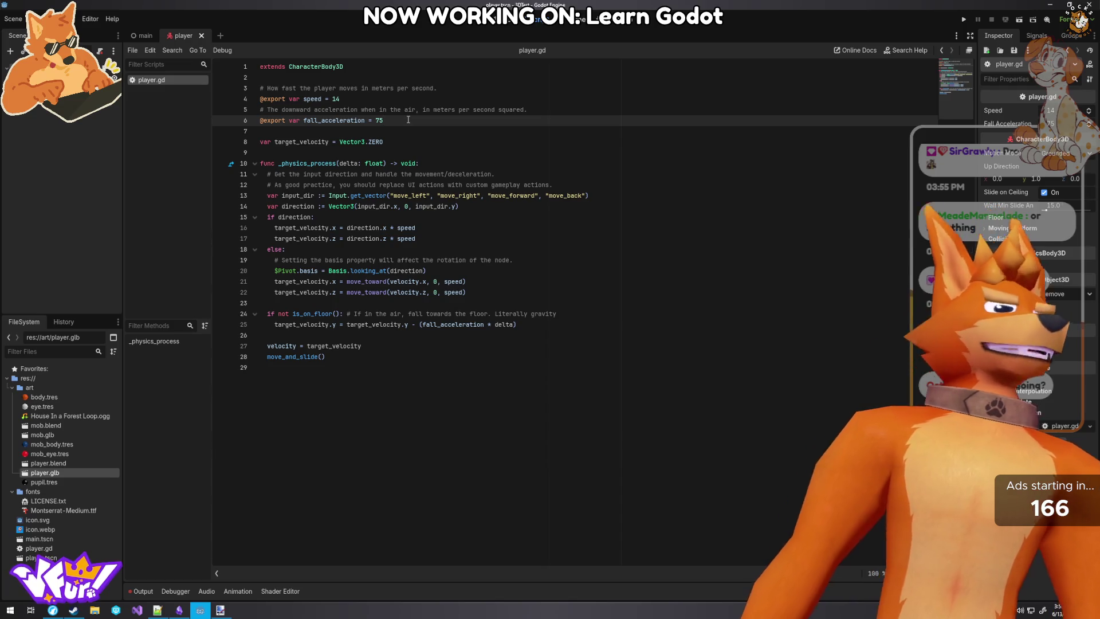
key("Return")
key("Return")
type("@export ")
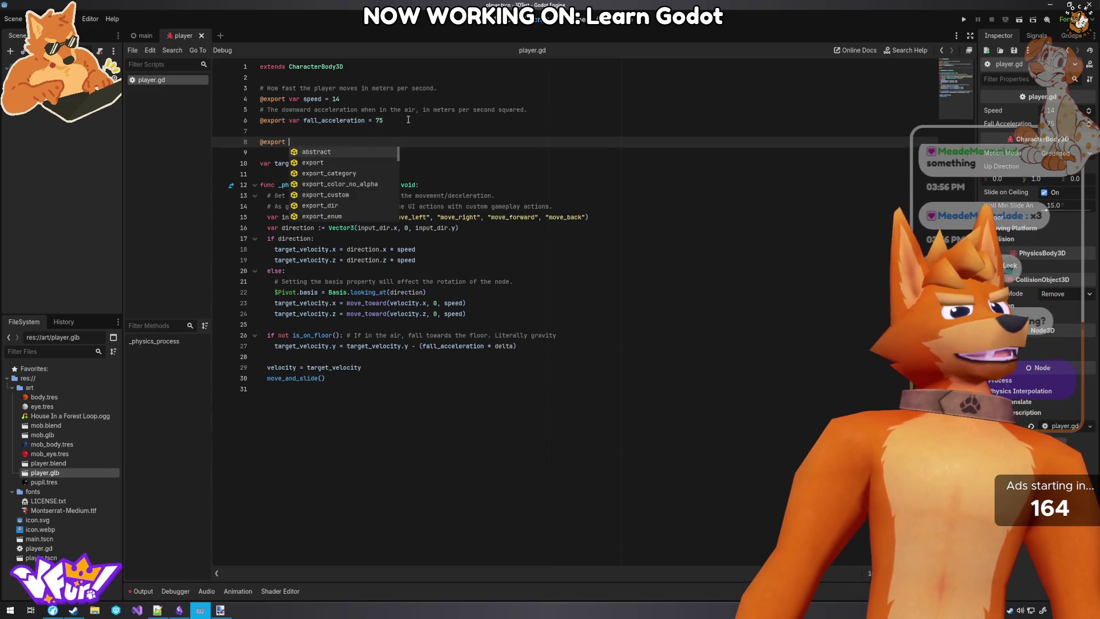
type("var P")
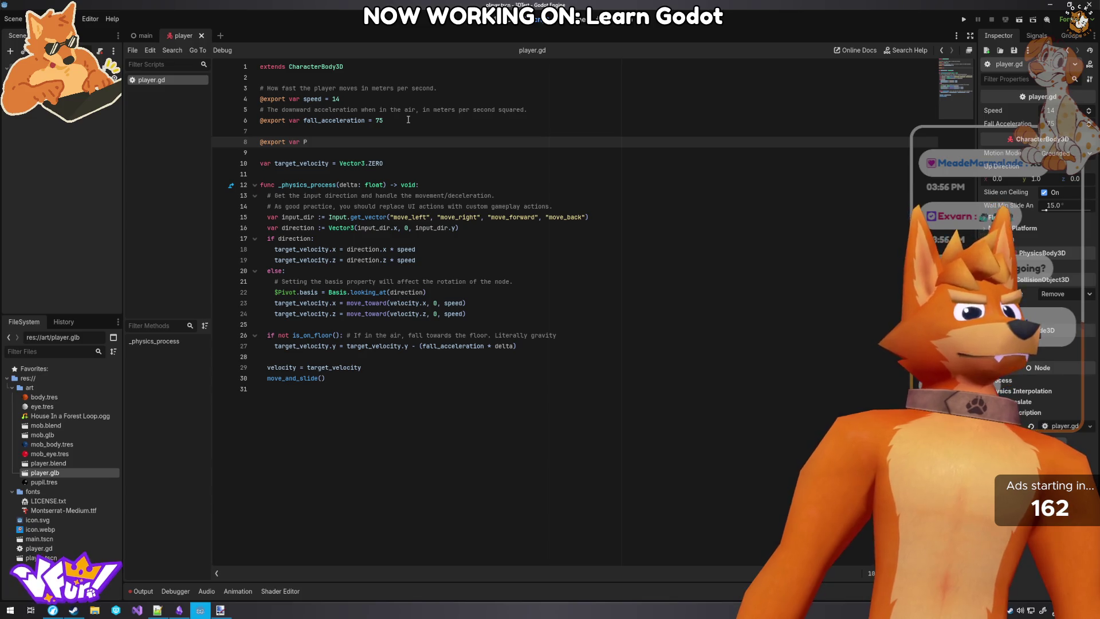
type("ivot")
key("BackSpace")
key("BackSpace")
key("BackSpace")
type("pivot")
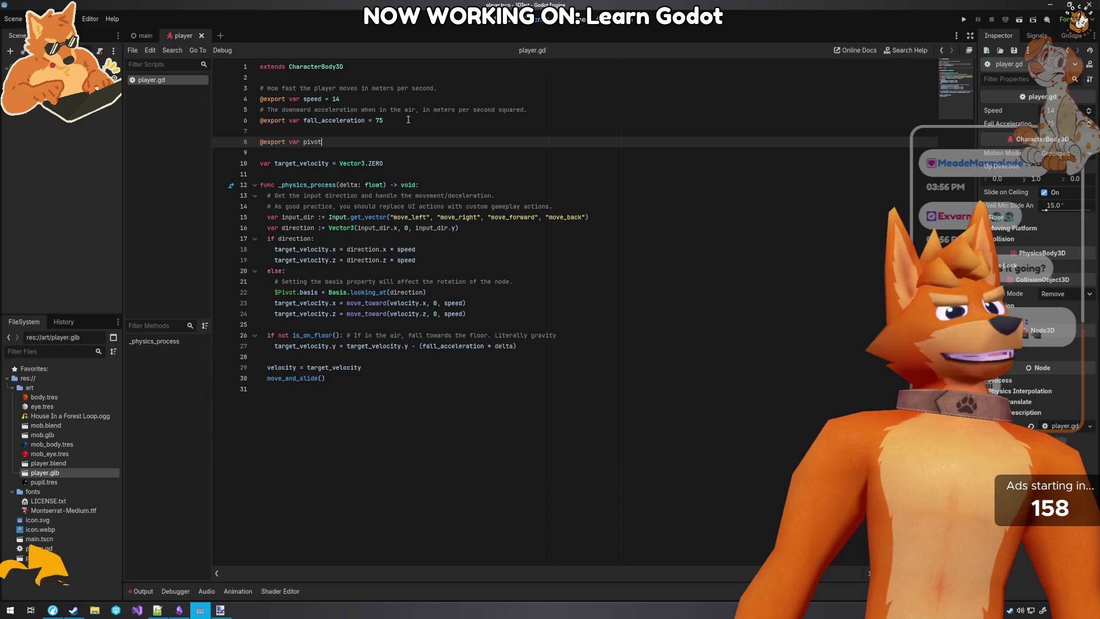
type(":Node3D")
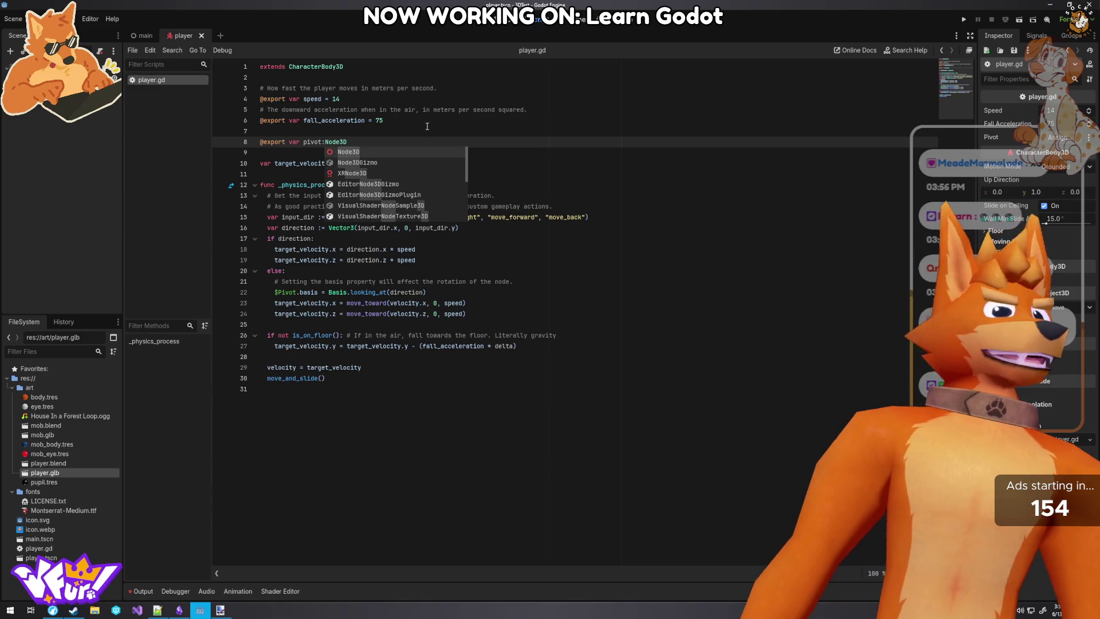
left_click_drag(299, 293, 276, 292)
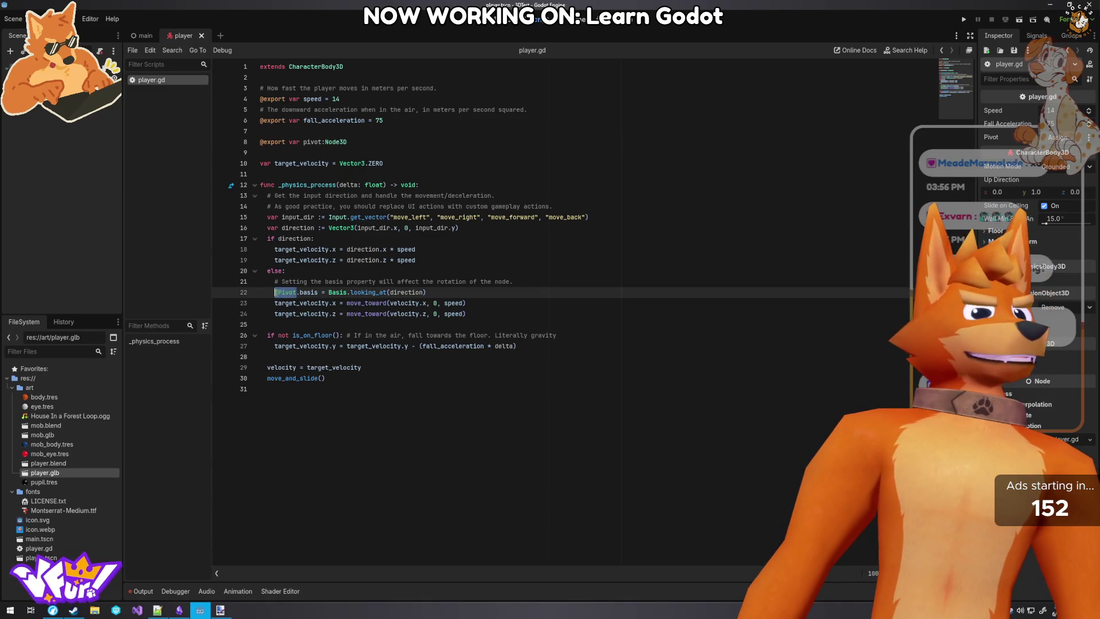
type("pivot")
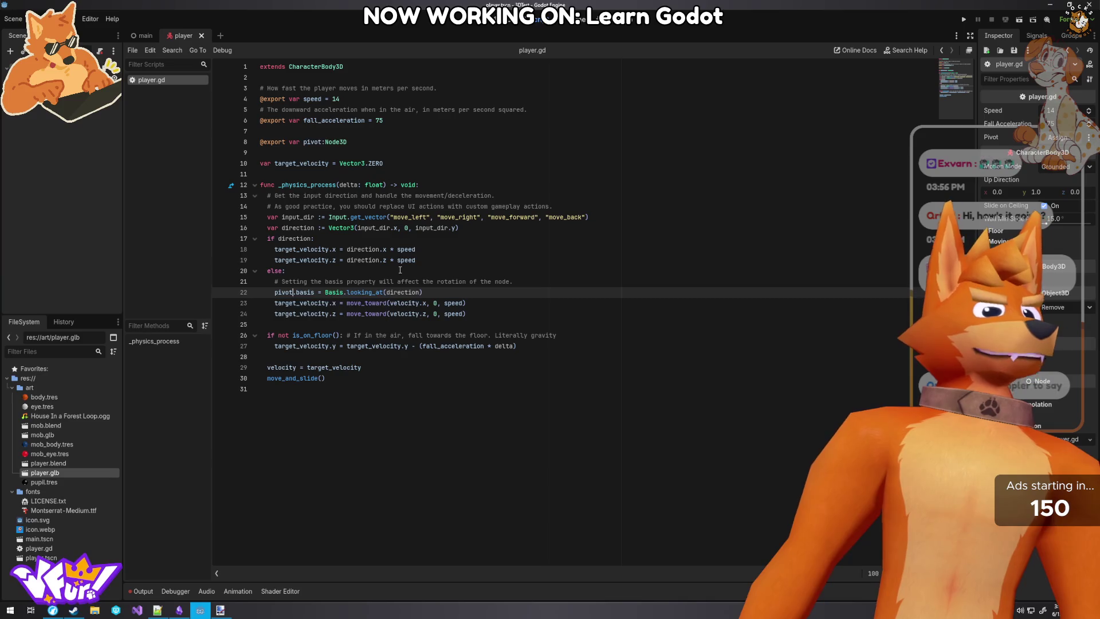
Assign the Pivot node to the pivot property in the Inspector and save
left_click(573, 174)
left_click(1059, 137)
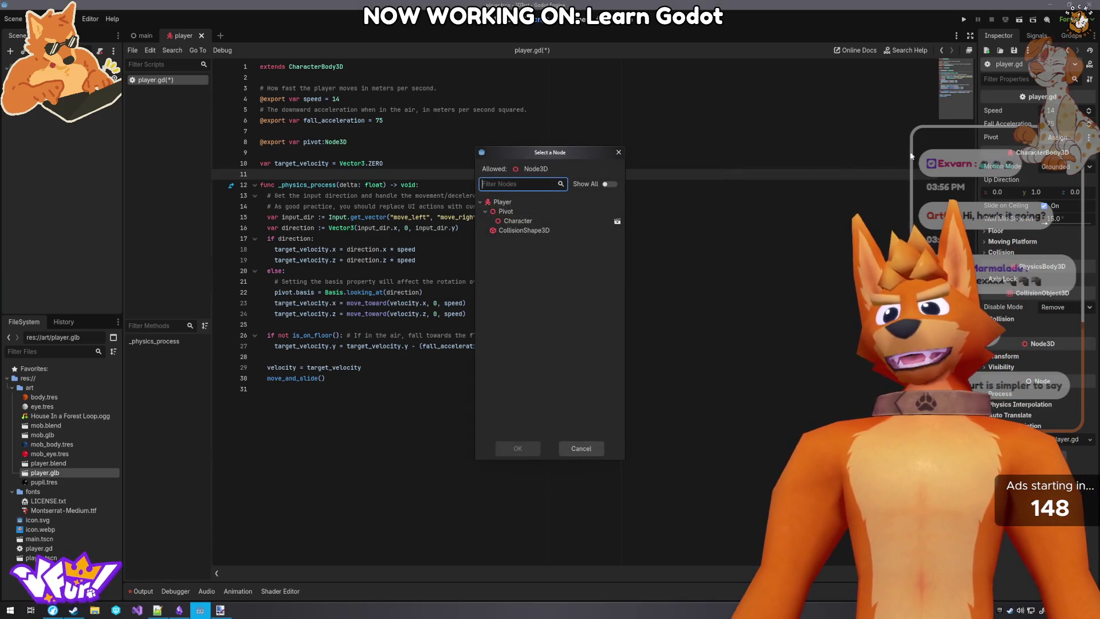
double_click(512, 212)
left_click(542, 292)
key("ctrl+s")
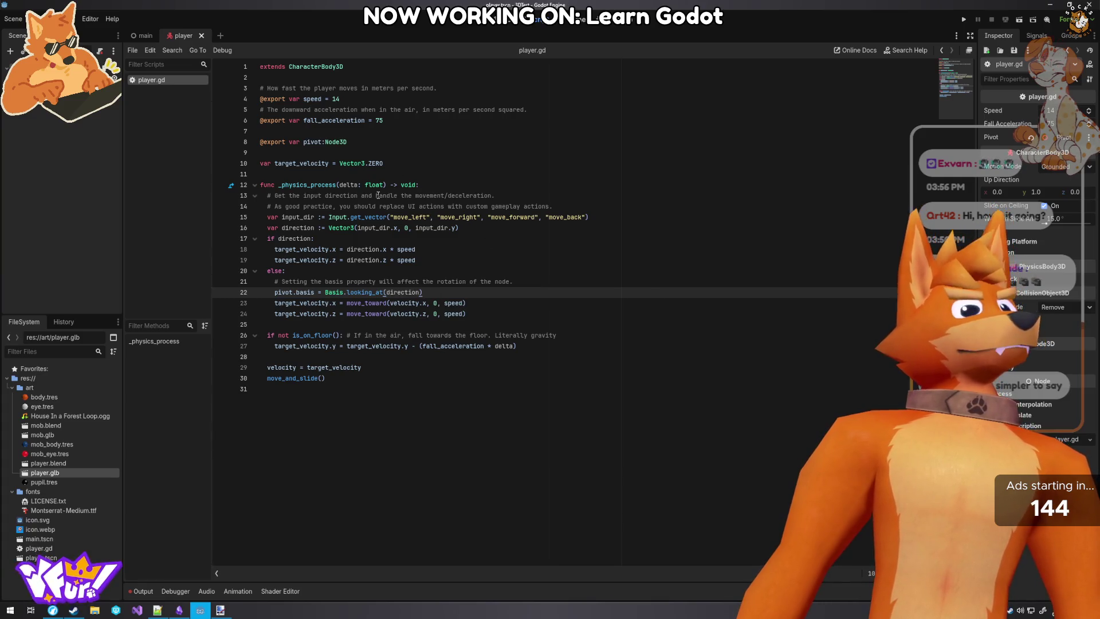
mouse_move(332, 292)
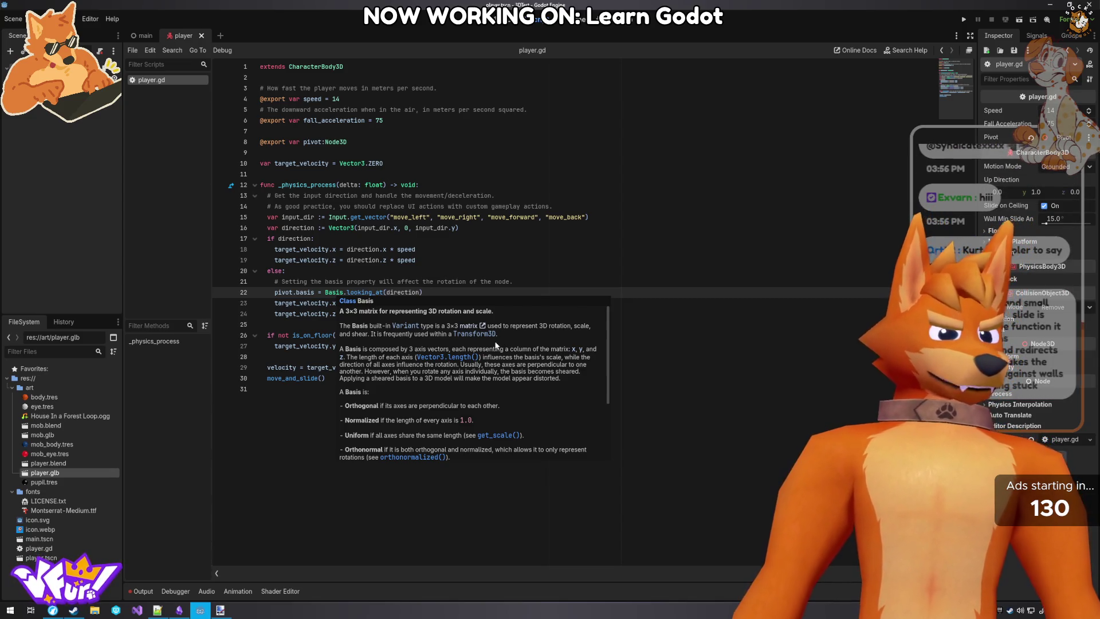
scroll(470, 387, "down", 1)
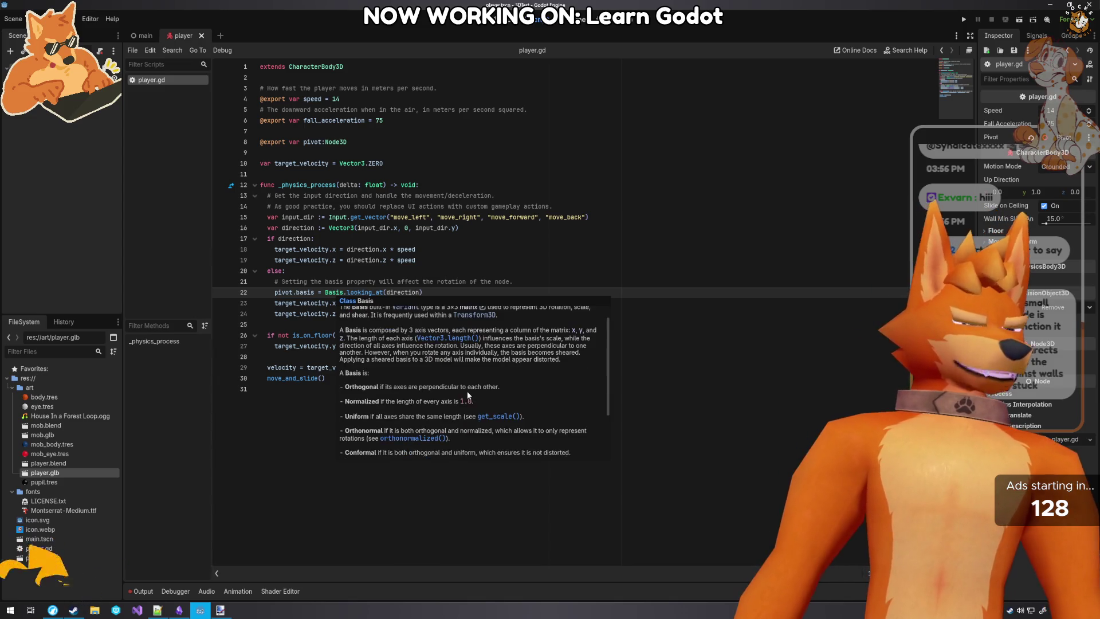
scroll(467, 392, "down", 2)
scroll(466, 392, "down", 2)
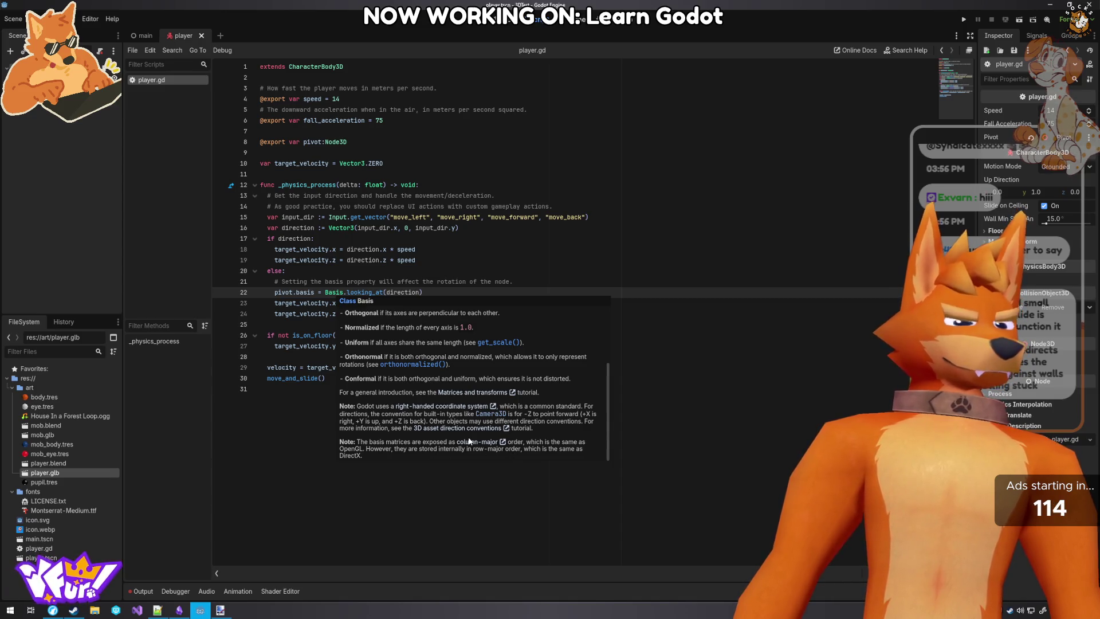
left_click(276, 259)
mouse_move(337, 248)
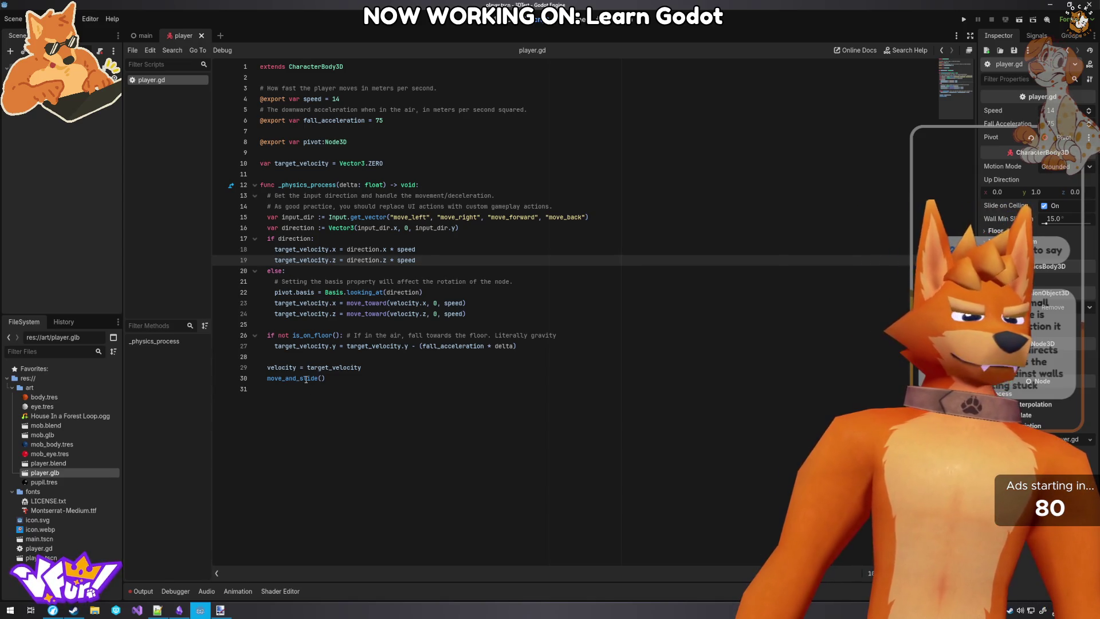
mouse_move(307, 380)
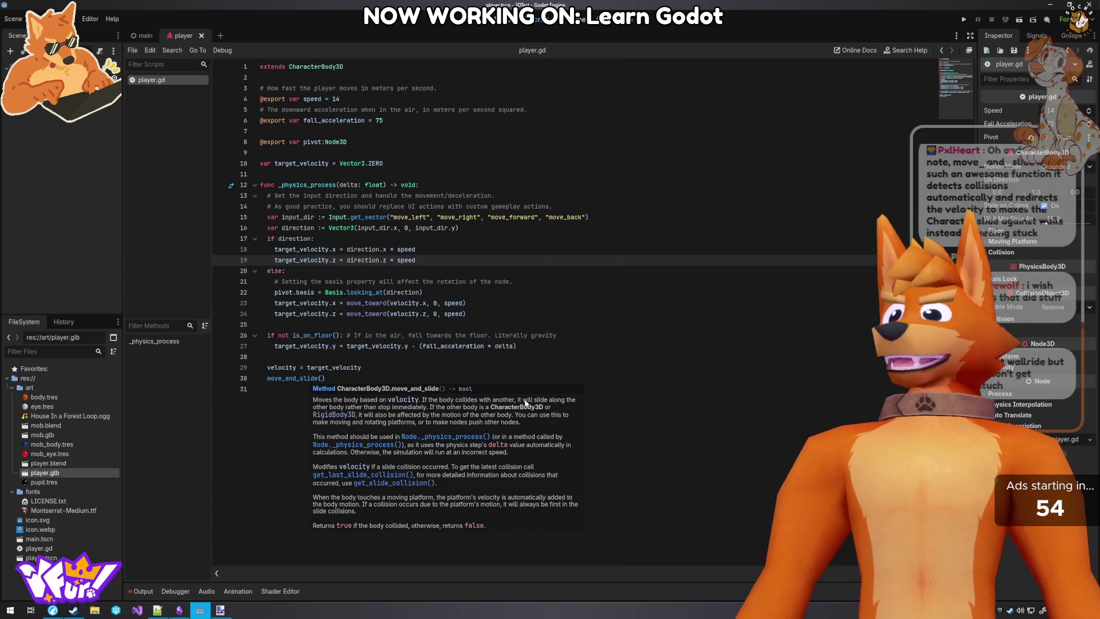
left_click(52, 612)
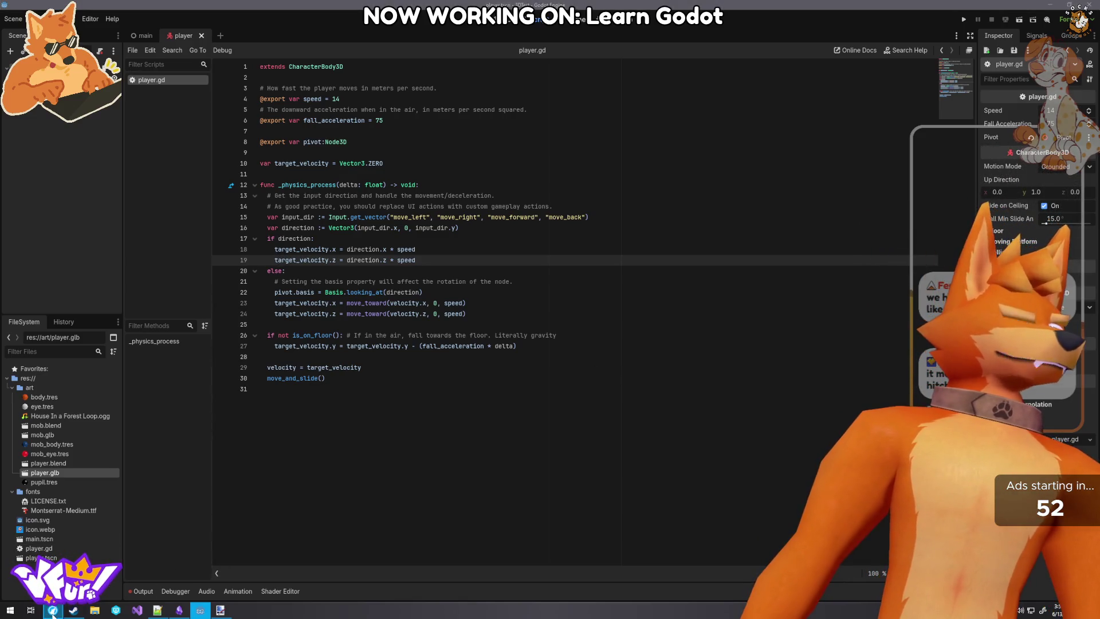
Open a new blank browser tab
left_click(491, 6)
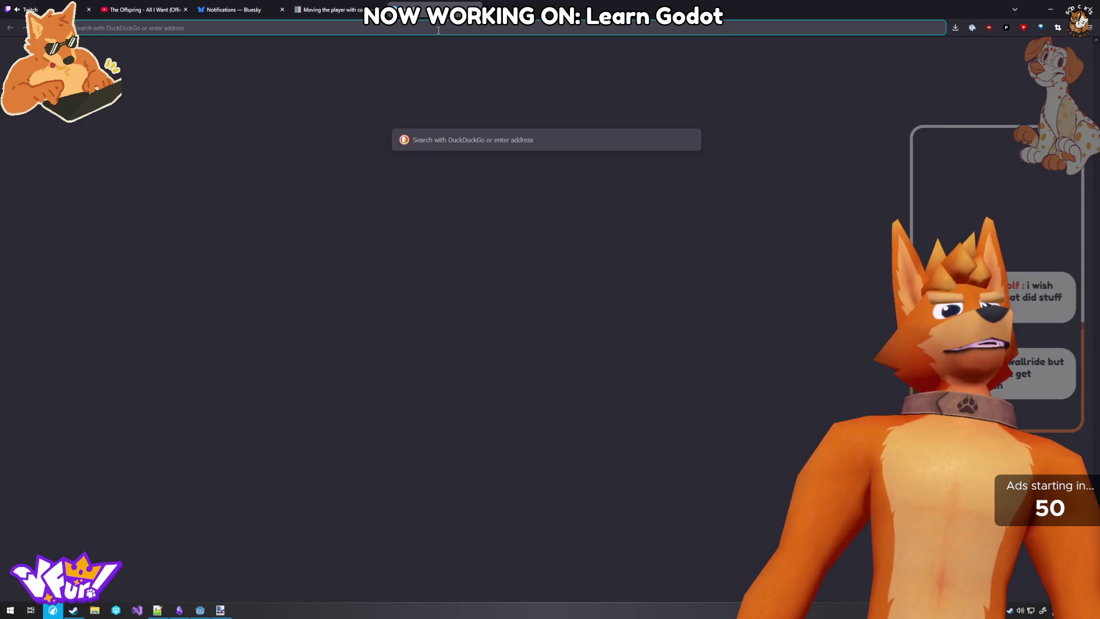
left_click(438, 29)
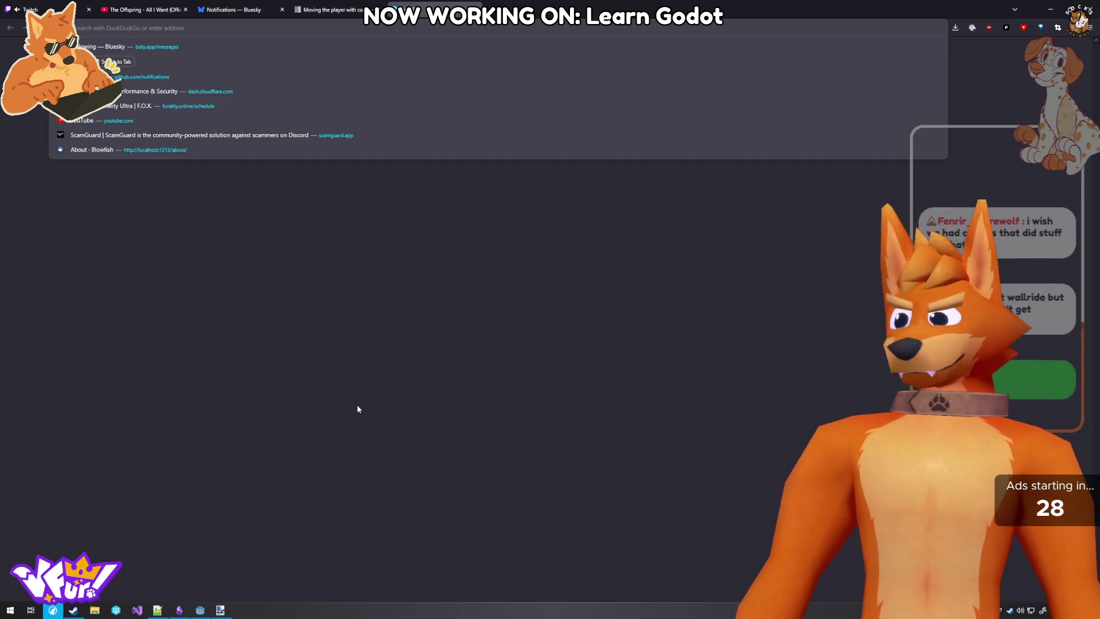
left_click(358, 401)
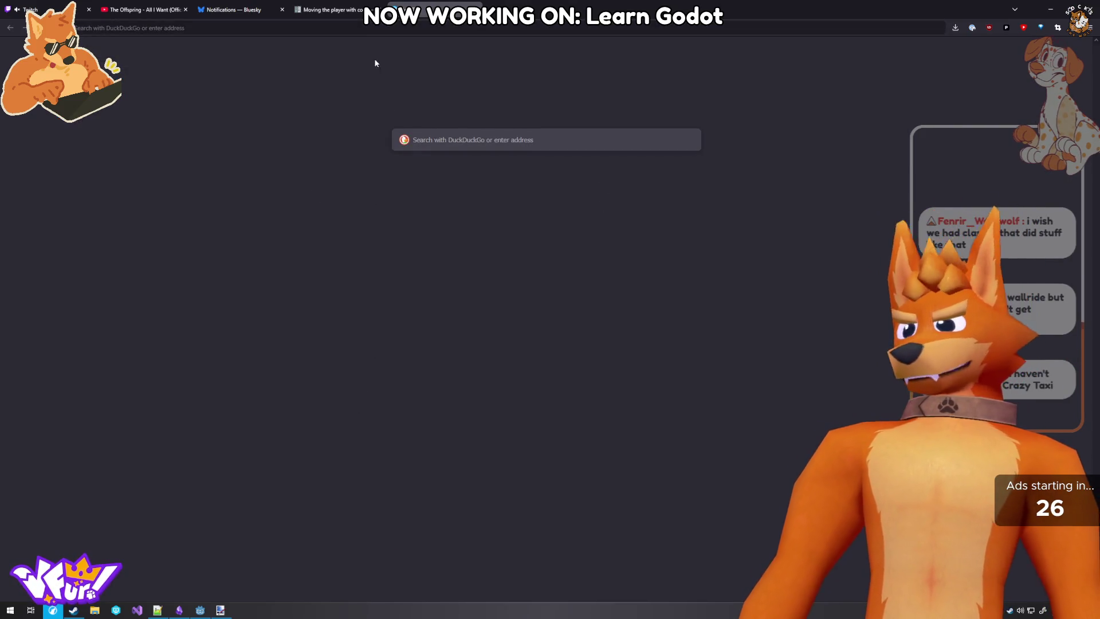
left_click(390, 26)
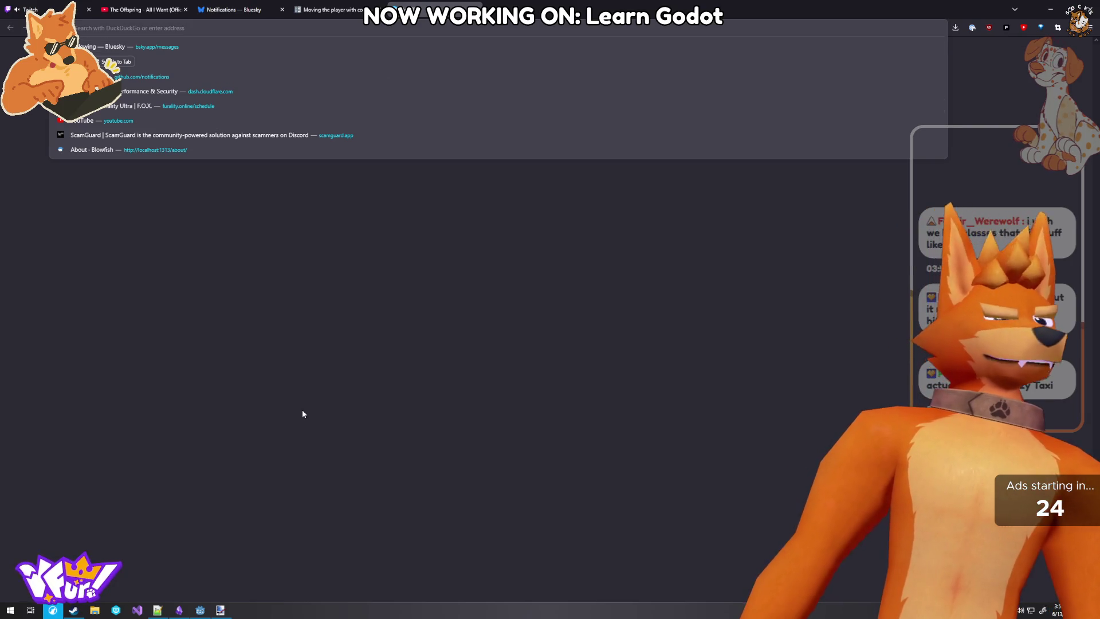
left_click(301, 409)
Search the Steam library for 'craz' and start installing Crazy Taxi
key("alt+Tab")
left_click(148, 161)
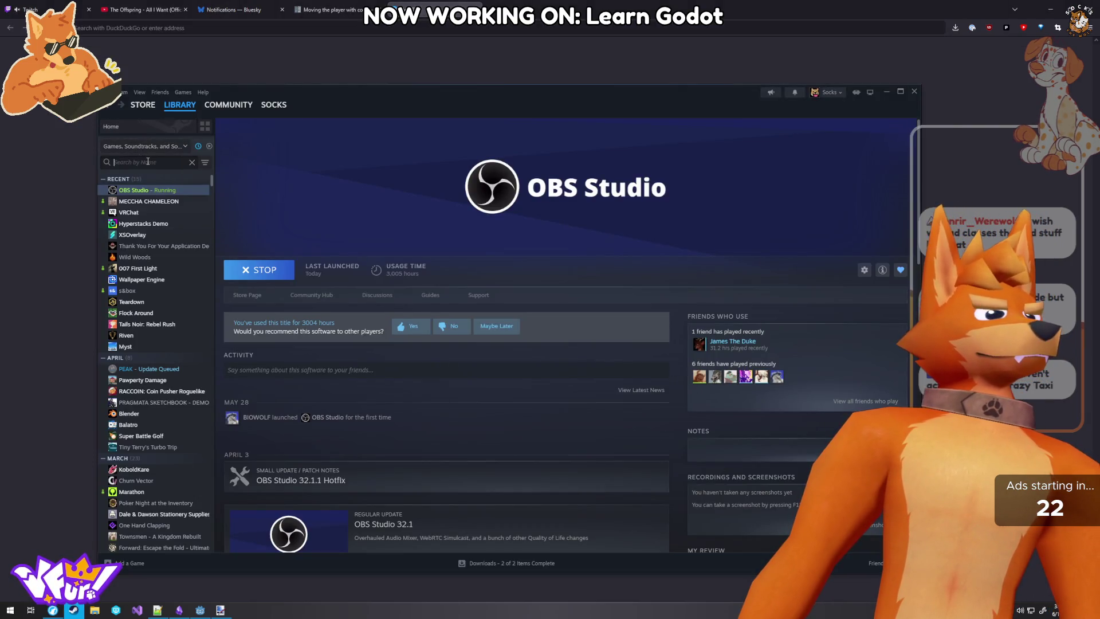
type("craz")
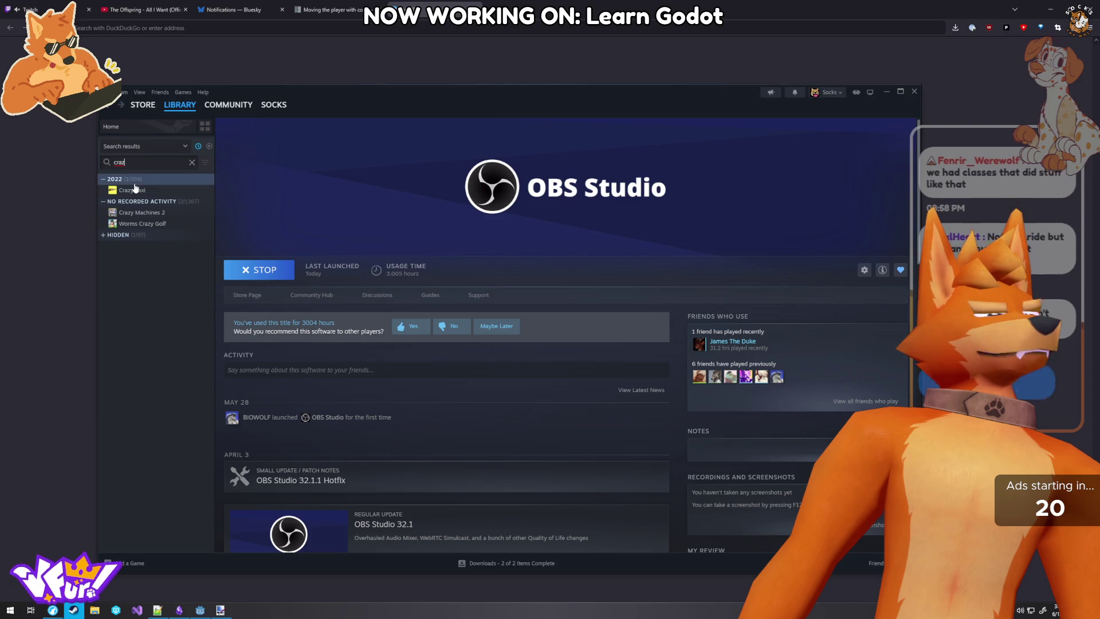
left_click(131, 189)
left_click(260, 268)
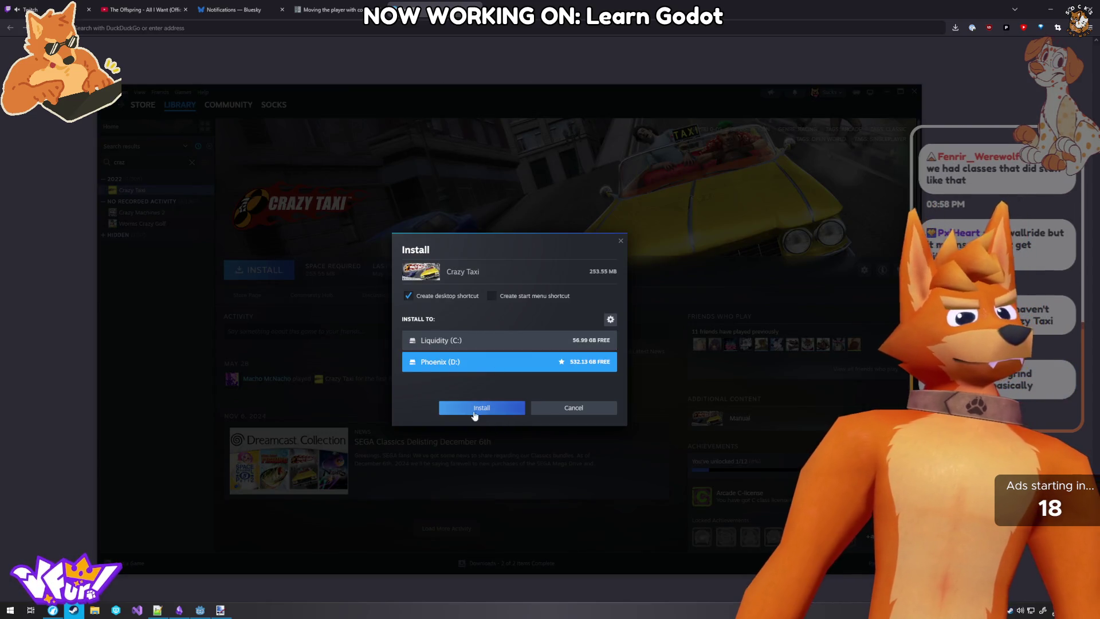